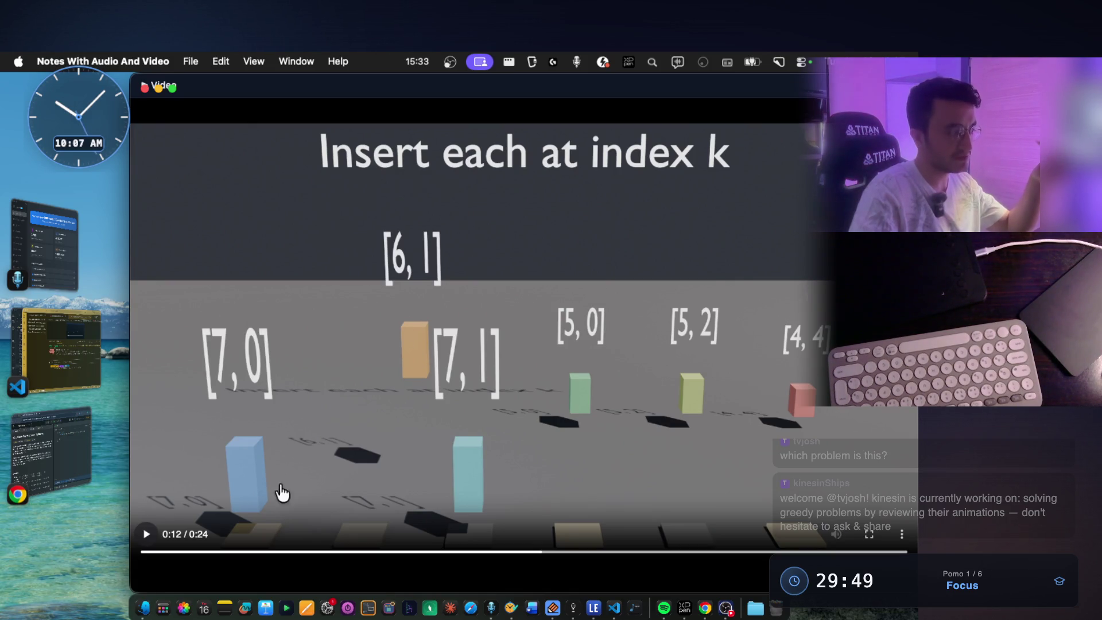
- Step the insertion animation to 0:15 with [5, 0] at the front, then close the video player
click(147, 534)
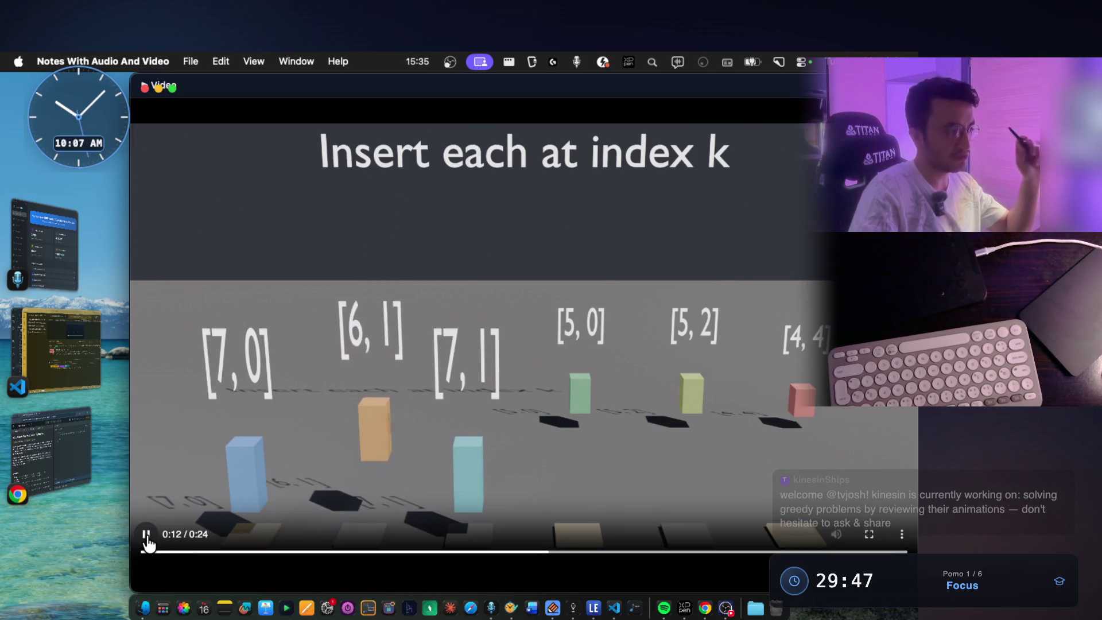
click(146, 534)
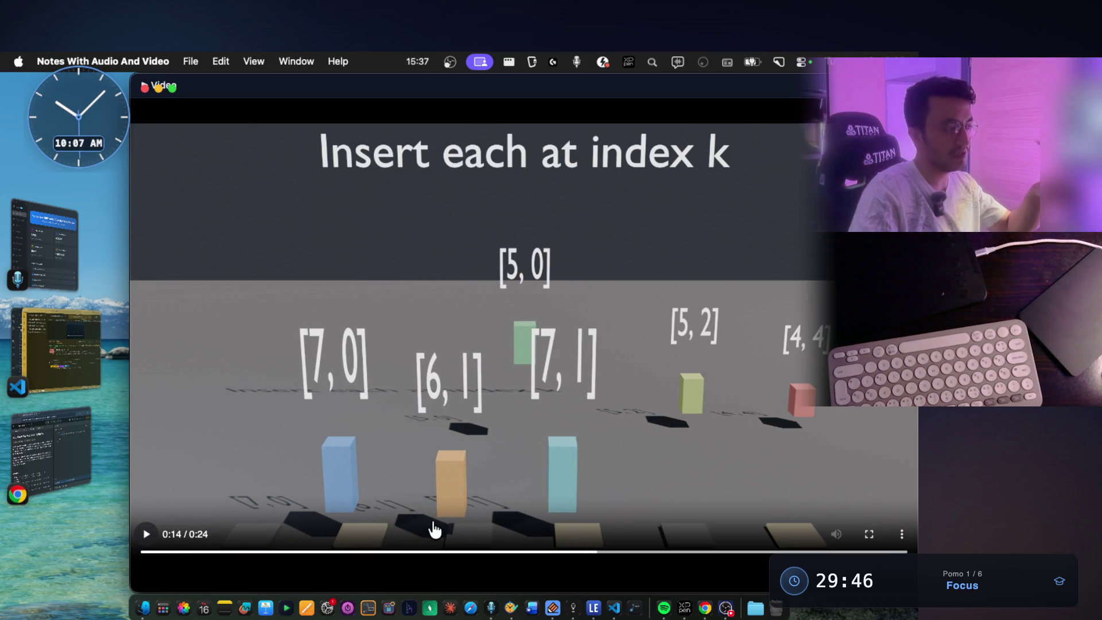
click(151, 538)
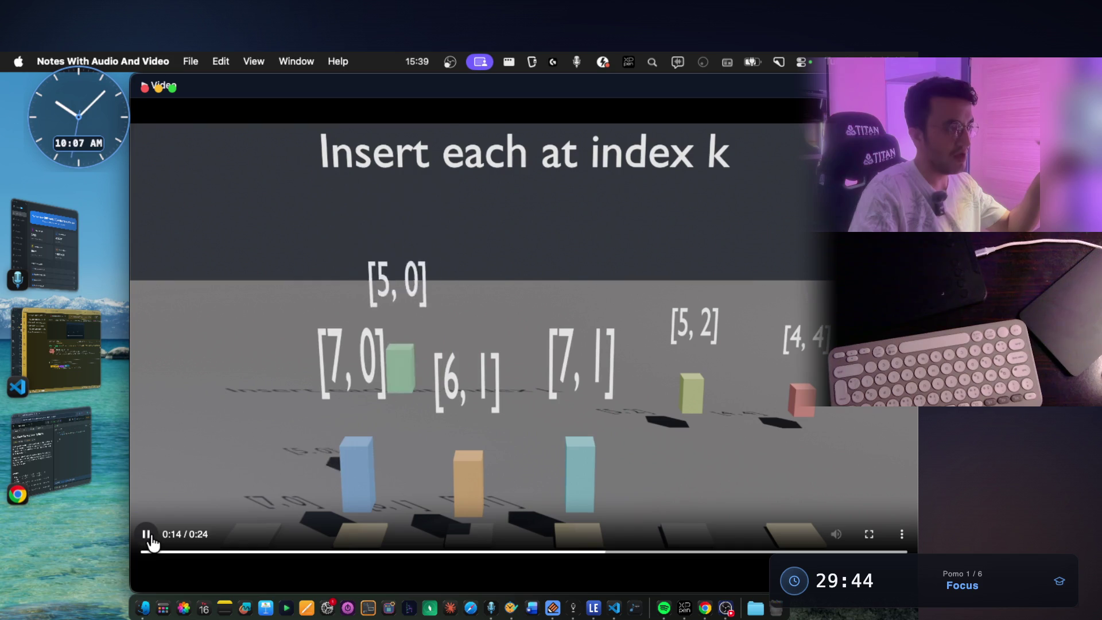
click(153, 542)
click(146, 539)
click(146, 540)
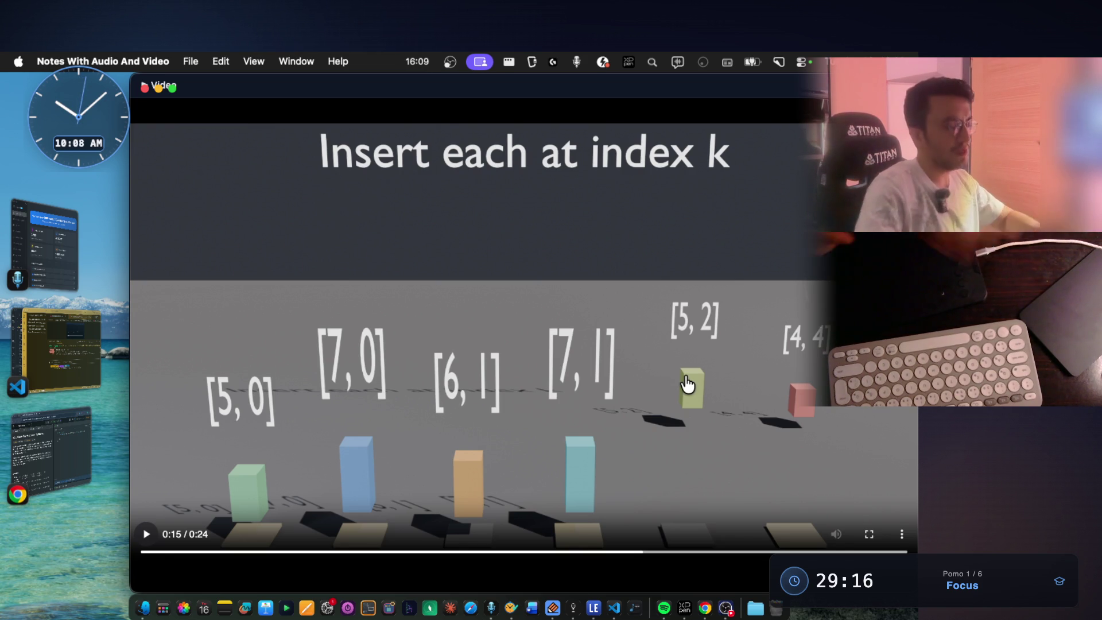
key(super+w)
- Draw purple boxes around the arr[counter] notes and the word incor
scroll(631, 344, up, 6)
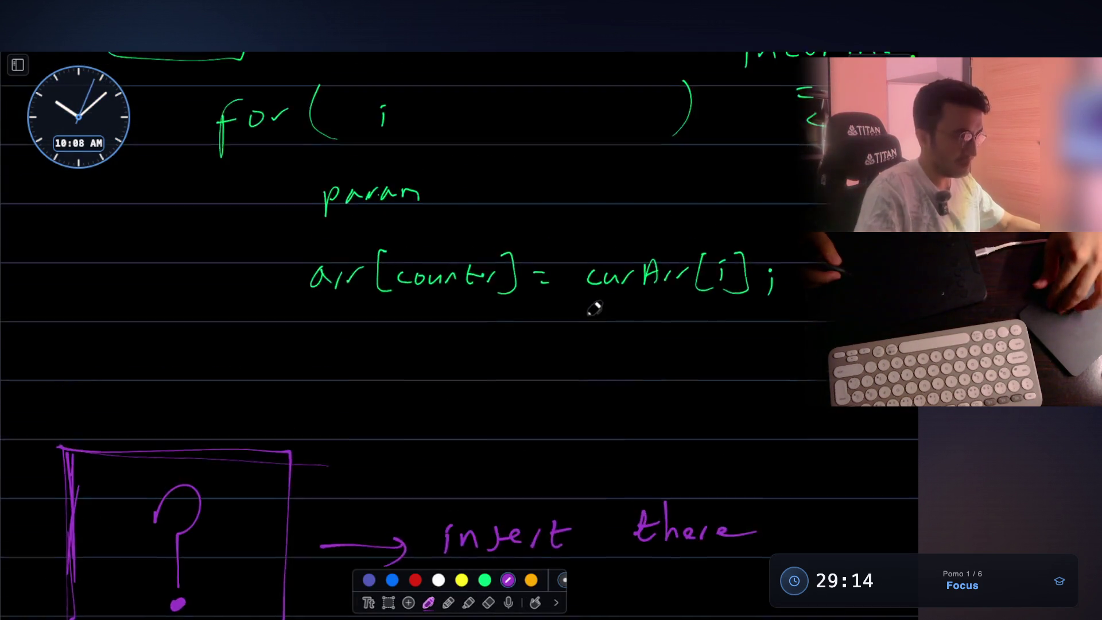
scroll(556, 239, up, 2)
scroll(590, 146, up, 1)
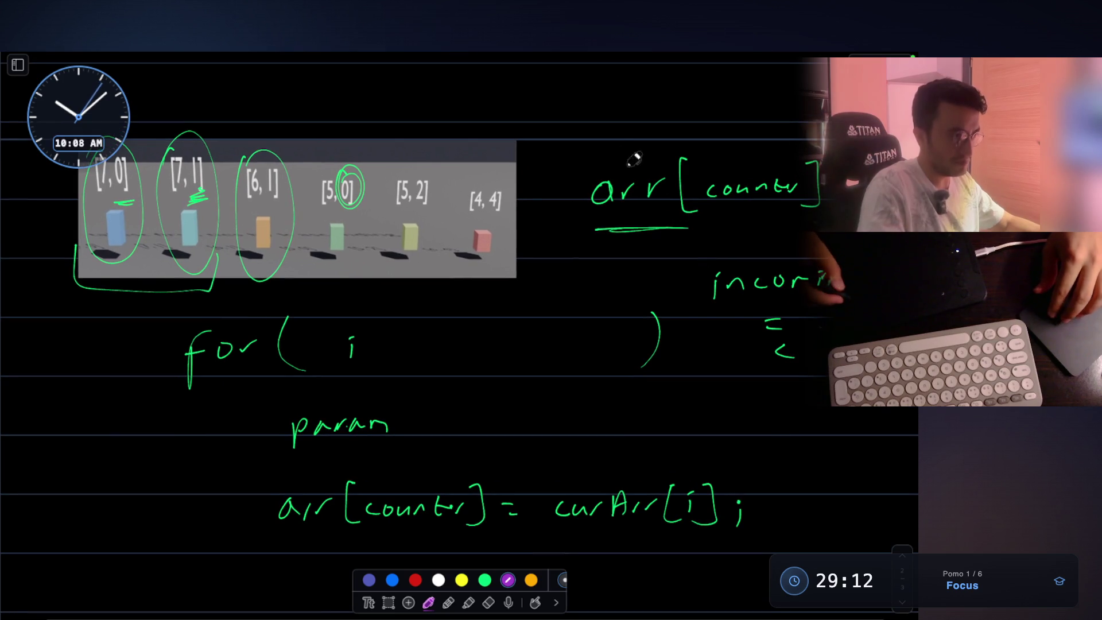
mouse_move(571, 144)
mouse_down()
mouse_move(582, 373)
mouse_move(826, 370)
mouse_up()
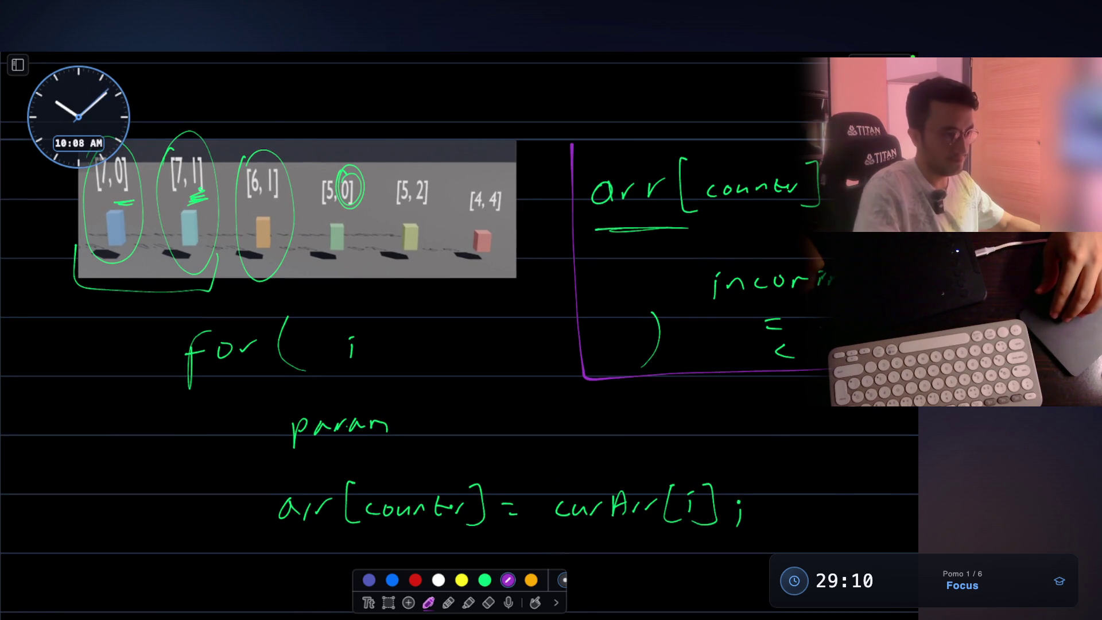
drag(827, 131, 562, 144)
mouse_move(826, 245)
mouse_down()
mouse_move(705, 270)
mouse_move(704, 310)
mouse_up()
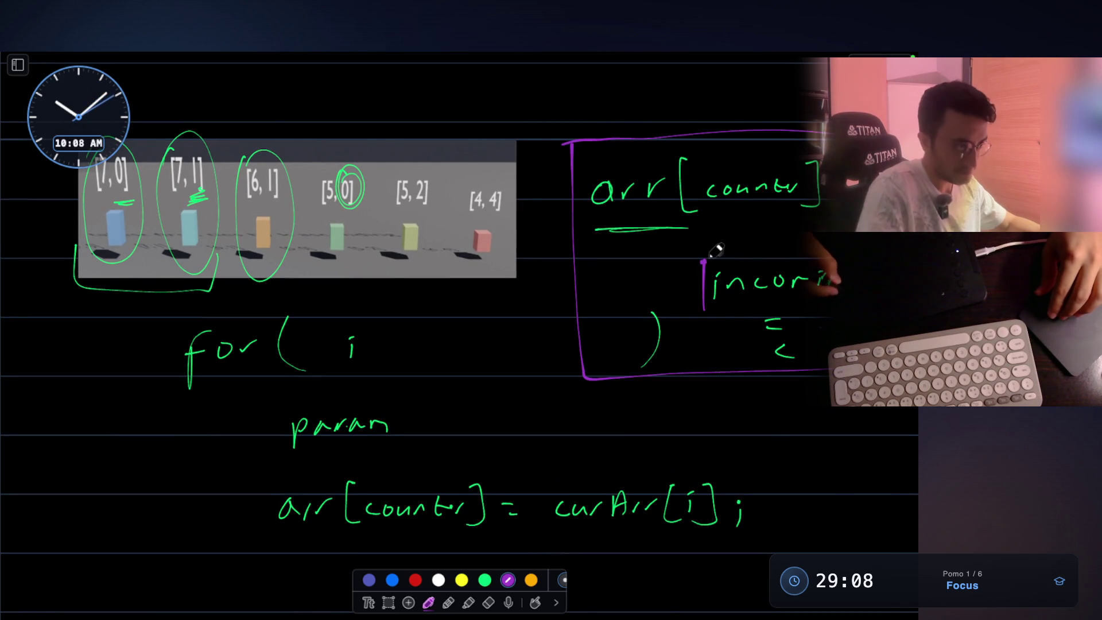
drag(832, 312, 697, 305)
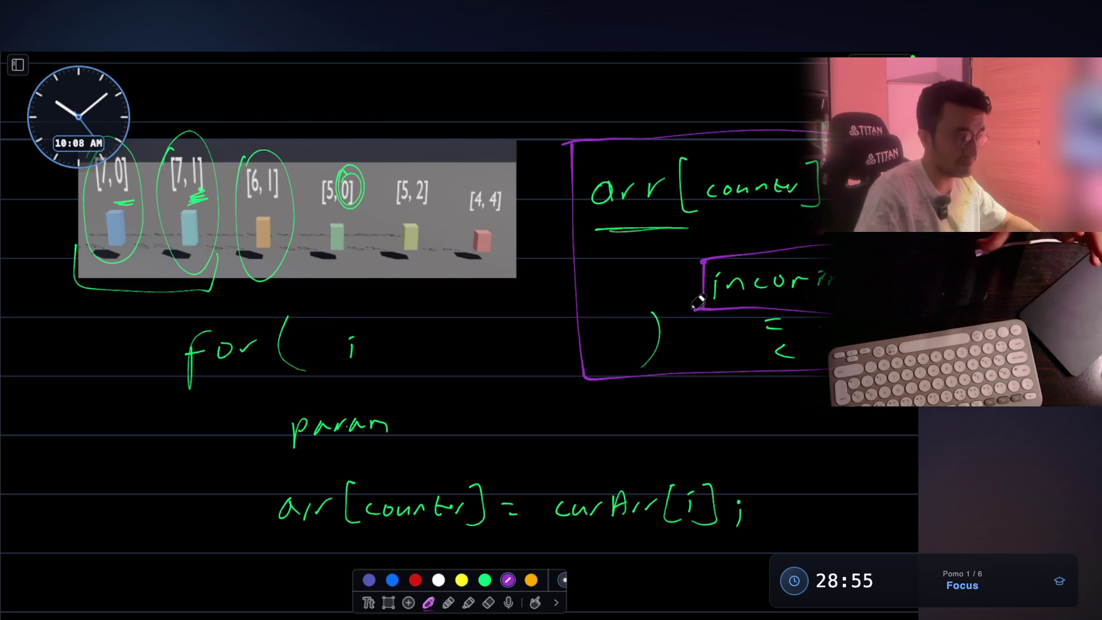
- Box param in purple, add a # mark beside it, and write ArrayList above the screenshot
mouse_move(278, 408)
mouse_down()
mouse_move(280, 436)
mouse_move(398, 395)
mouse_move(379, 448)
mouse_move(273, 457)
mouse_up()
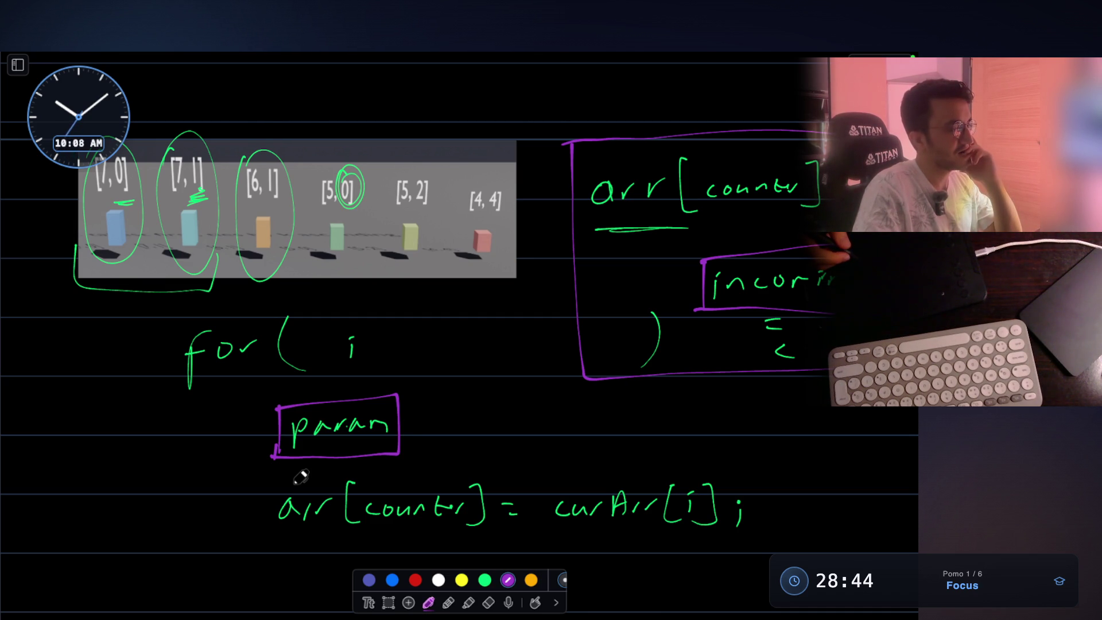
drag(459, 406, 439, 439)
drag(433, 423, 469, 429)
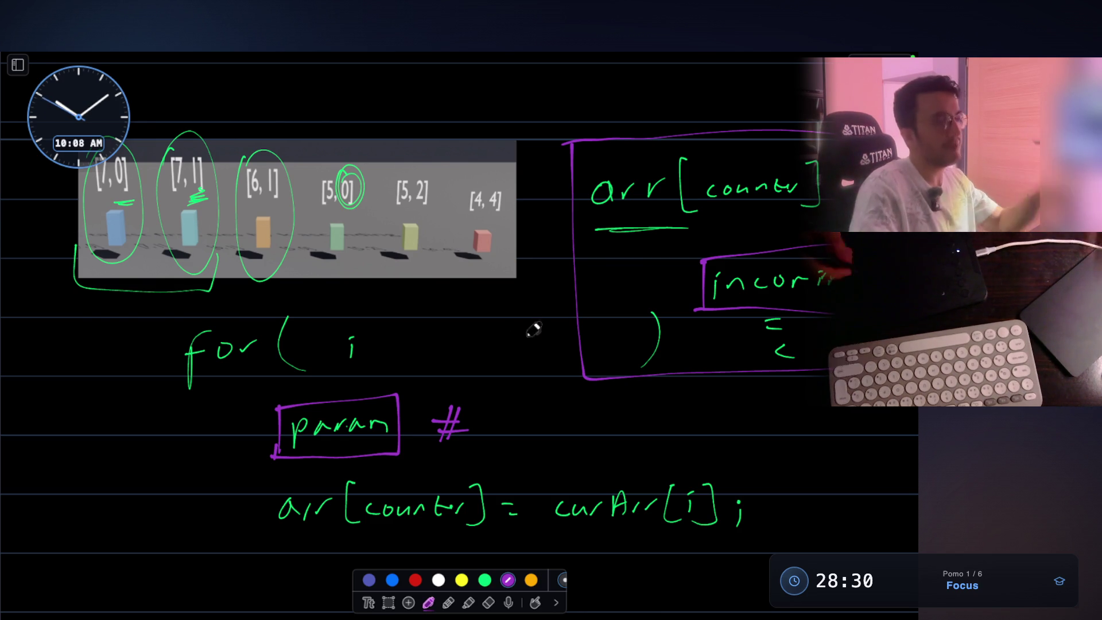
scroll(534, 329, up, 3)
mouse_move(229, 170)
mouse_down()
mouse_move(228, 133)
mouse_move(300, 152)
mouse_move(328, 116)
mouse_move(357, 147)
mouse_move(381, 148)
mouse_move(365, 153)
mouse_up()
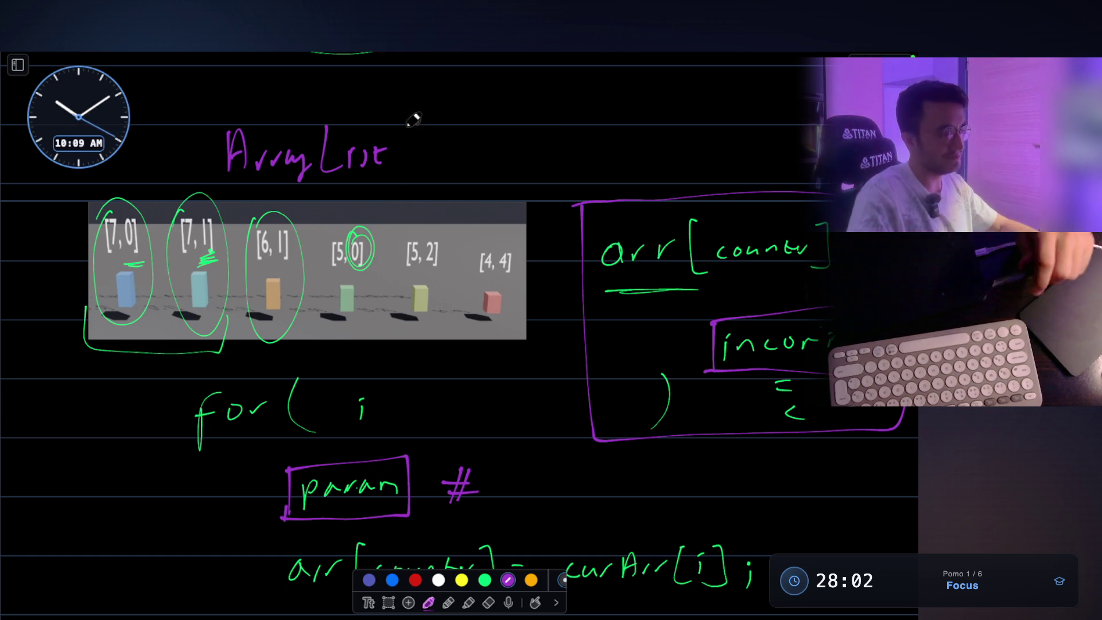
- Write 'index generator' under insert there and star the purple box
scroll(474, 256, down, 1)
scroll(475, 265, down, 10)
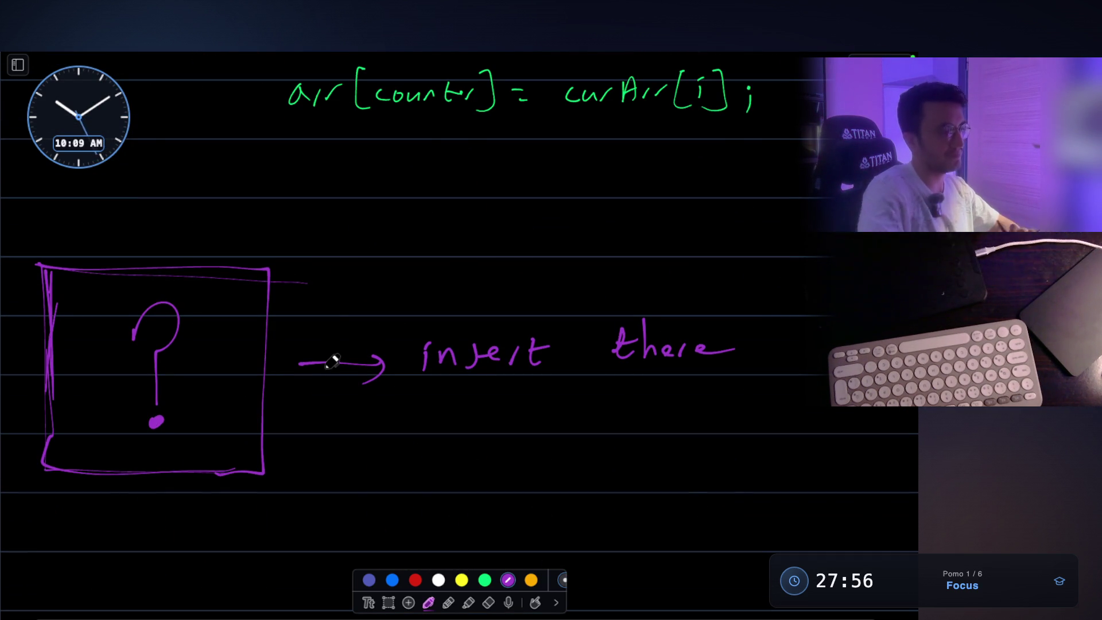
drag(469, 415, 510, 430)
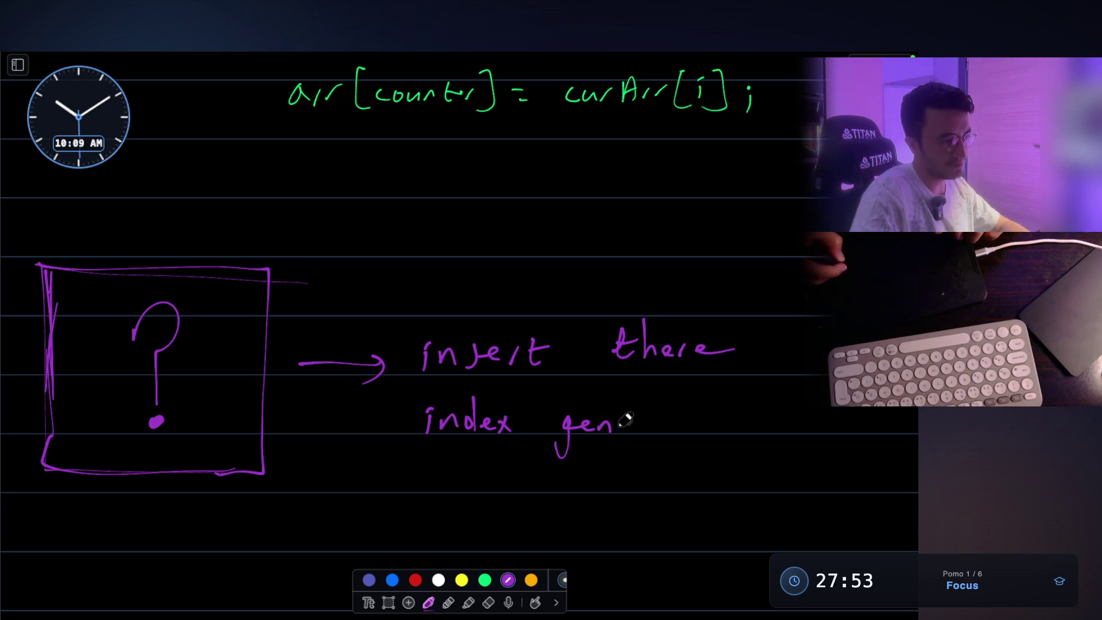
drag(674, 419, 711, 417)
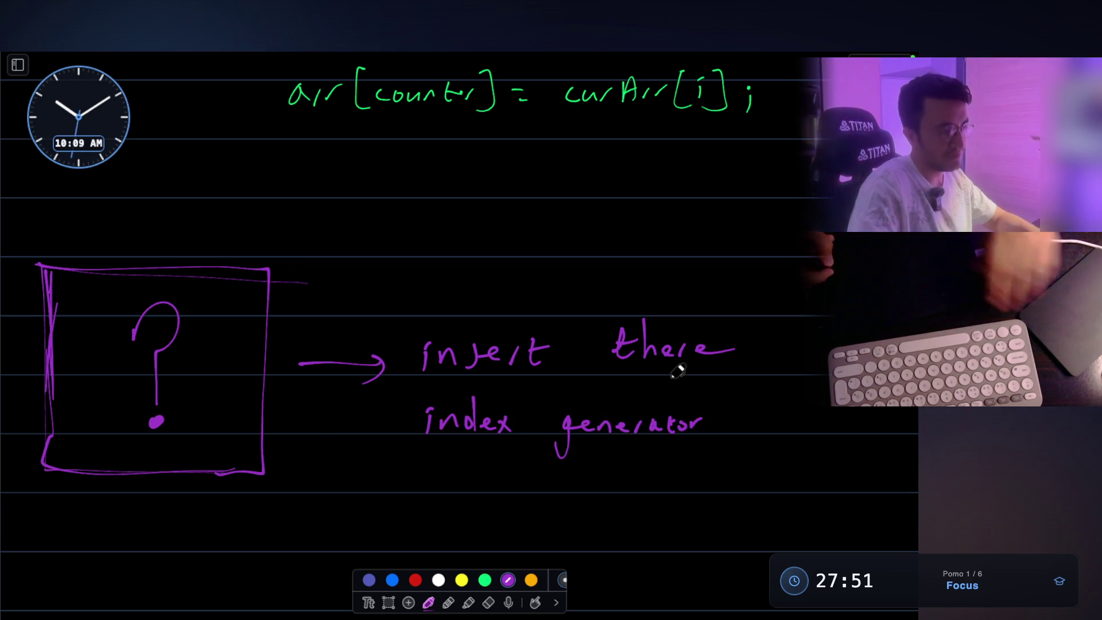
scroll(677, 367, up, 10)
drag(561, 151, 538, 215)
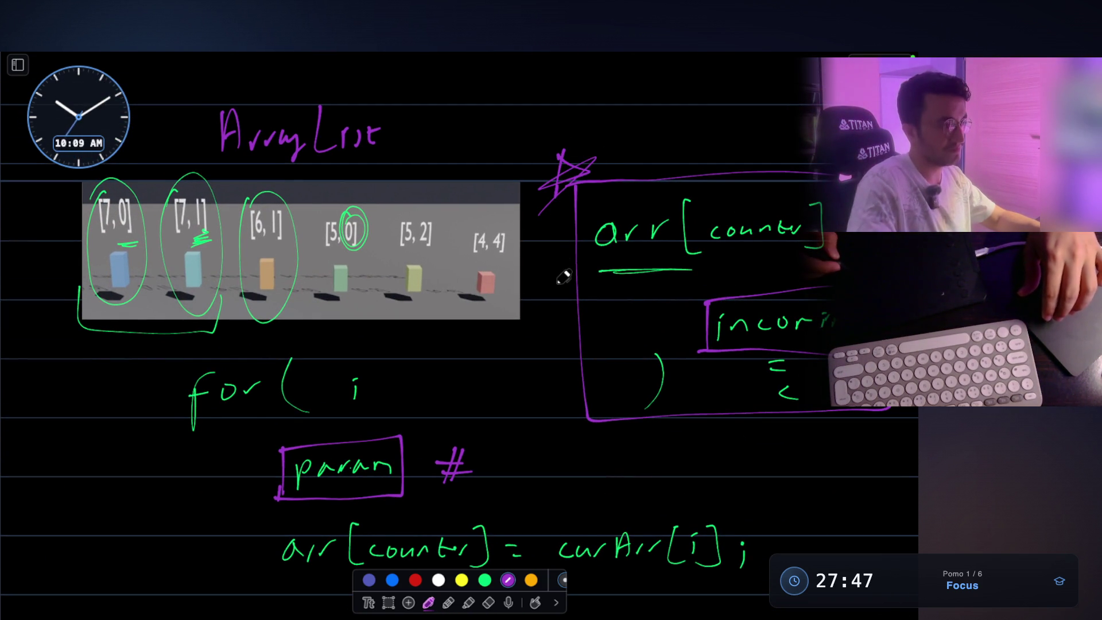
- In green ink, complete the loop header as for( i : all )
scroll(563, 278, down, 3)
click(485, 580)
mouse_move(524, 293)
mouse_down()
mouse_move(539, 314)
mouse_move(530, 348)
mouse_up()
click(400, 322)
click(401, 337)
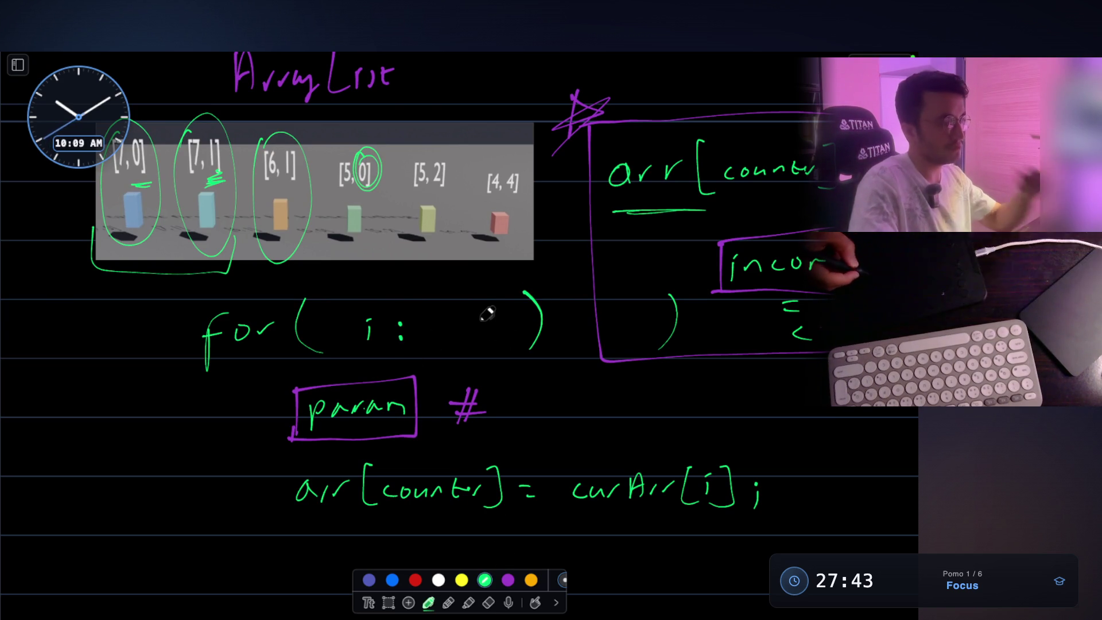
mouse_move(446, 321)
mouse_down()
mouse_move(450, 340)
mouse_move(478, 338)
mouse_up()
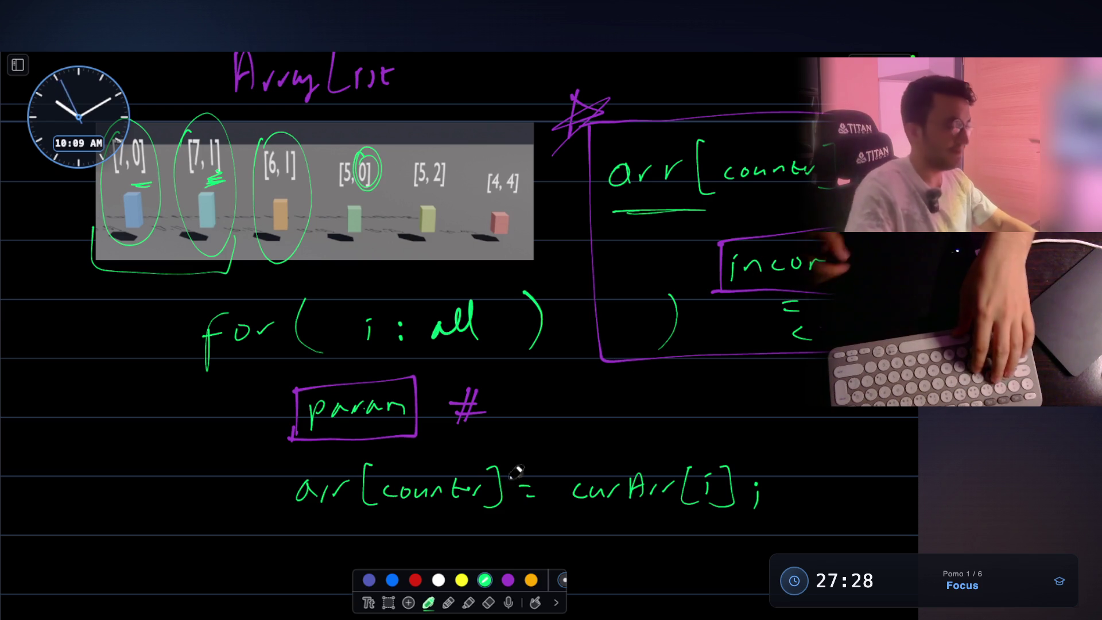
- Select and copy the annotated array screenshot
click(390, 601)
click(474, 221)
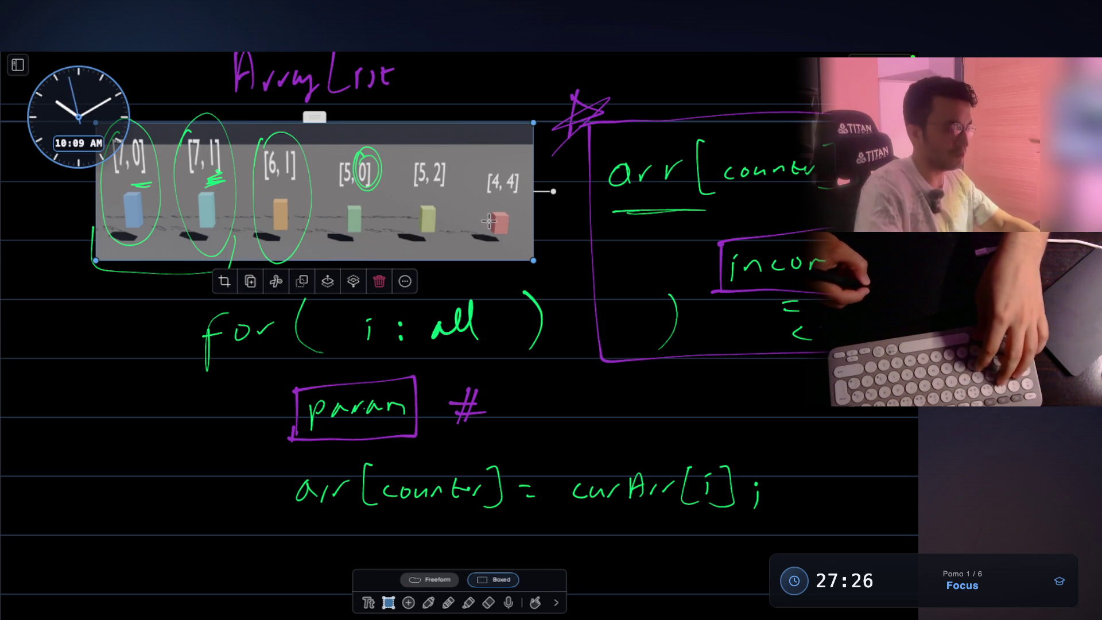
key(ctrl+Up)
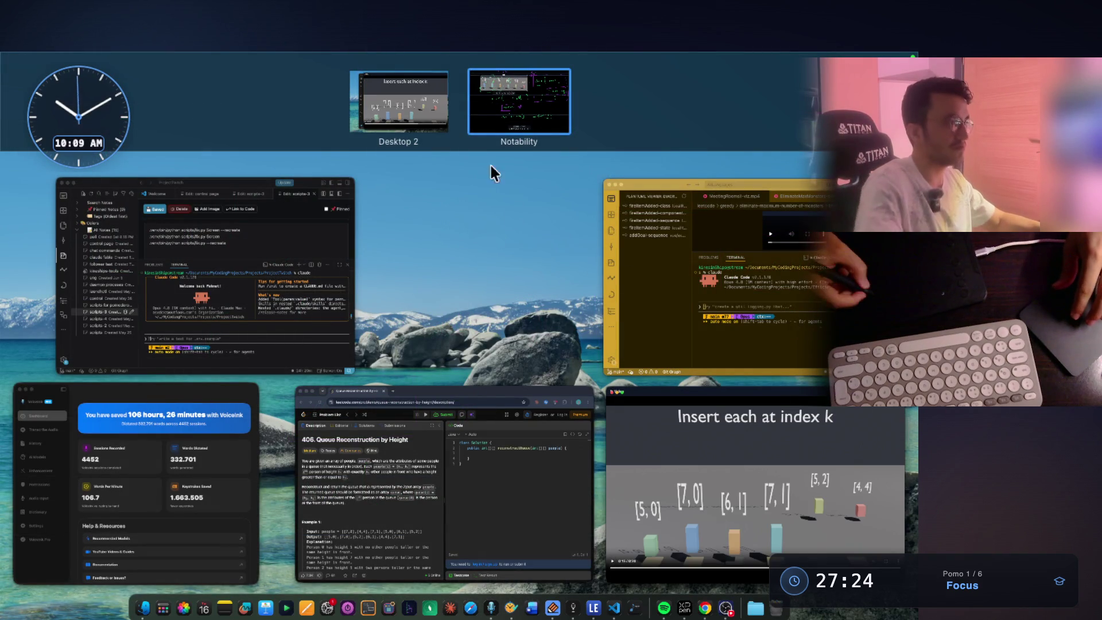
- Paste the screenshot onto the empty page, move it up-left and enlarge it
click(497, 108)
scroll(492, 141, down, 15)
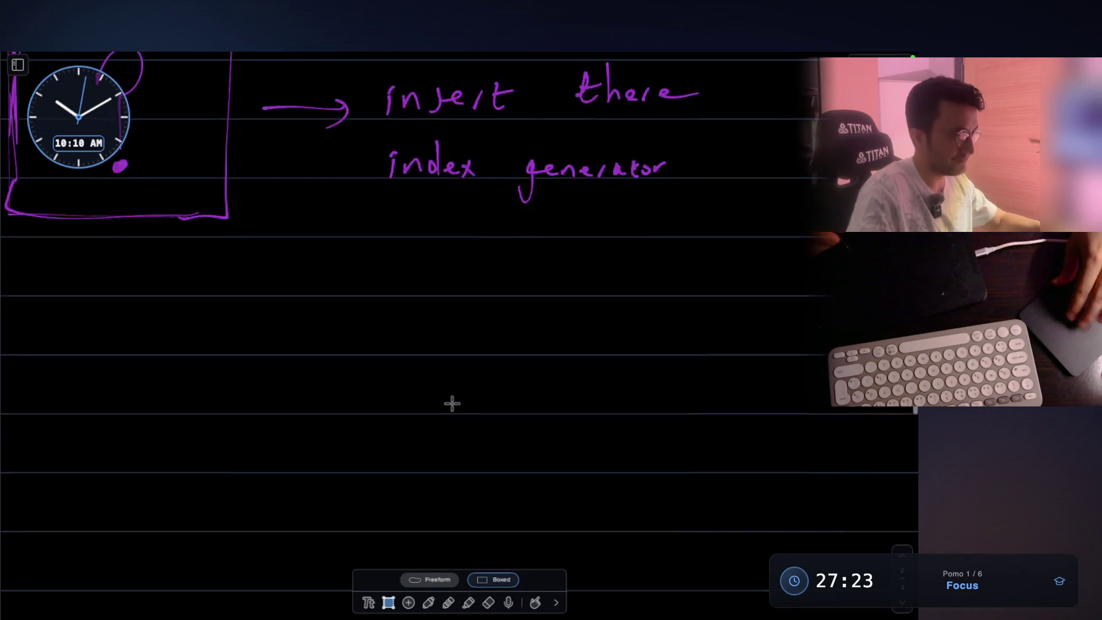
key(super+v)
mouse_move(697, 409)
mouse_down()
mouse_move(596, 341)
mouse_move(649, 374)
mouse_move(667, 362)
mouse_up()
click(536, 489)
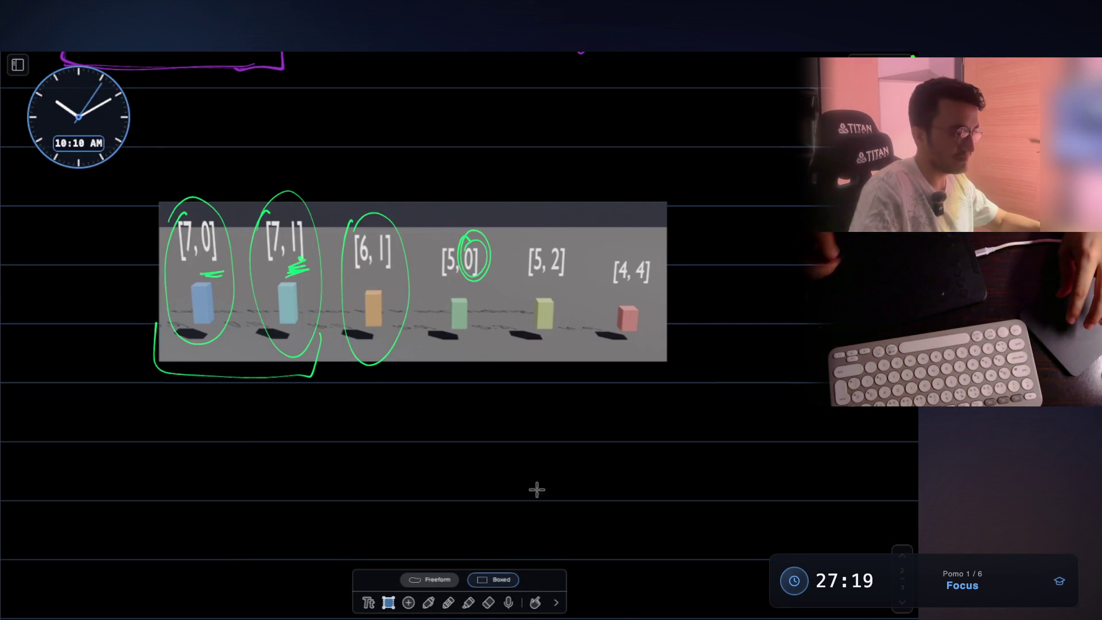
- Erase the green circles from the pasted screenshot and return to the green pen
click(488, 602)
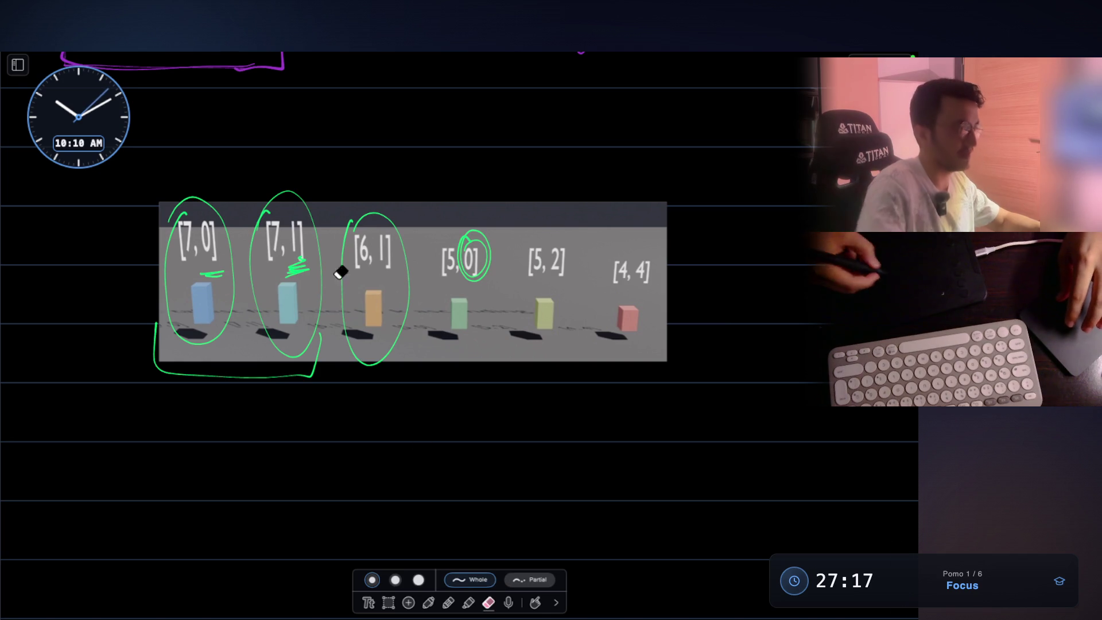
mouse_move(168, 277)
mouse_down()
mouse_move(342, 367)
mouse_move(492, 245)
mouse_move(476, 270)
mouse_up()
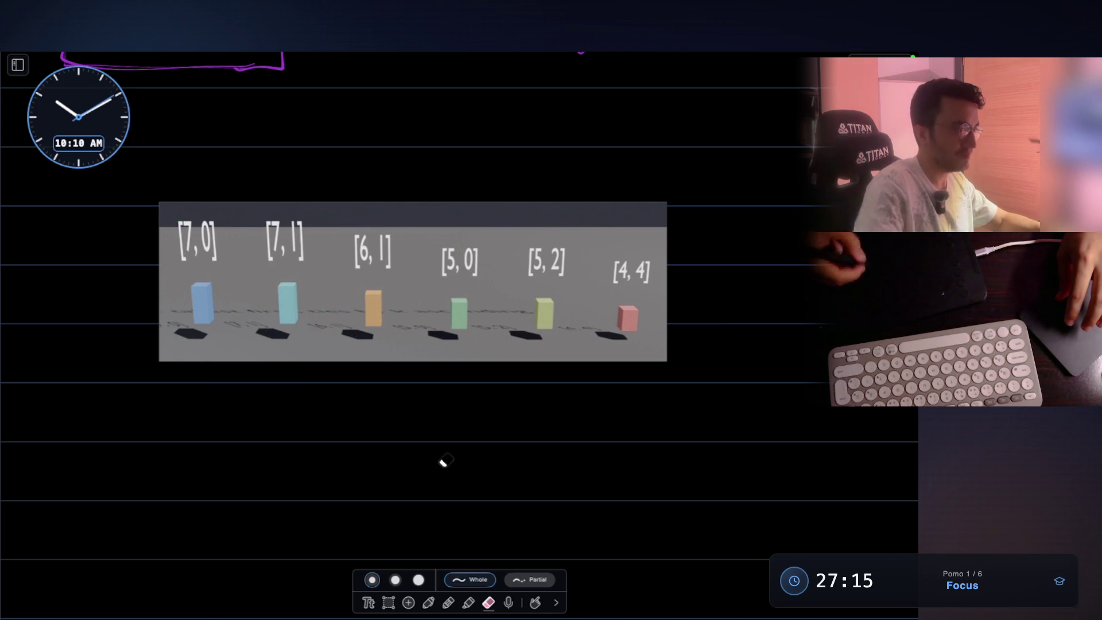
click(428, 602)
scroll(433, 423, down, 3)
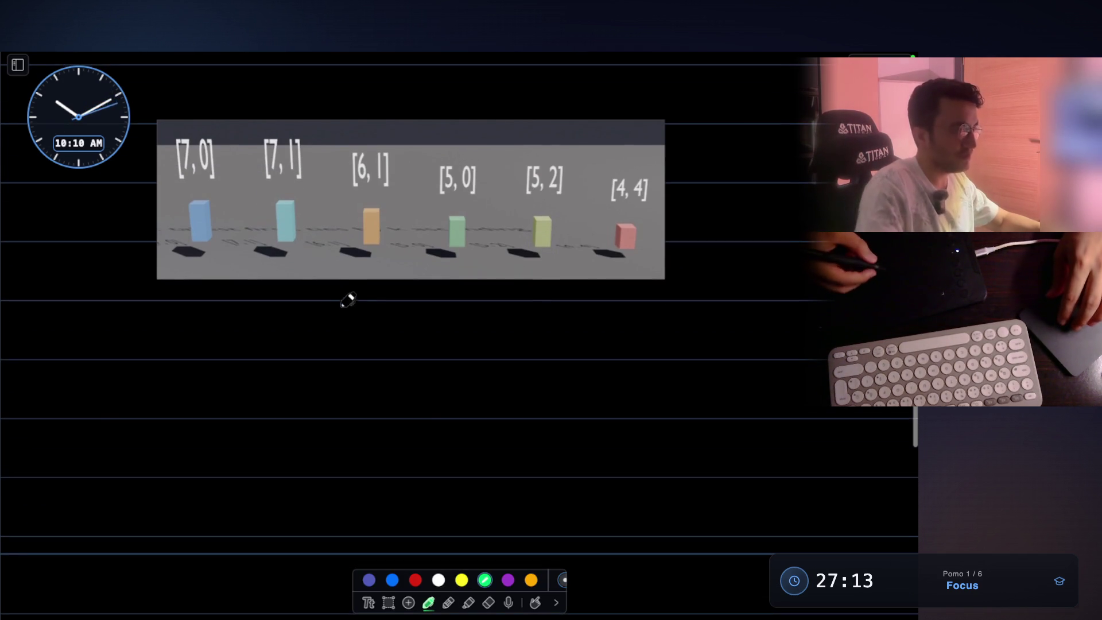
- Circle the [7, 0] block and write arr[0] = elements[0] with a checkmark beside it
mouse_move(182, 133)
mouse_down()
mouse_move(229, 123)
mouse_move(195, 119)
mouse_up()
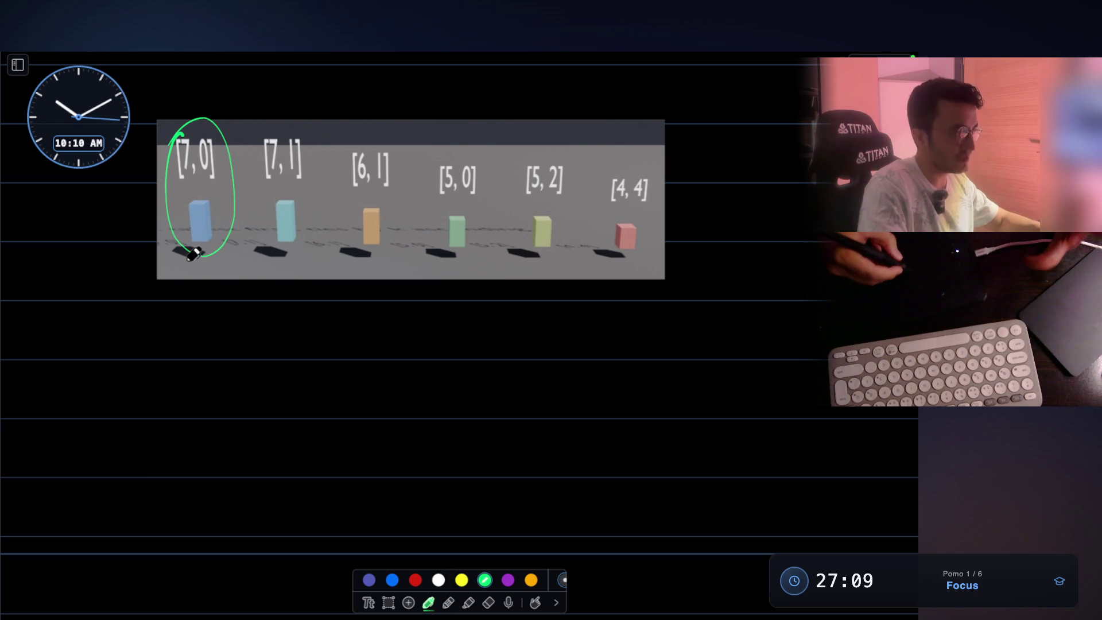
scroll(315, 344, down, 1)
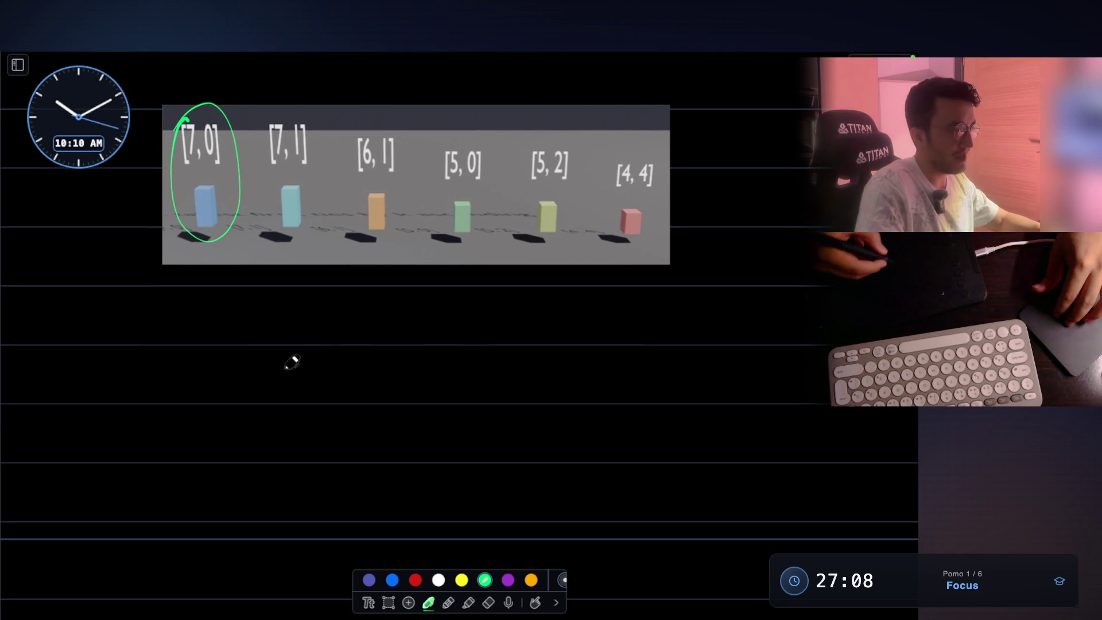
mouse_move(256, 354)
mouse_down()
mouse_move(283, 356)
mouse_move(322, 332)
mouse_move(339, 360)
mouse_move(372, 366)
mouse_move(360, 383)
mouse_up()
drag(388, 362, 489, 361)
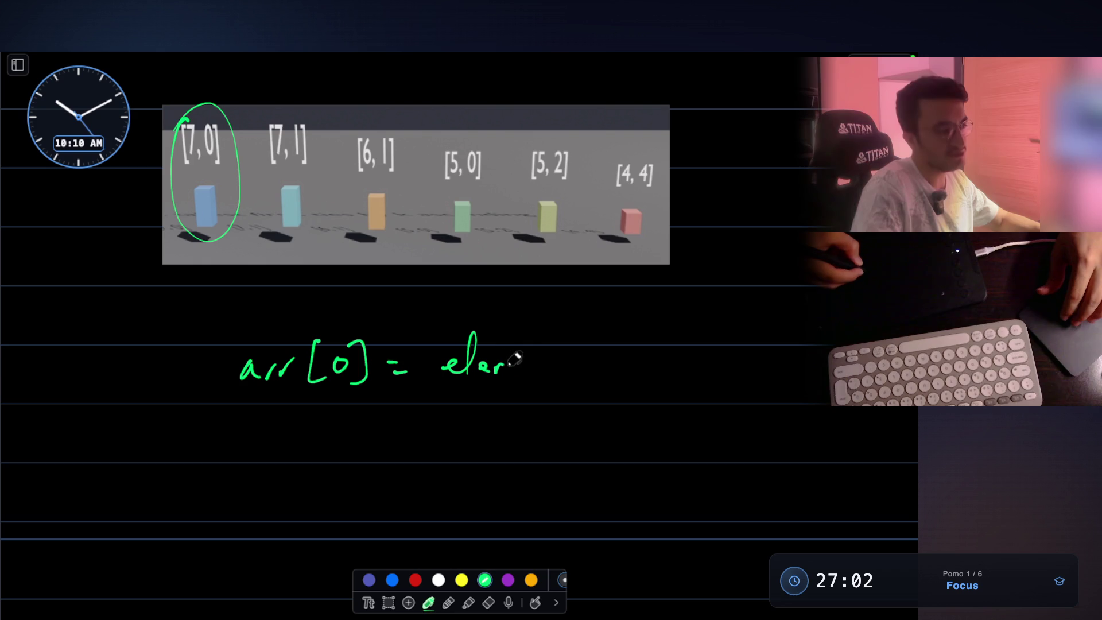
drag(590, 336, 591, 384)
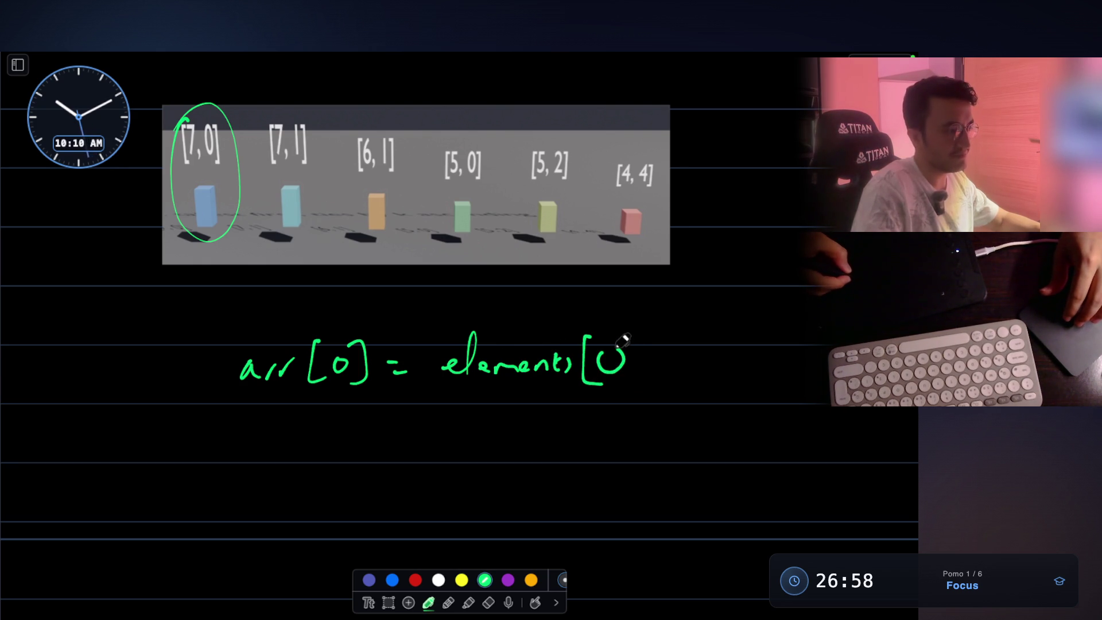
mouse_move(621, 334)
mouse_down()
mouse_move(639, 332)
mouse_move(624, 383)
mouse_up()
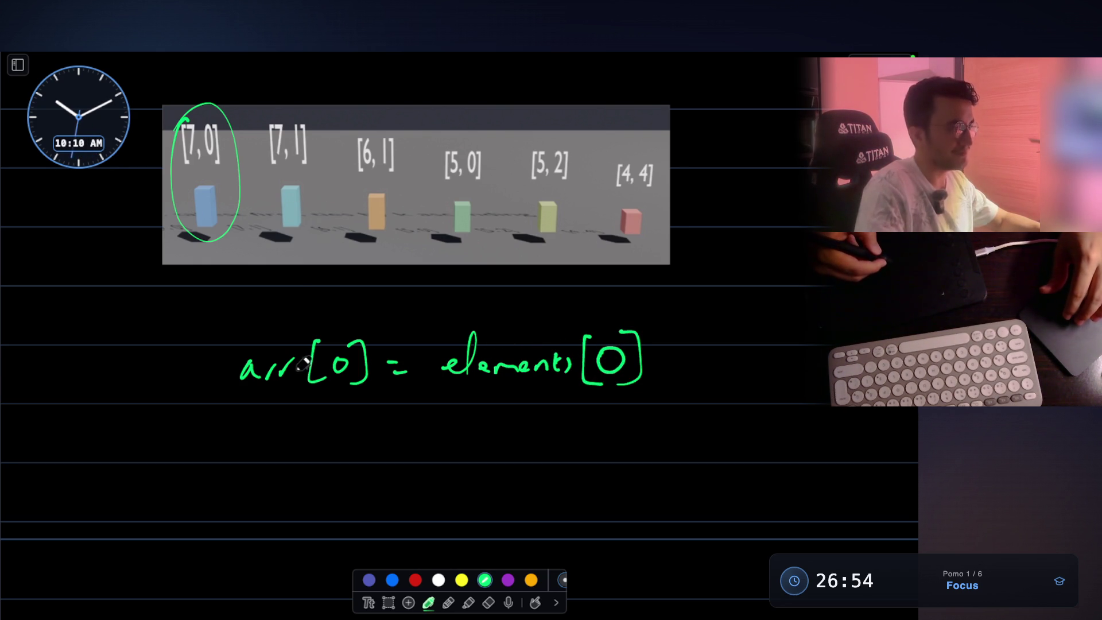
drag(190, 351, 241, 332)
- Write arr[1] = elements[1] on the line below
scroll(253, 275, down, 2)
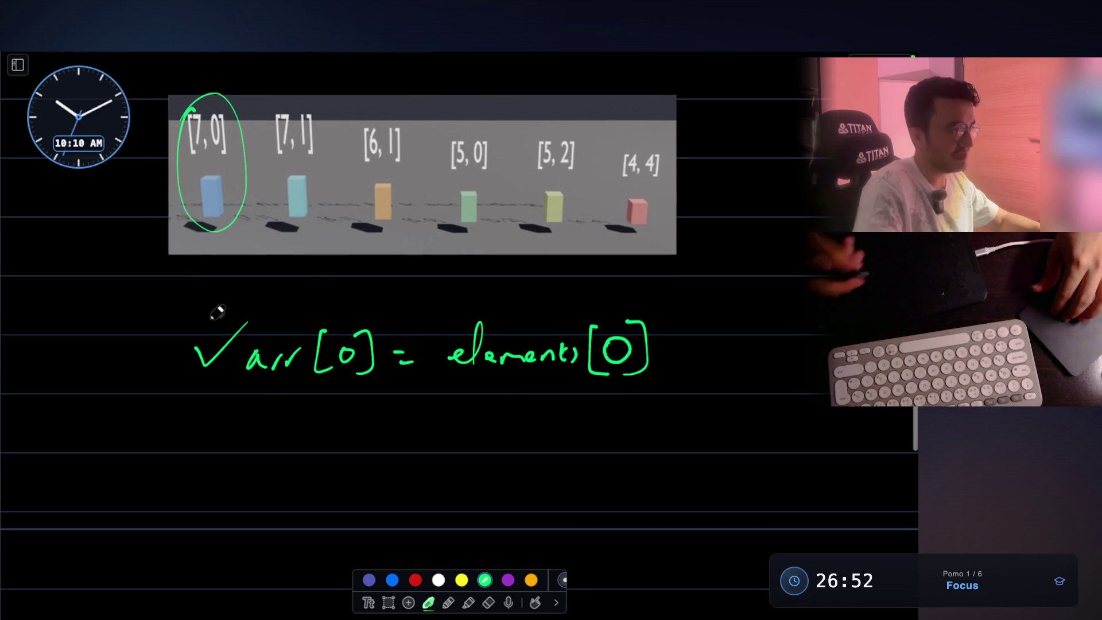
mouse_move(258, 433)
mouse_down()
mouse_move(253, 442)
mouse_move(287, 436)
mouse_move(321, 405)
mouse_move(356, 413)
mouse_move(370, 453)
mouse_up()
drag(403, 431, 418, 441)
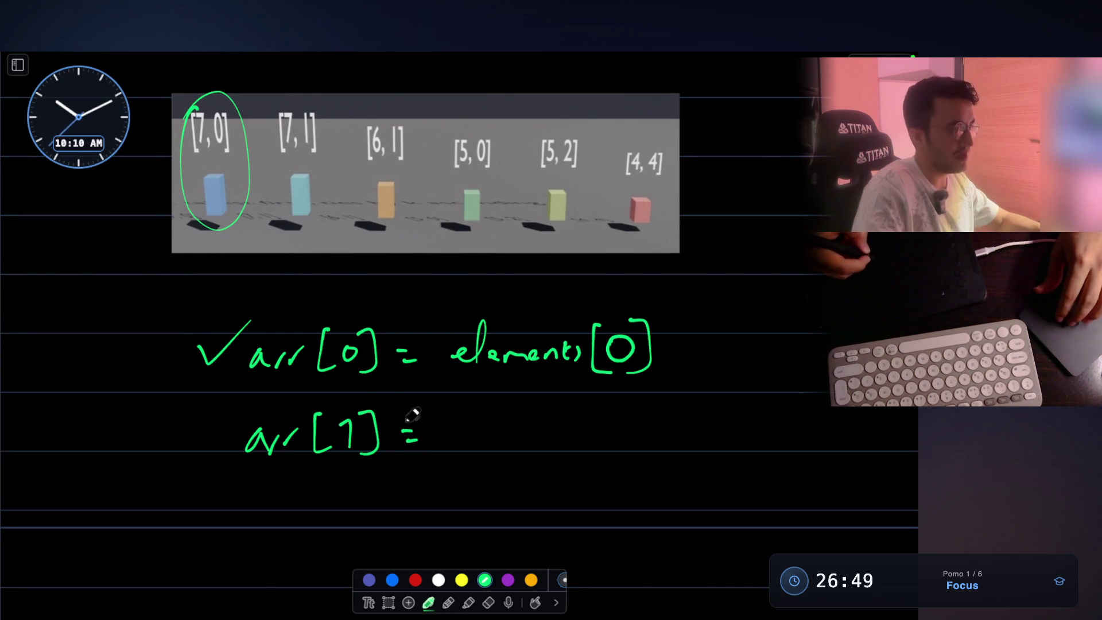
scroll(349, 246, up, 2)
scroll(467, 315, down, 5)
drag(427, 386, 565, 384)
drag(605, 374, 625, 402)
- Box the [6, 1] person in the image and write arr[2] with an arrow before it
scroll(628, 396, up, 2)
scroll(418, 216, up, 1)
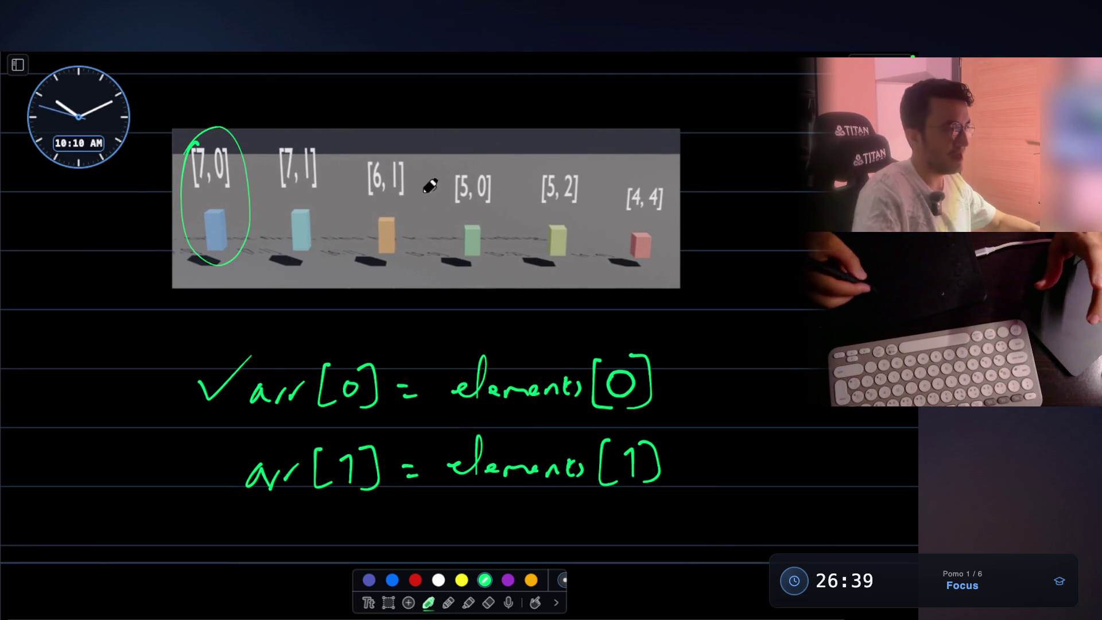
mouse_move(362, 148)
mouse_down()
mouse_move(423, 243)
mouse_move(355, 152)
mouse_up()
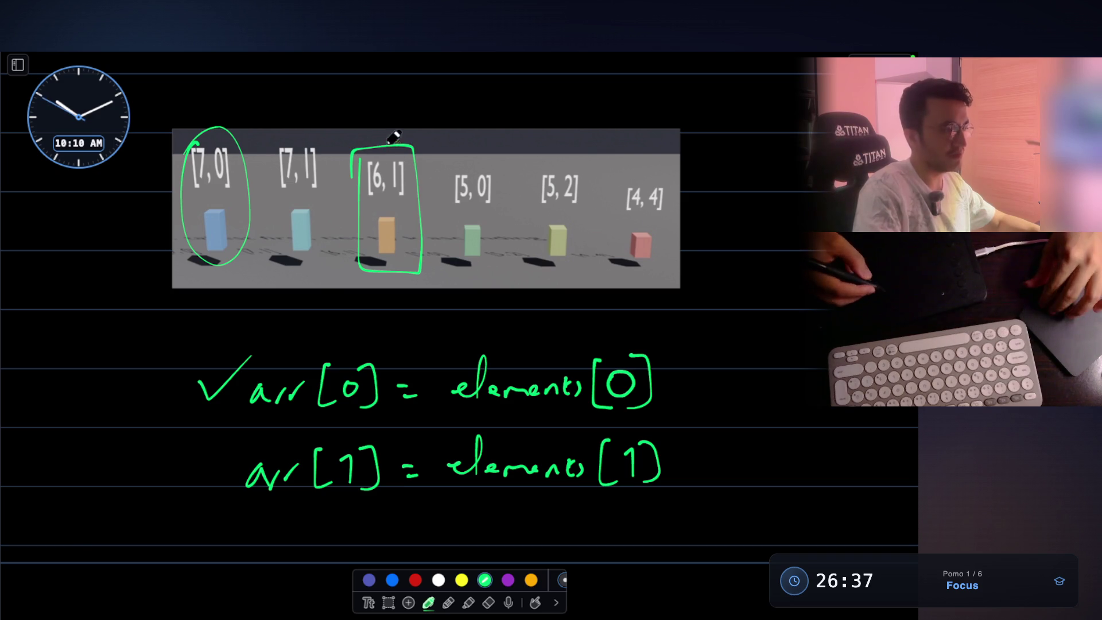
scroll(344, 258, down, 3)
drag(261, 464, 264, 480)
mouse_move(268, 480)
mouse_down()
mouse_move(295, 461)
mouse_move(334, 489)
mouse_move(364, 480)
mouse_move(367, 497)
mouse_up()
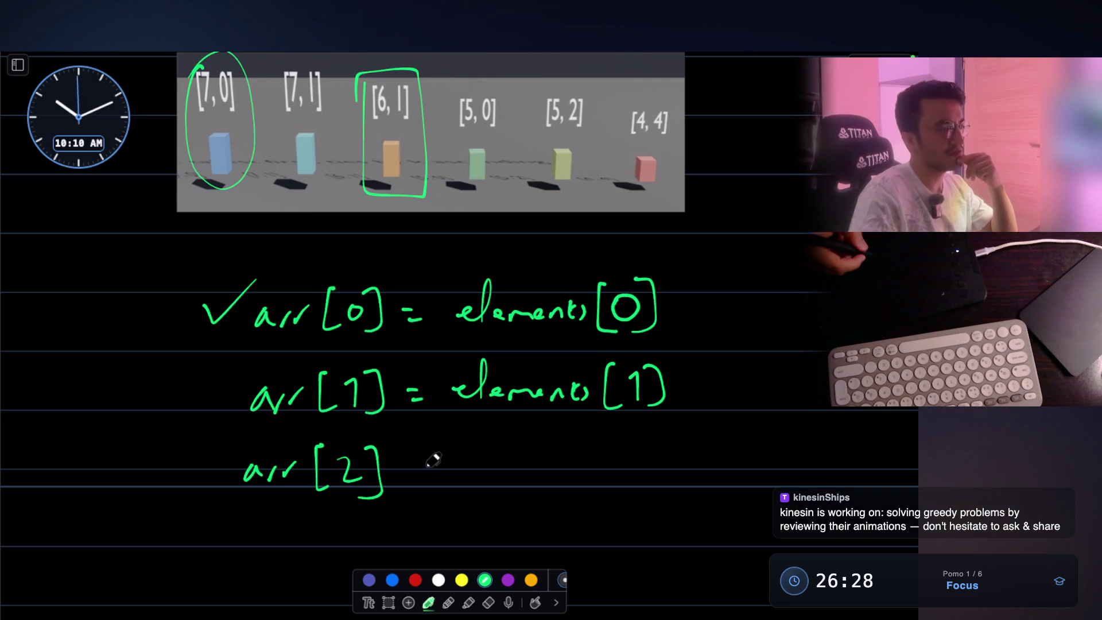
mouse_move(164, 474)
mouse_down()
mouse_move(215, 472)
mouse_move(215, 493)
mouse_up()
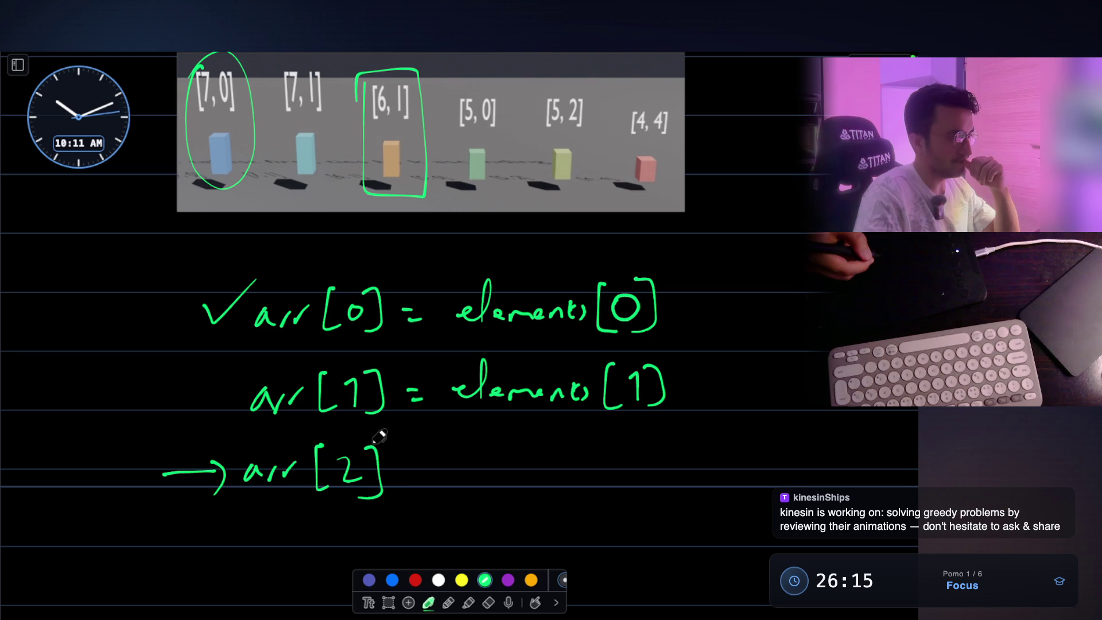
click(489, 602)
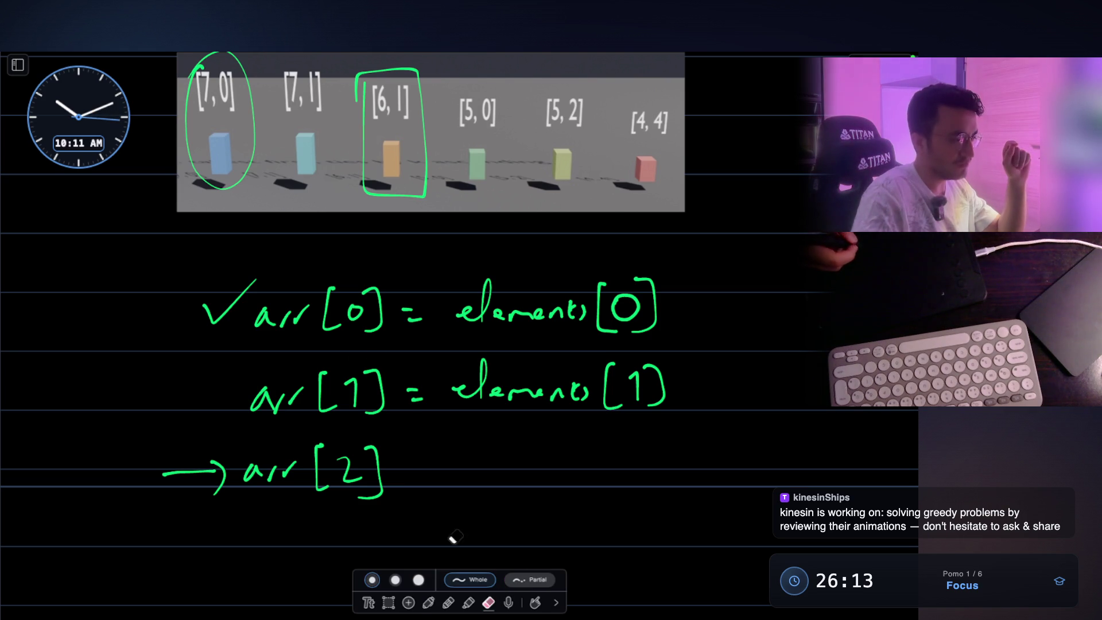
- Erase the arr lines and arrow, then write an ArrayList label at the left
mouse_move(204, 470)
mouse_down()
mouse_move(379, 467)
mouse_move(340, 392)
mouse_move(373, 379)
mouse_move(297, 315)
mouse_move(379, 312)
mouse_move(246, 304)
mouse_move(290, 391)
mouse_up()
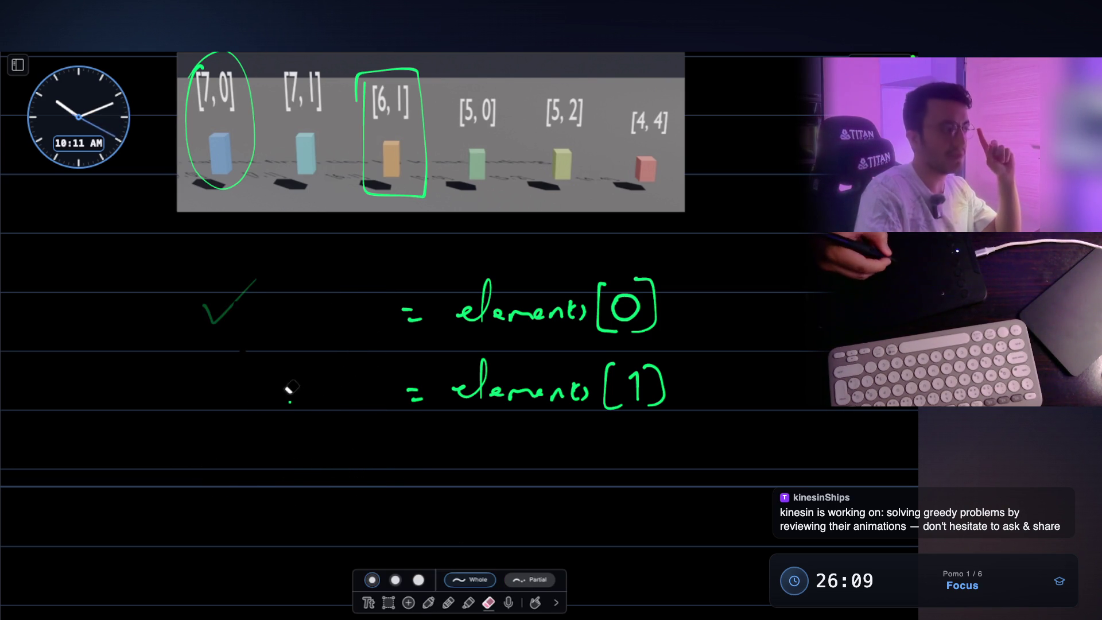
click(430, 602)
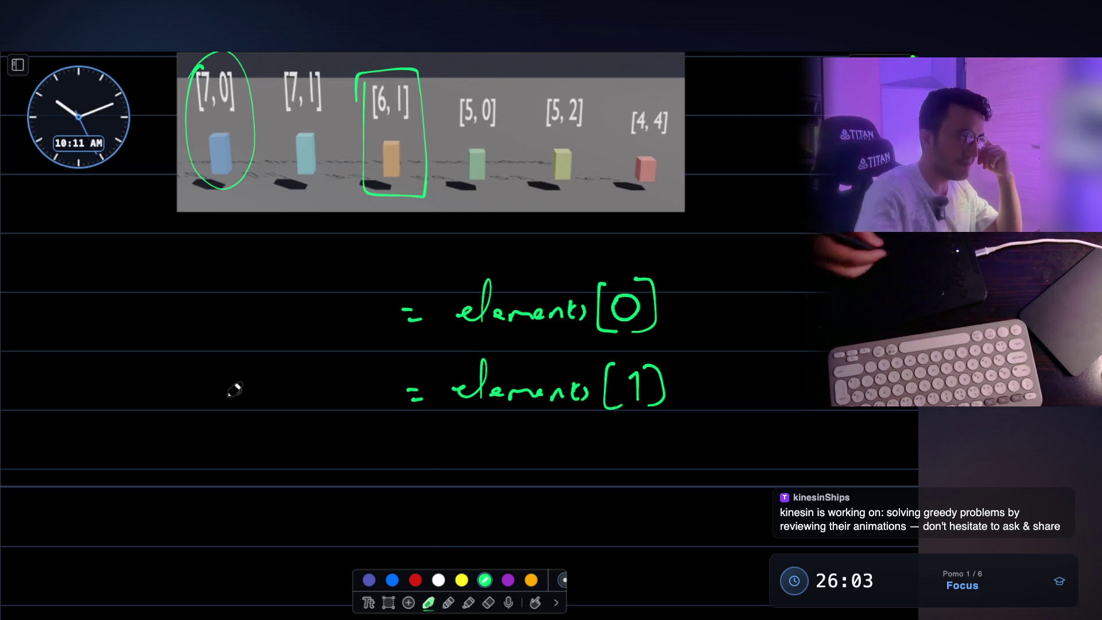
mouse_move(20, 289)
mouse_down()
mouse_move(83, 261)
mouse_move(95, 264)
mouse_move(89, 287)
mouse_move(135, 274)
mouse_up()
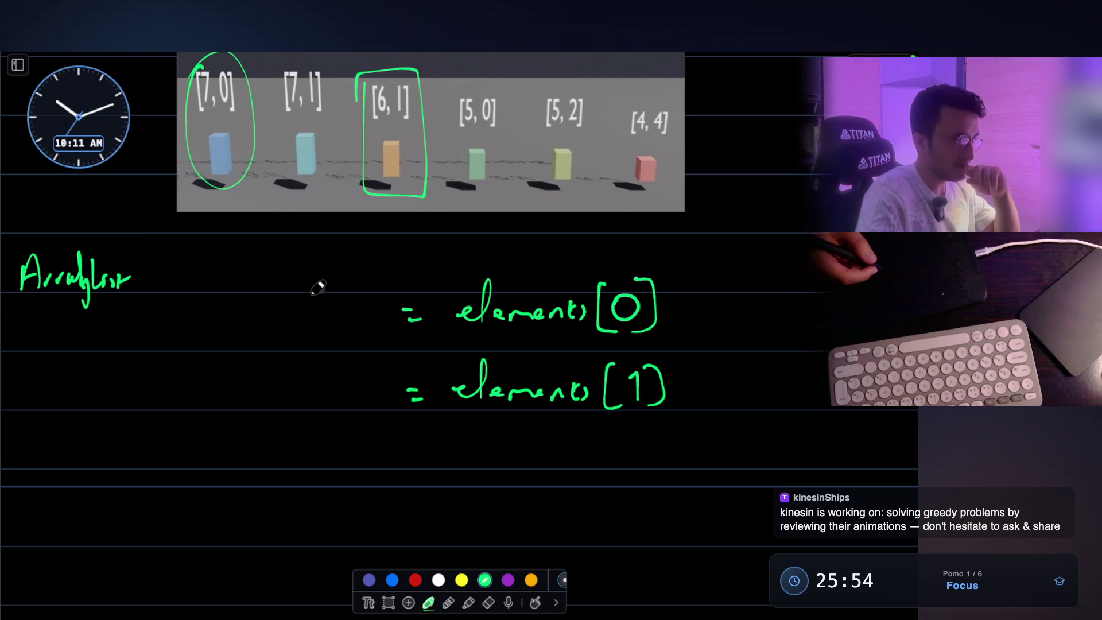
- Underline [7, 0], draw a curved arrow from [6, 1] toward [7, 0], and underline [5, 0]
scroll(317, 287, up, 1)
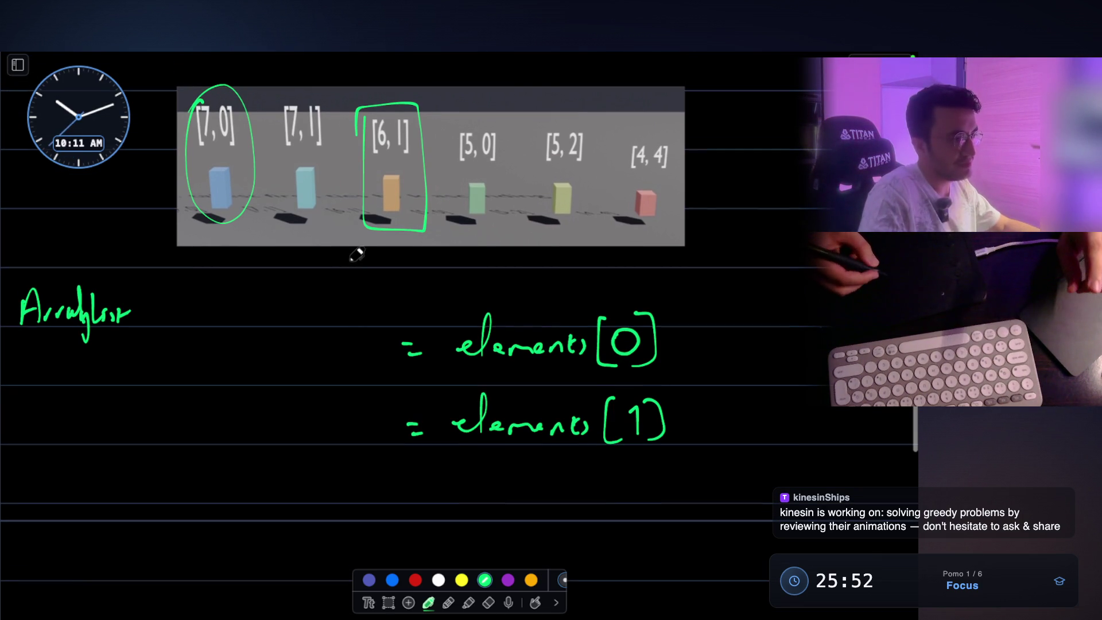
click(196, 238)
drag(196, 237, 240, 235)
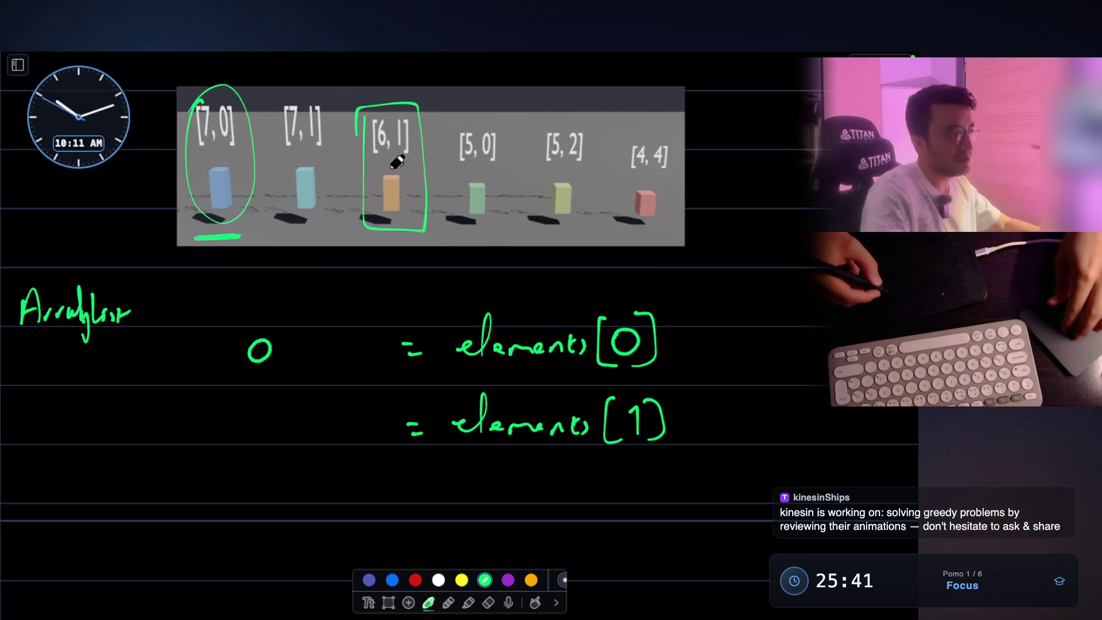
scroll(393, 160, up, 3)
scroll(382, 261, up, 1)
mouse_move(379, 187)
mouse_down()
mouse_move(315, 136)
mouse_move(136, 225)
mouse_move(152, 225)
mouse_up()
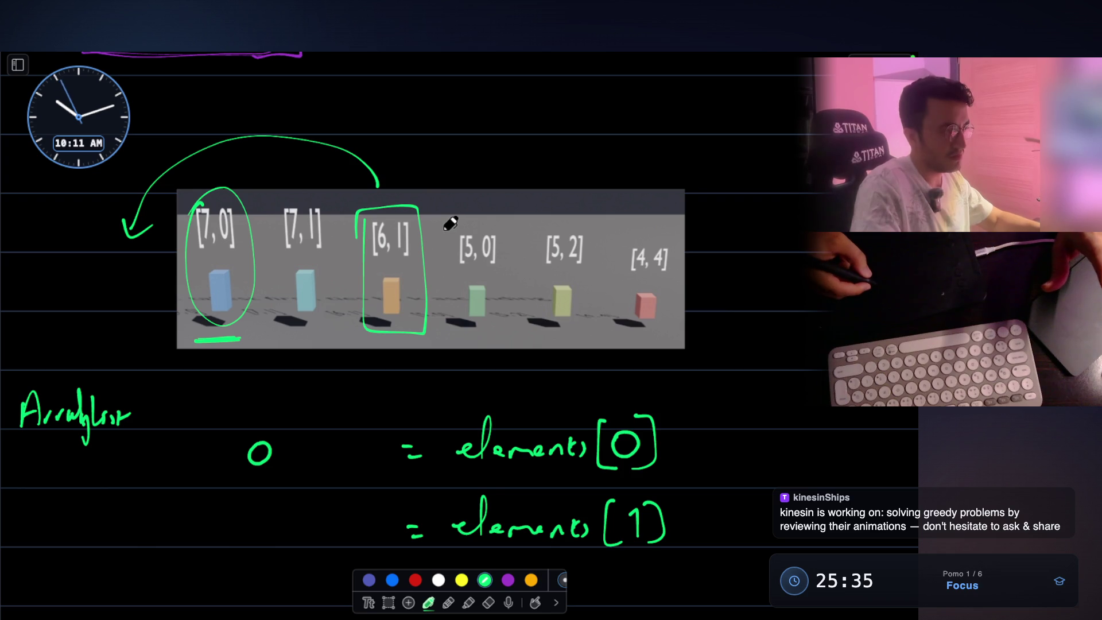
drag(495, 326, 462, 331)
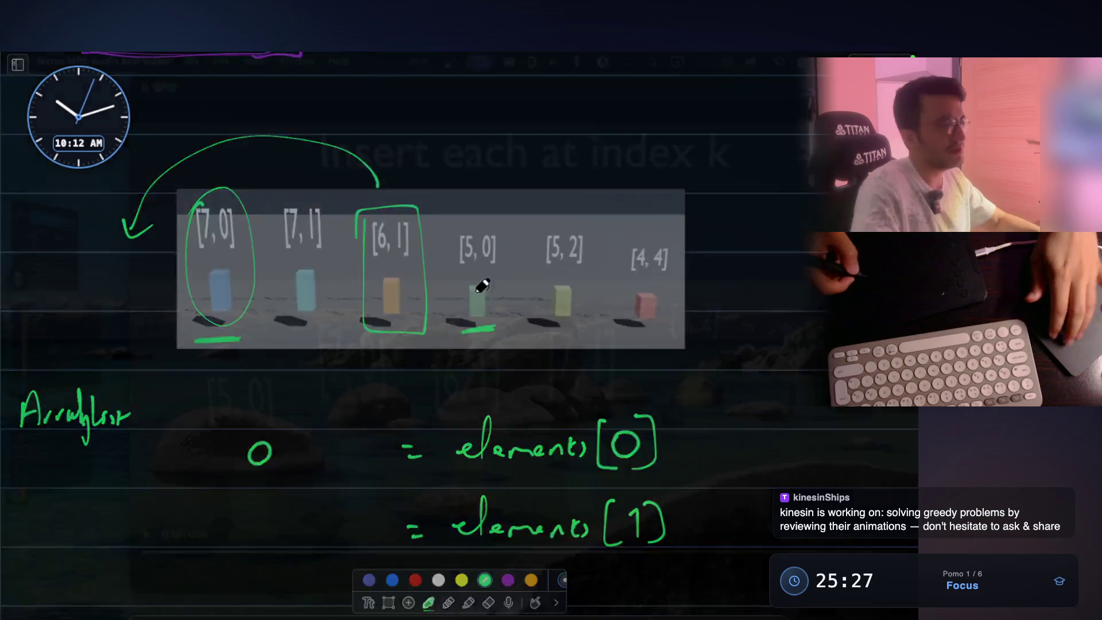
- Play the animation until [5, 2] is inserted, pause at 0:17, then bring up the LeetCode window
key(Escape)
click(149, 535)
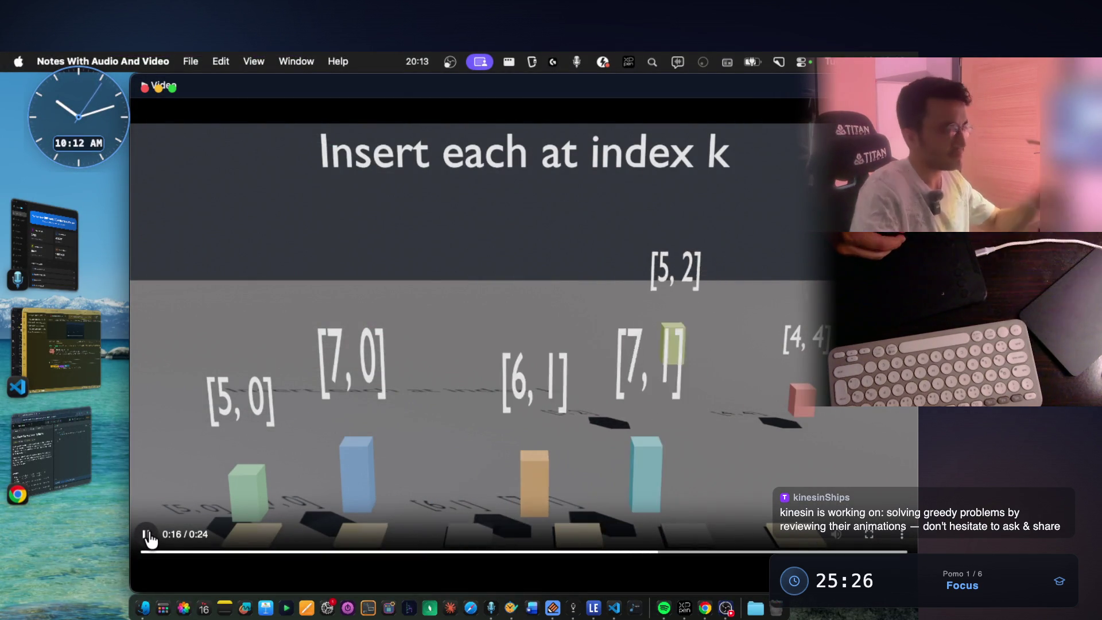
click(485, 371)
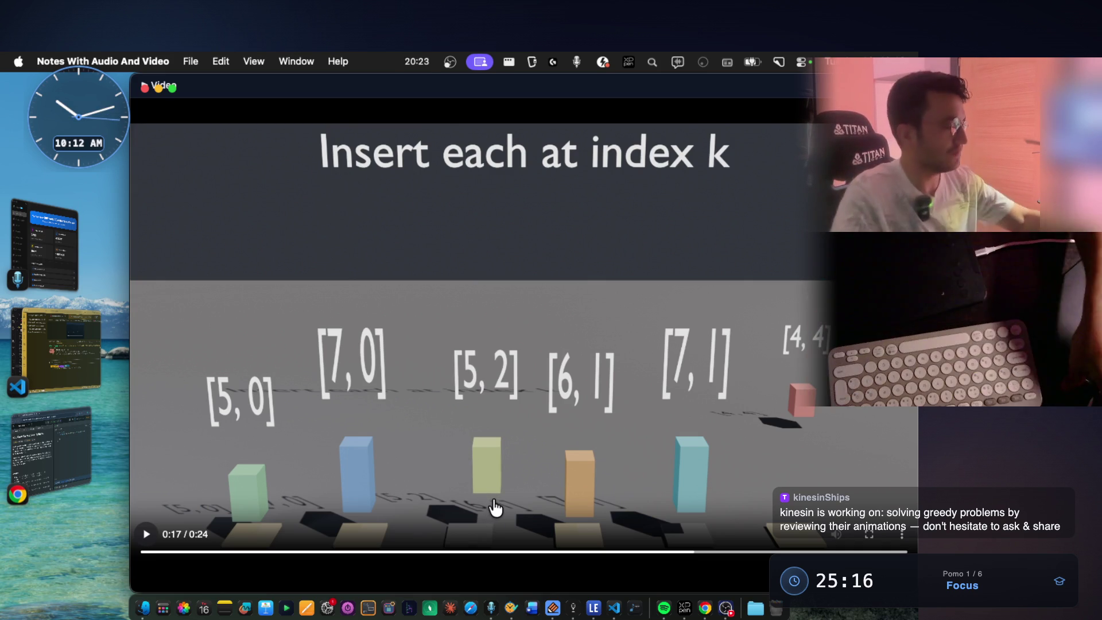
click(92, 453)
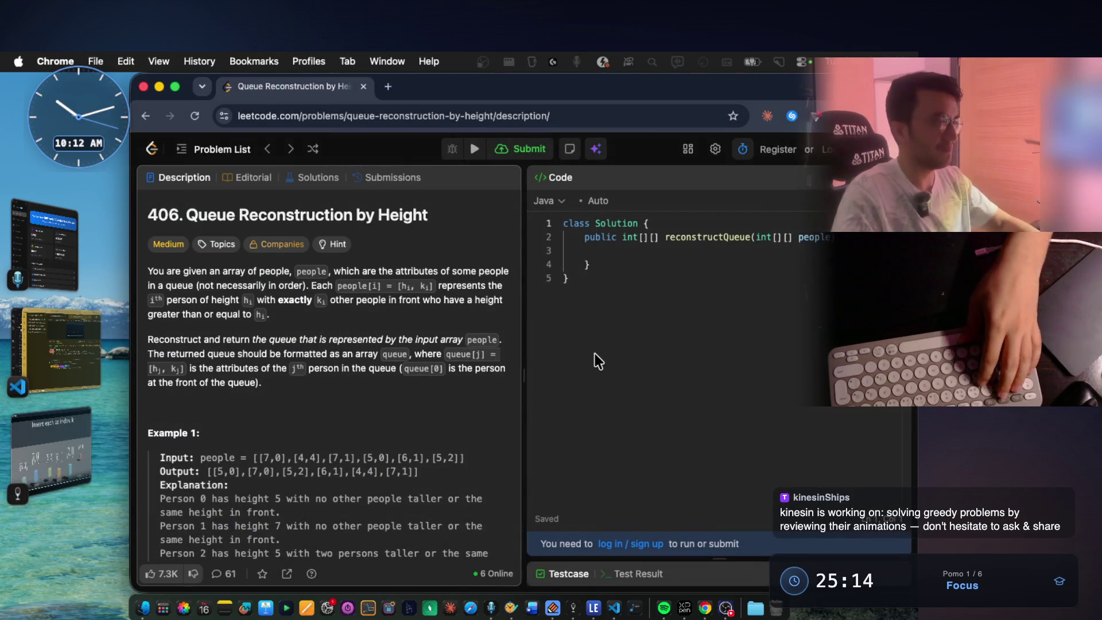
- Search 'java arraylist methods', highlight add(index, element) in the AI overview, and return to the video
key(super+t)
text(java)
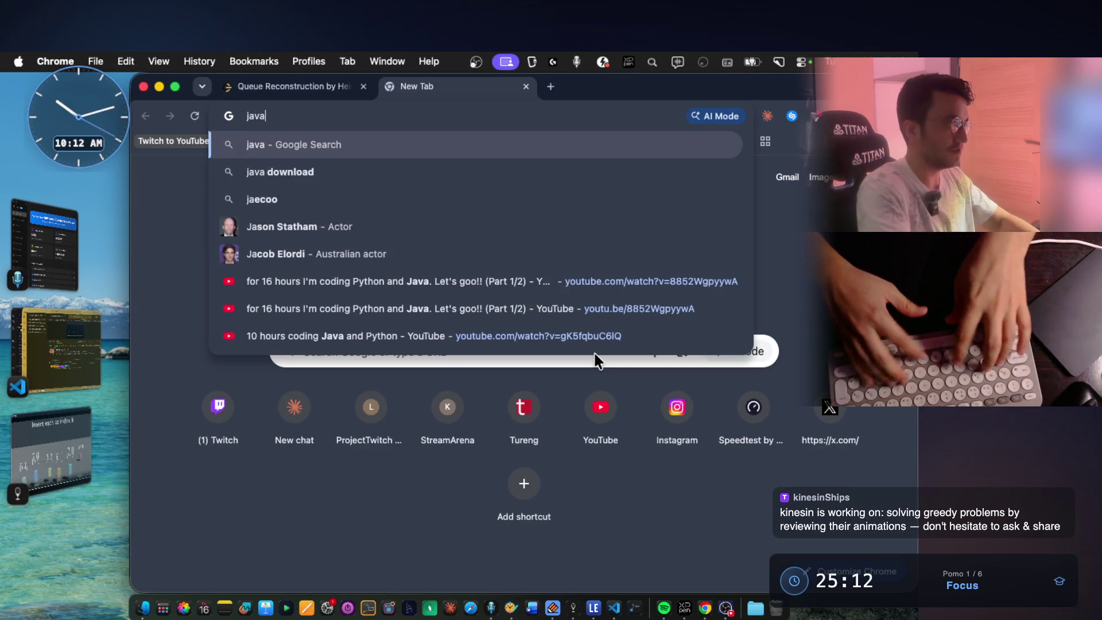
text( arraylist methods)
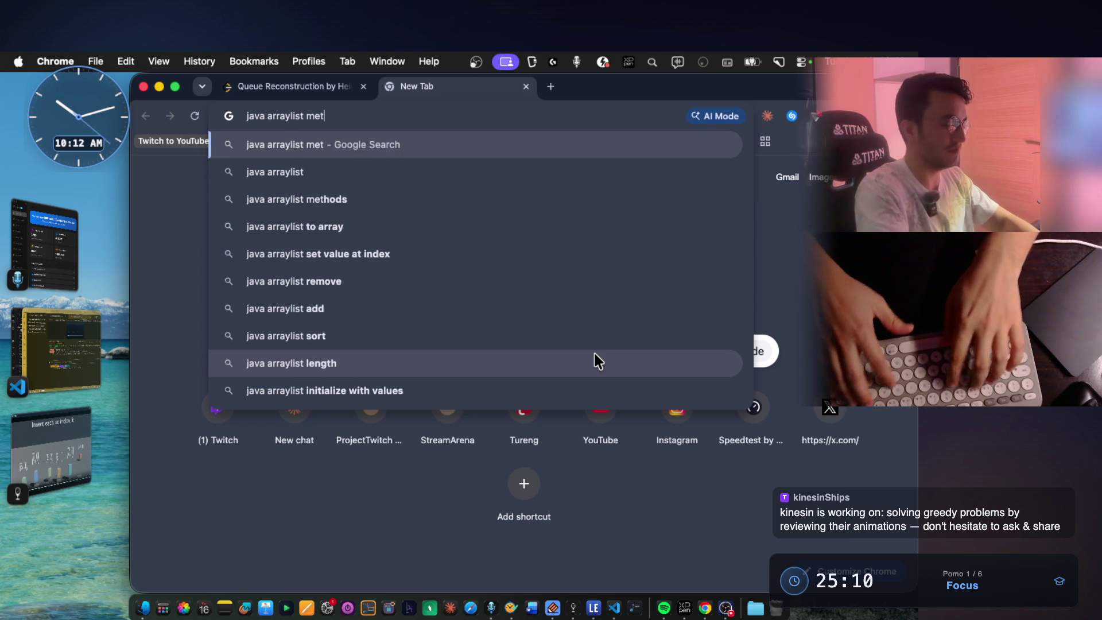
key(Return)
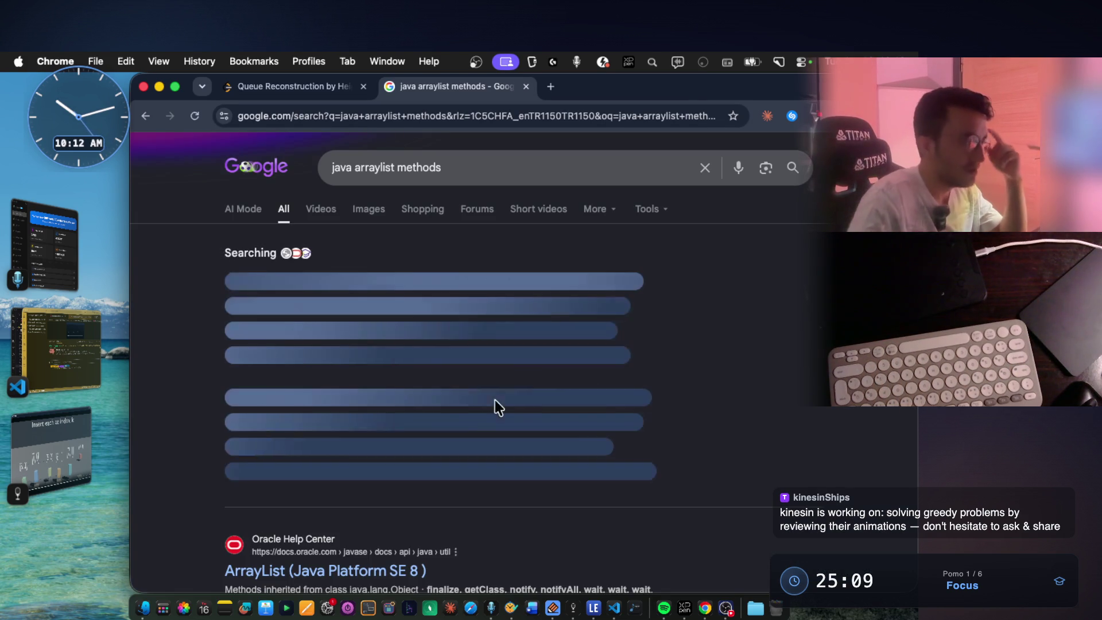
click(430, 478)
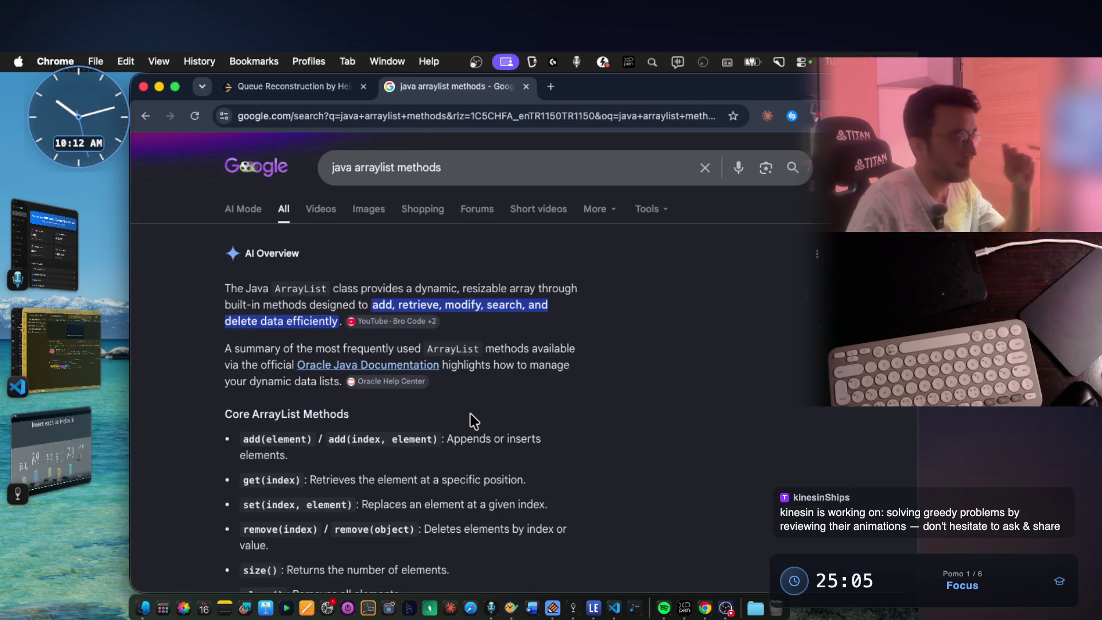
scroll(470, 413, down, 2)
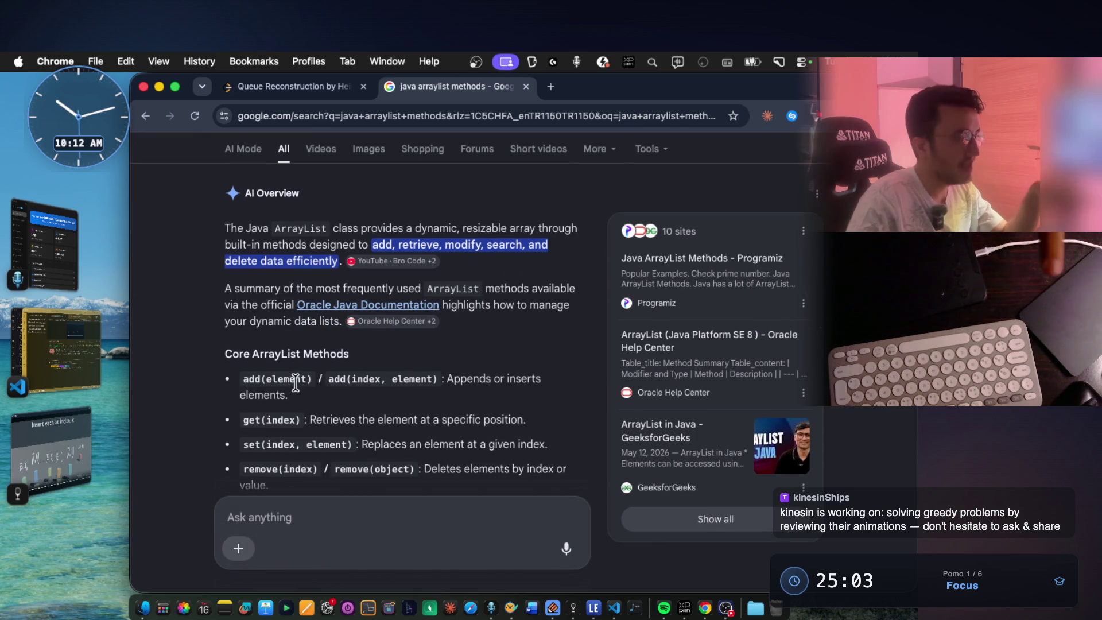
drag(332, 382, 443, 382)
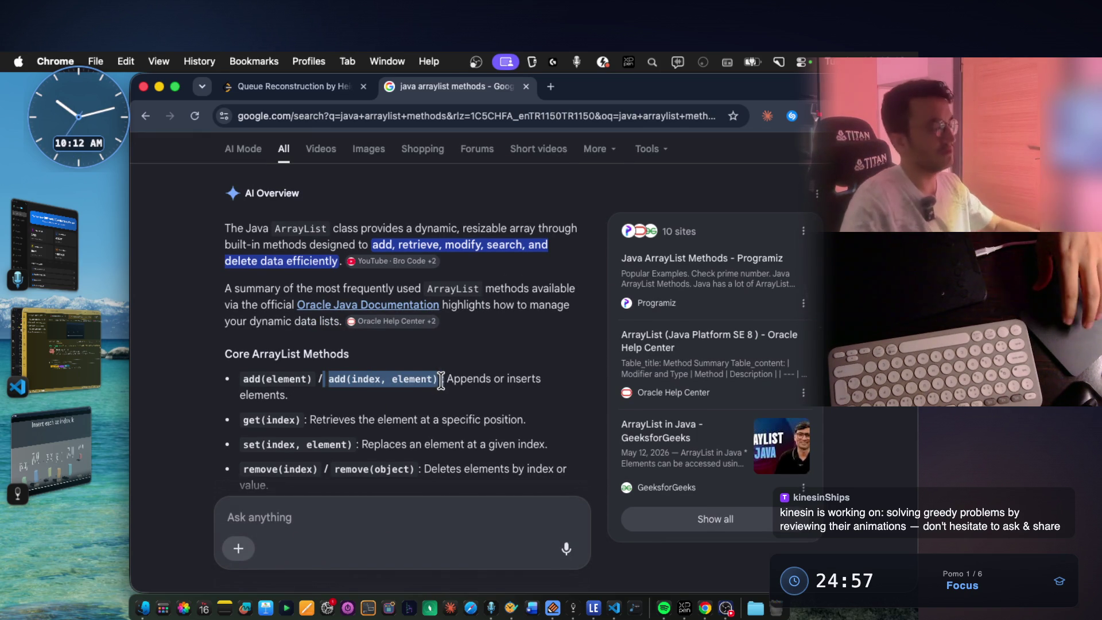
click(43, 427)
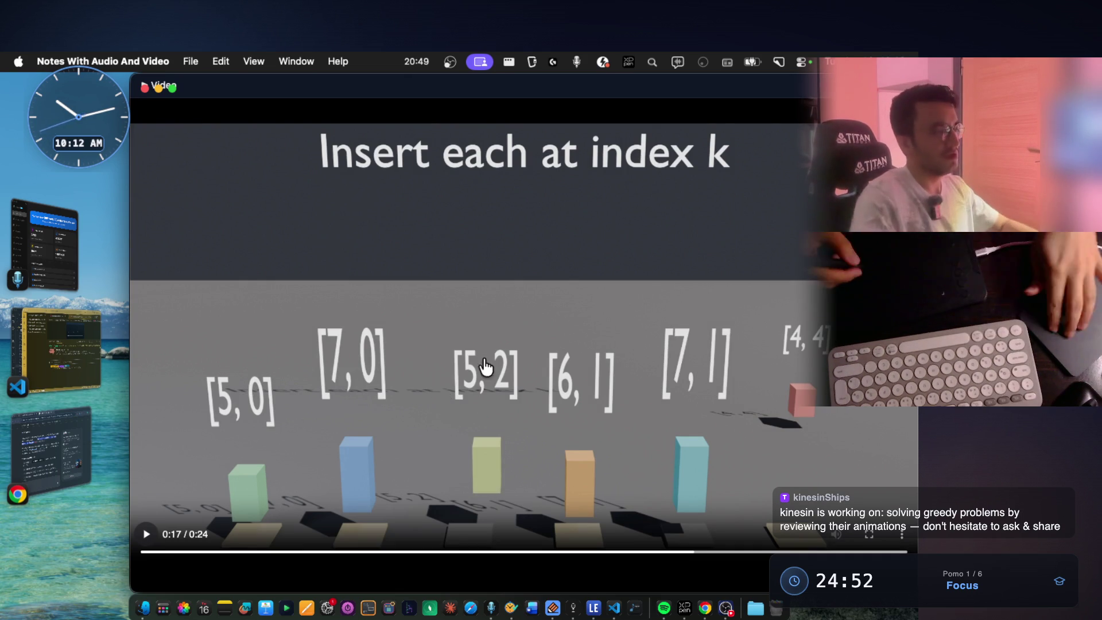
- Close the insertion video and scroll back to the handwritten ArrayList notes
key(Escape)
scroll(438, 343, down, 3)
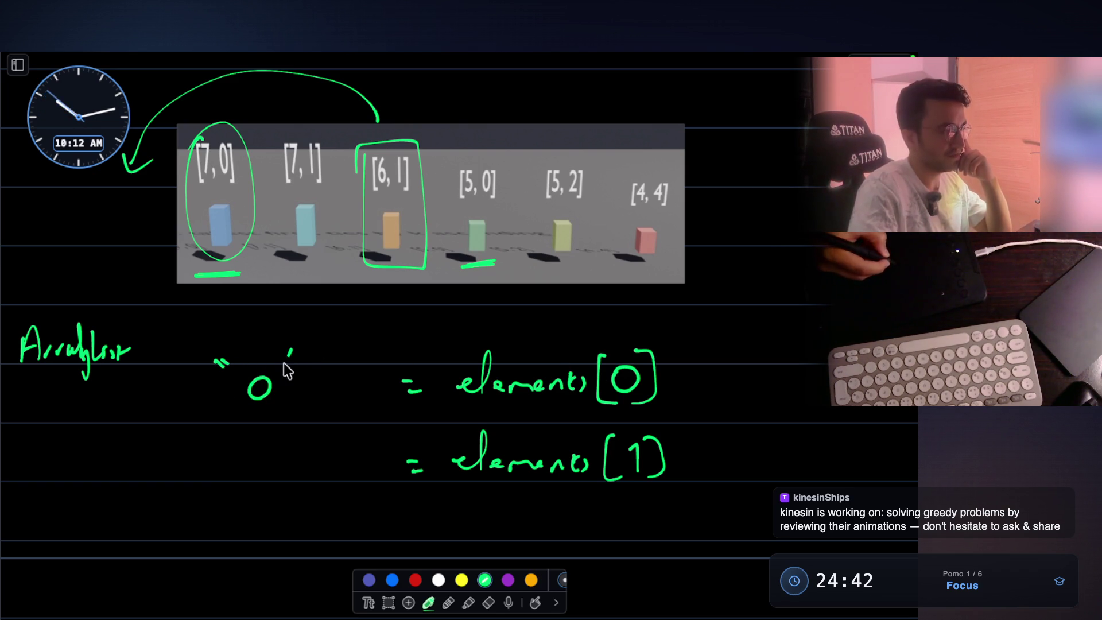
- Close the quote around 0 and write add() on the second line
drag(296, 351, 291, 367)
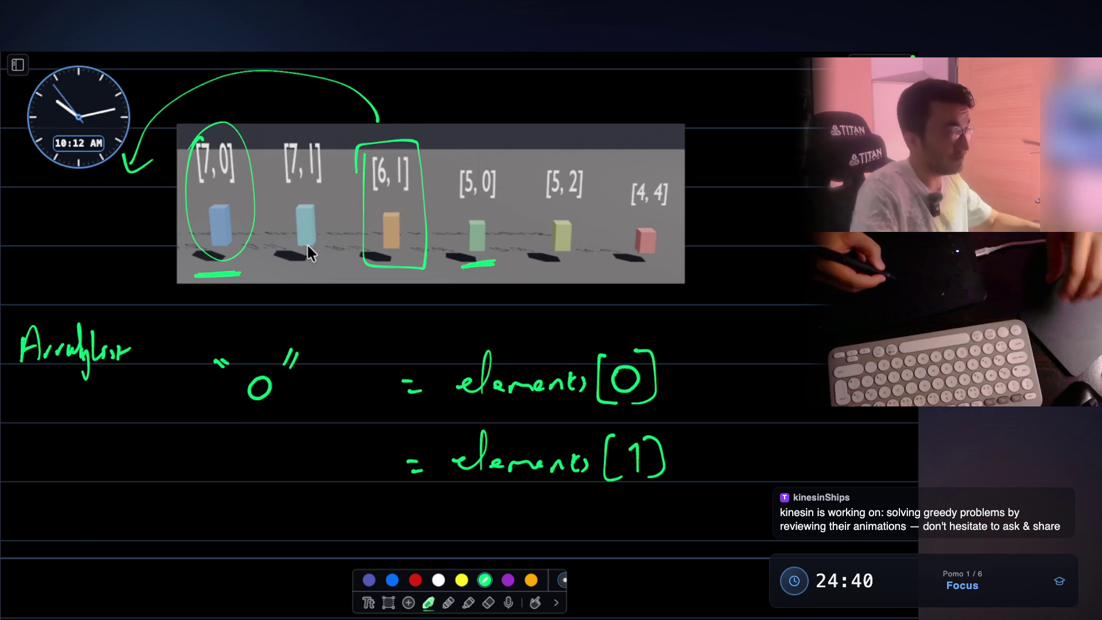
drag(234, 431, 238, 442)
drag(245, 433, 268, 456)
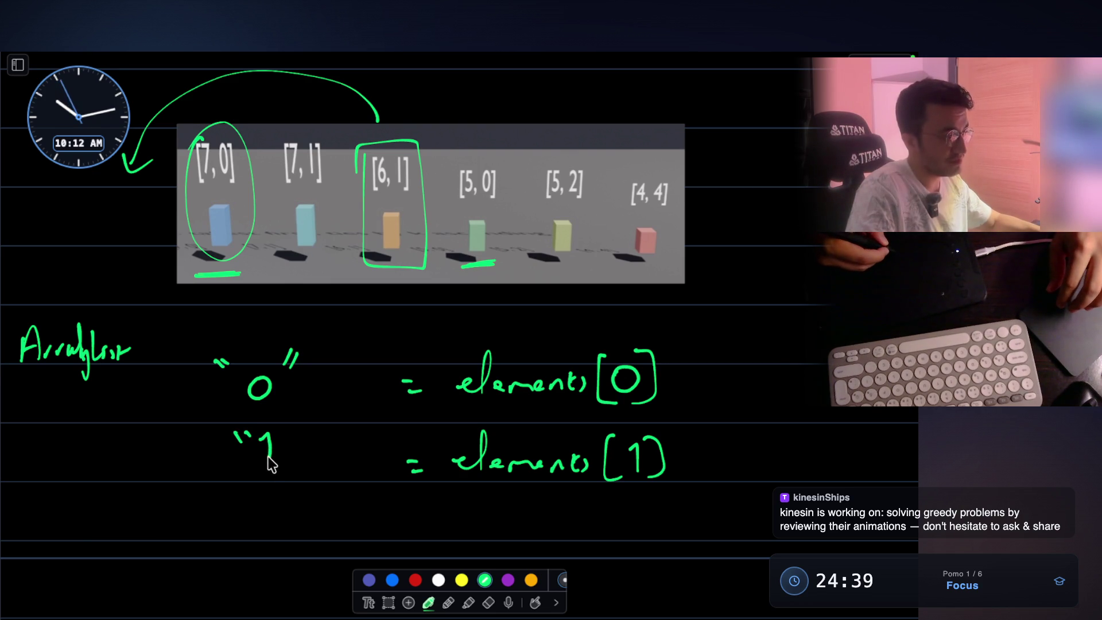
key(ctrl+z)
key(ctrl+z)
key(ctrl+z)
drag(238, 449, 240, 463)
mouse_move(256, 450)
mouse_down()
mouse_move(260, 466)
mouse_move(278, 437)
mouse_move(277, 466)
mouse_up()
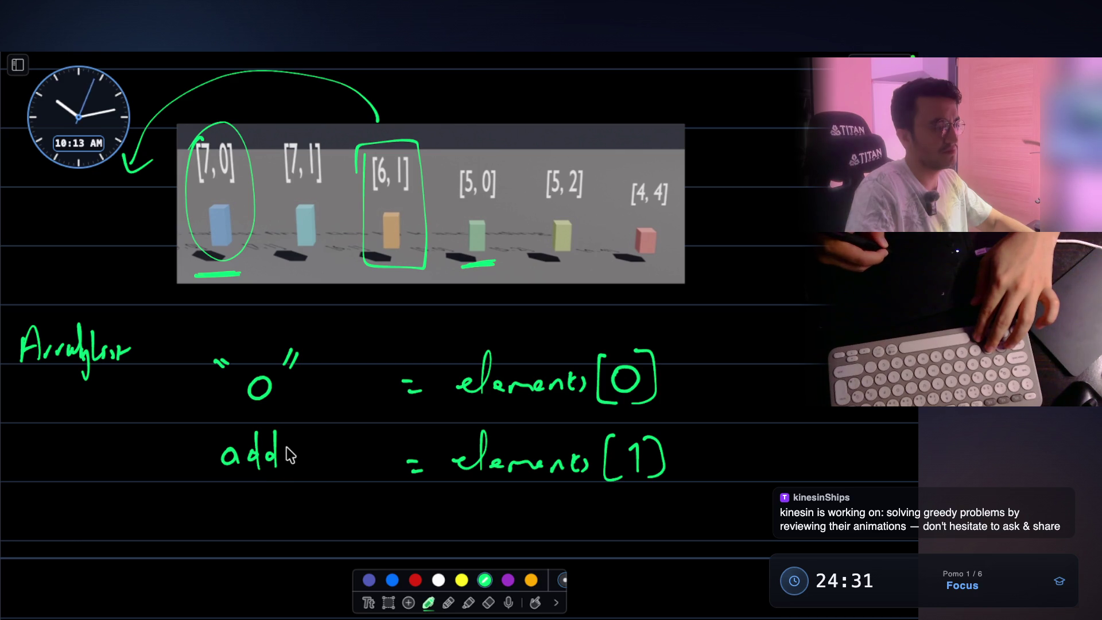
drag(298, 441, 300, 464)
drag(319, 425, 320, 470)
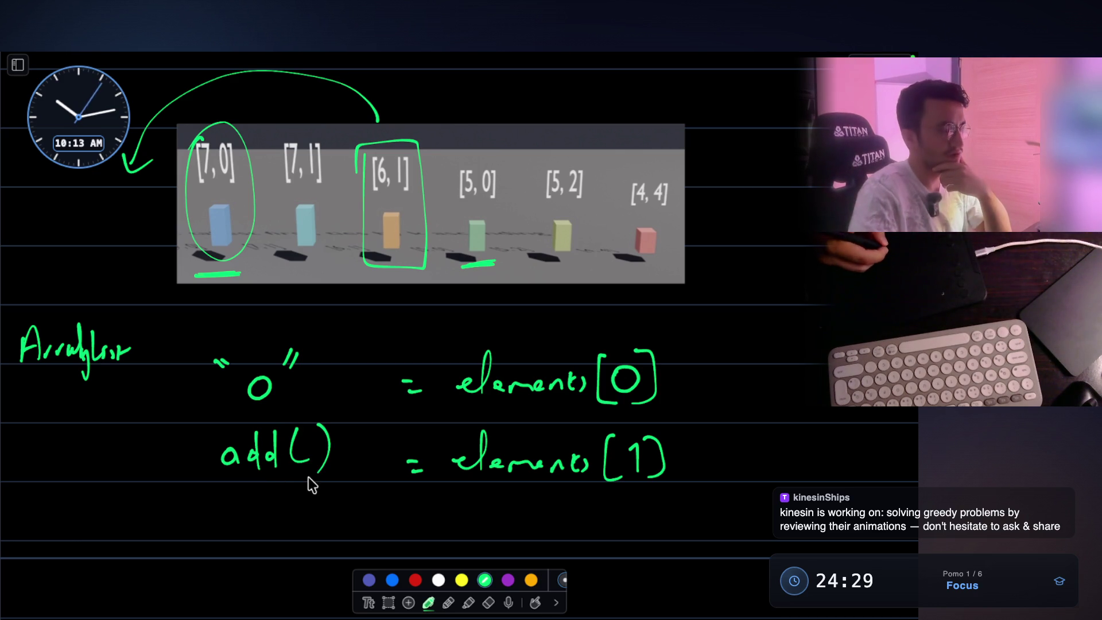
- Replace the quoted 0 with add( on the first line and circle the [7, 1] block
click(488, 602)
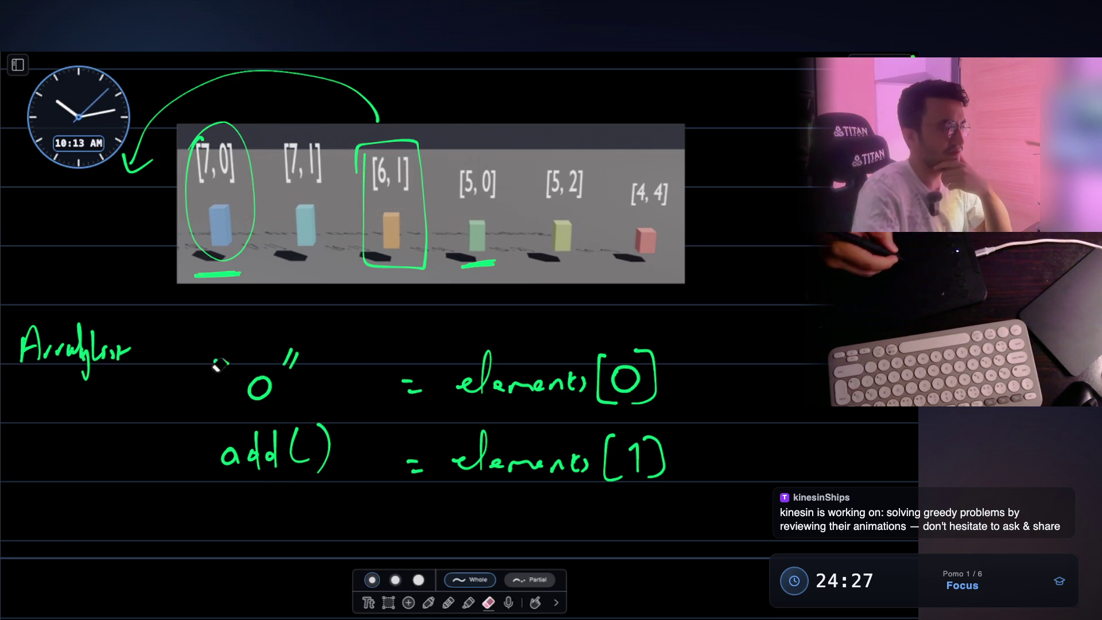
mouse_move(251, 371)
mouse_down()
mouse_move(281, 367)
mouse_move(222, 363)
mouse_up()
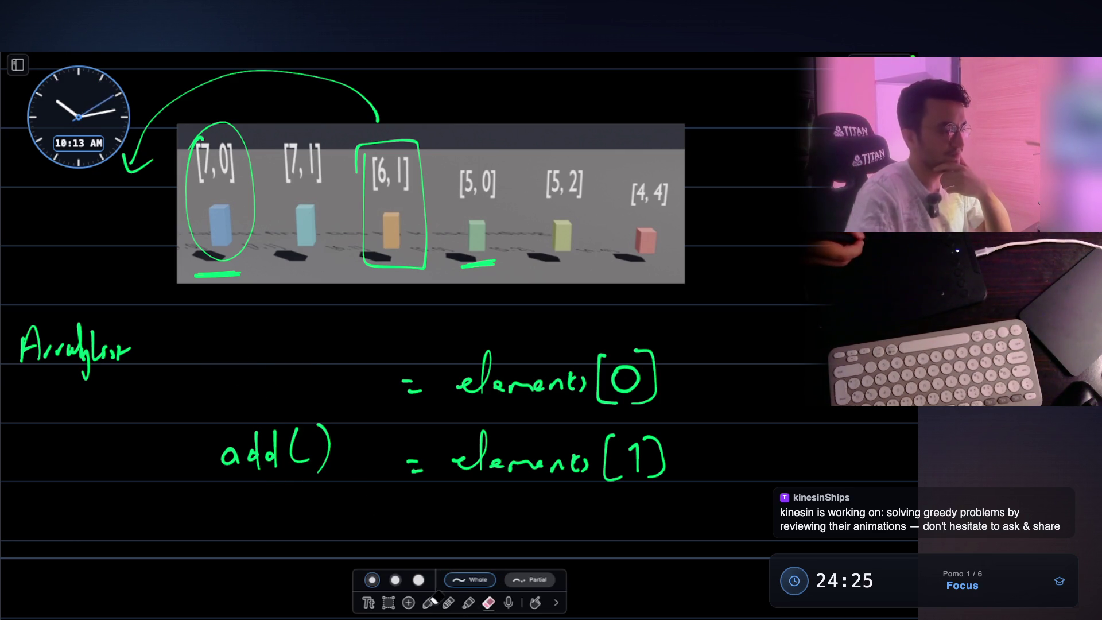
click(429, 601)
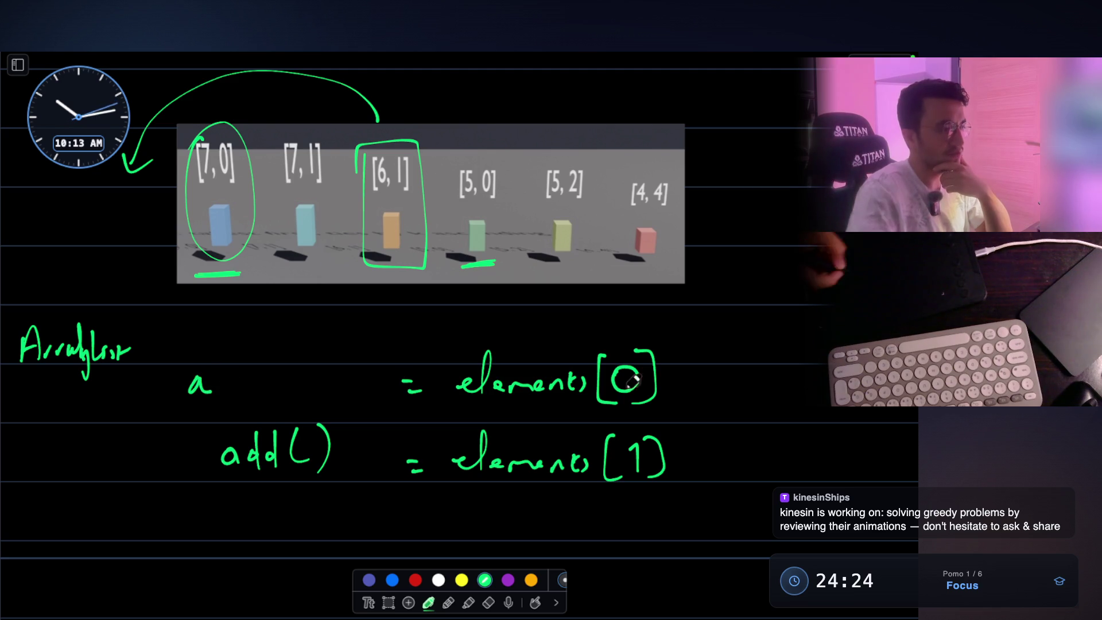
drag(256, 380, 251, 396)
drag(285, 372, 284, 393)
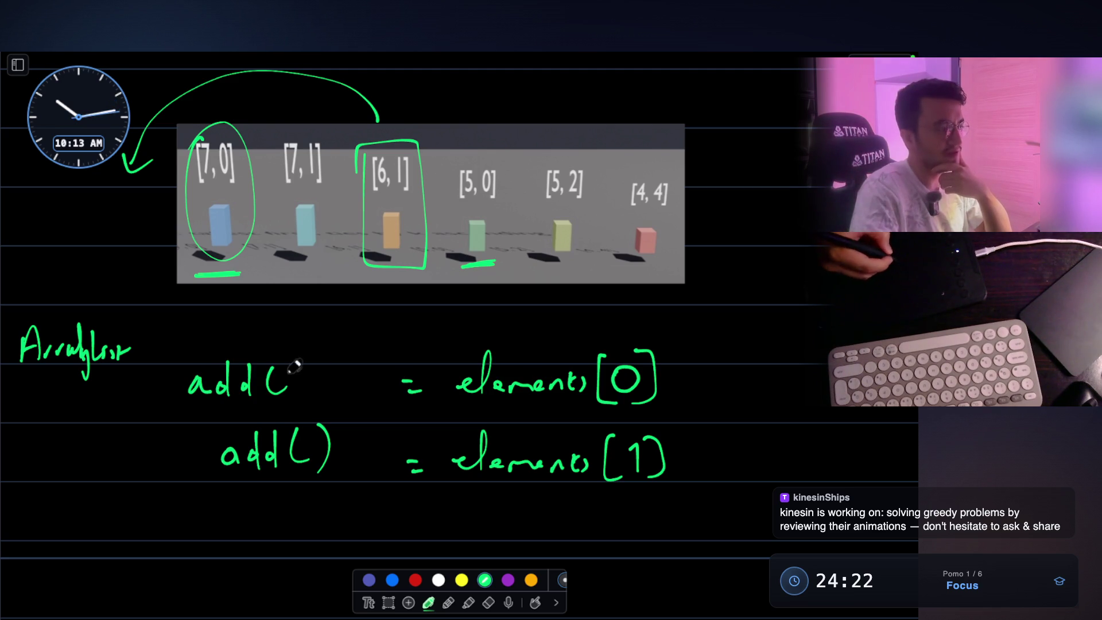
drag(285, 210, 300, 194)
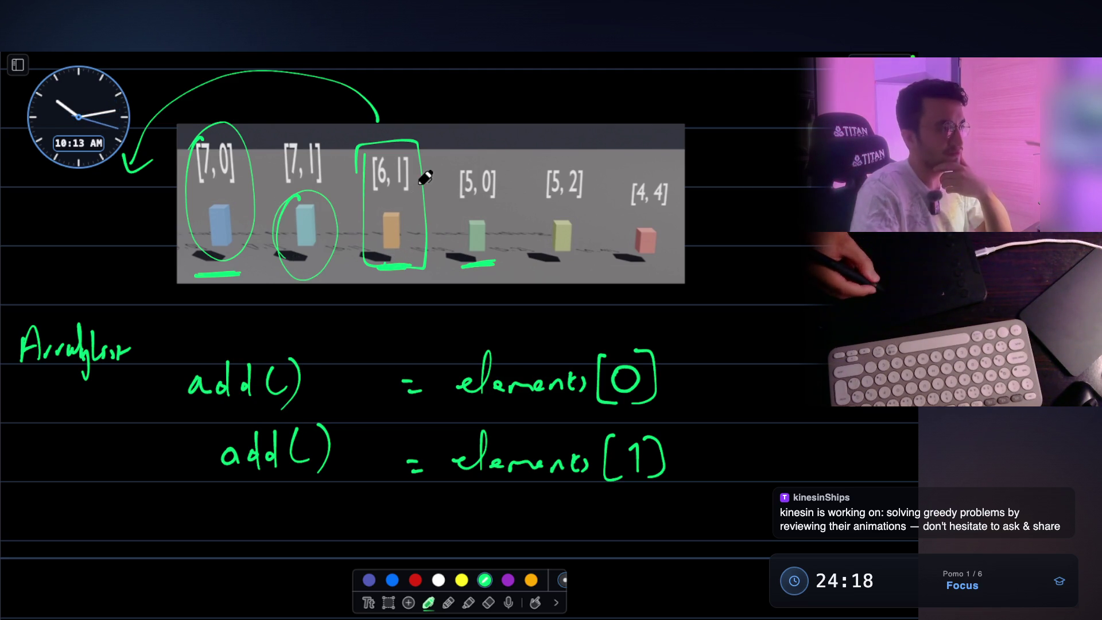
- Write add(0 on a third line and circle the [5, 0] block
drag(211, 515, 212, 538)
mouse_move(229, 521)
mouse_down()
mouse_move(229, 511)
mouse_move(228, 540)
mouse_up()
drag(240, 527, 274, 553)
mouse_move(289, 505)
mouse_down()
mouse_move(401, 531)
mouse_move(404, 550)
mouse_up()
scroll(345, 396, down, 3)
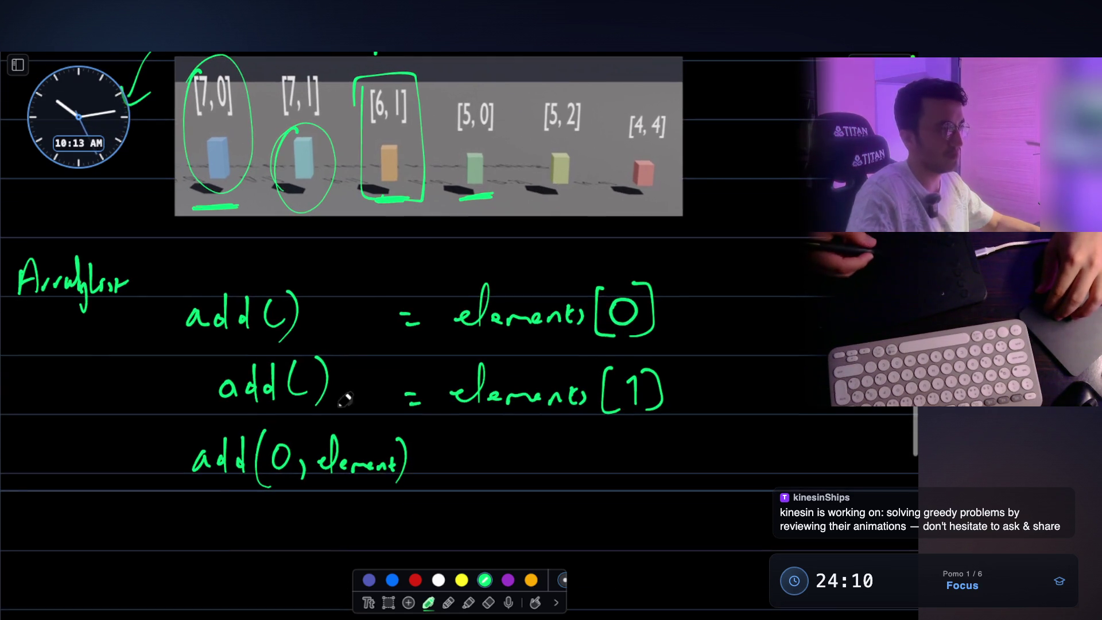
scroll(472, 164, up, 1)
drag(459, 121, 485, 119)
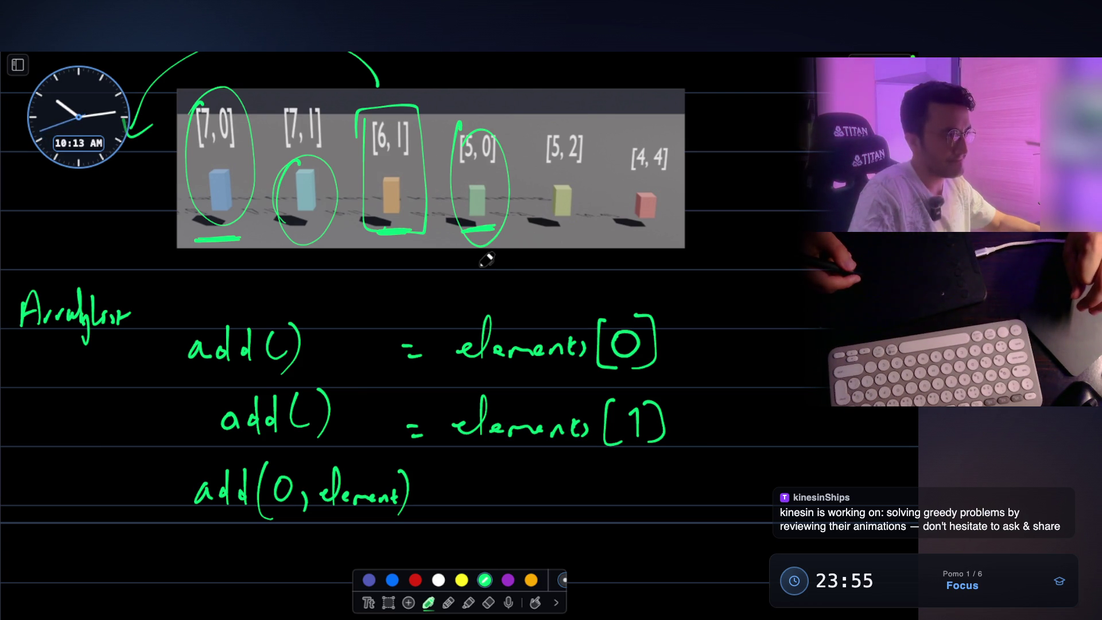
- Erase the add(0, element) line and both add() expressions
click(488, 601)
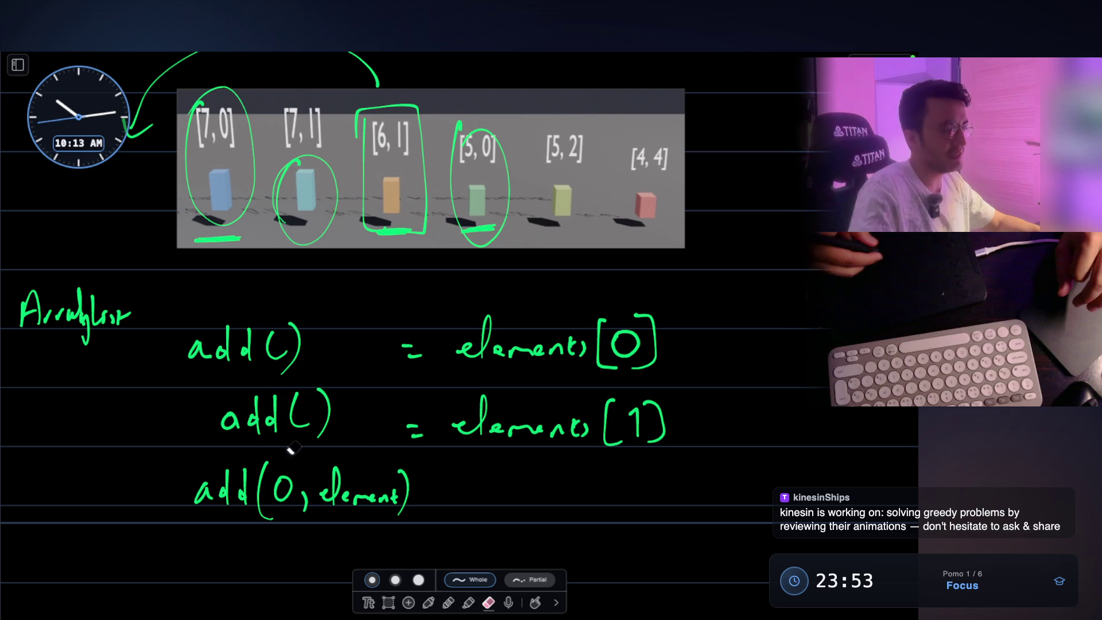
mouse_move(201, 491)
mouse_down()
mouse_move(423, 495)
mouse_move(244, 417)
mouse_move(330, 413)
mouse_up()
drag(193, 339, 300, 347)
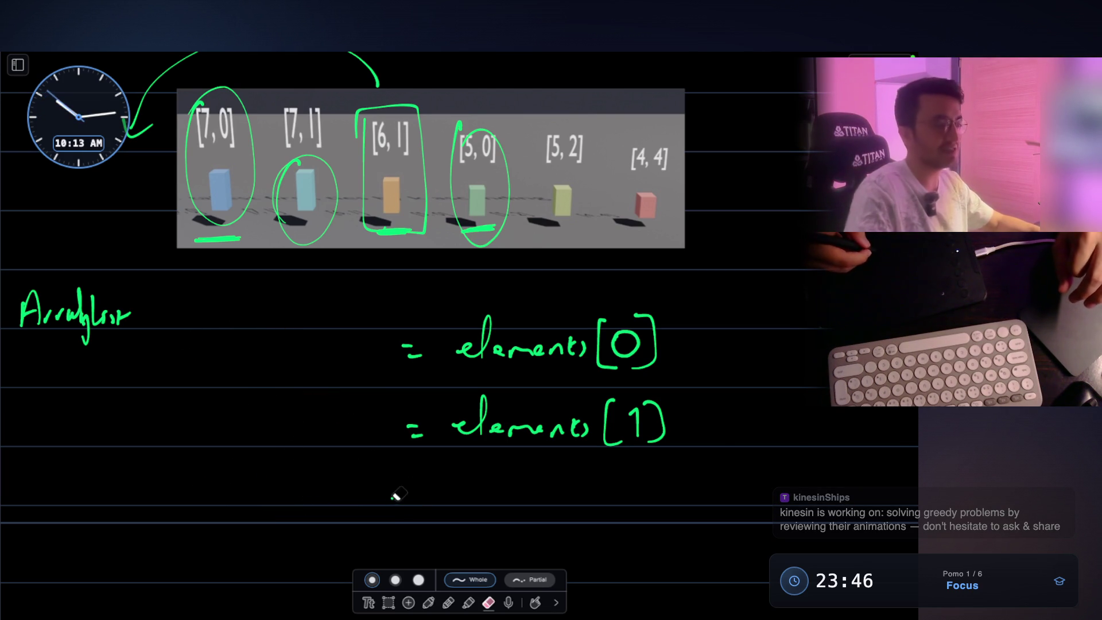
- Switch back to the pen and write index labels beside element[0] and element[1]
click(429, 601)
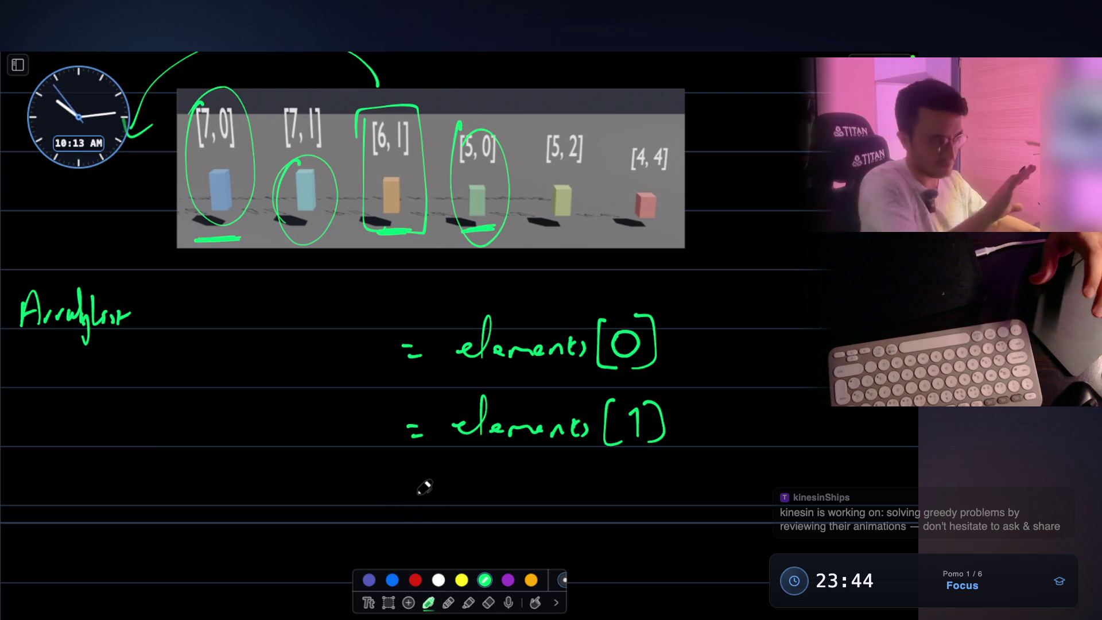
scroll(339, 319, up, 2)
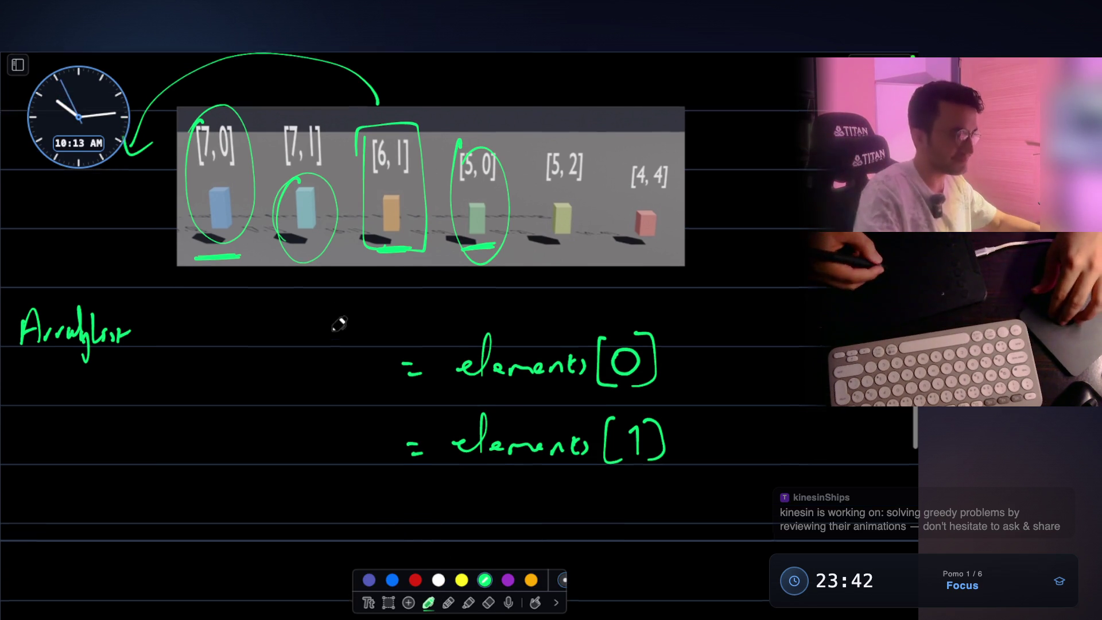
drag(215, 376, 300, 384)
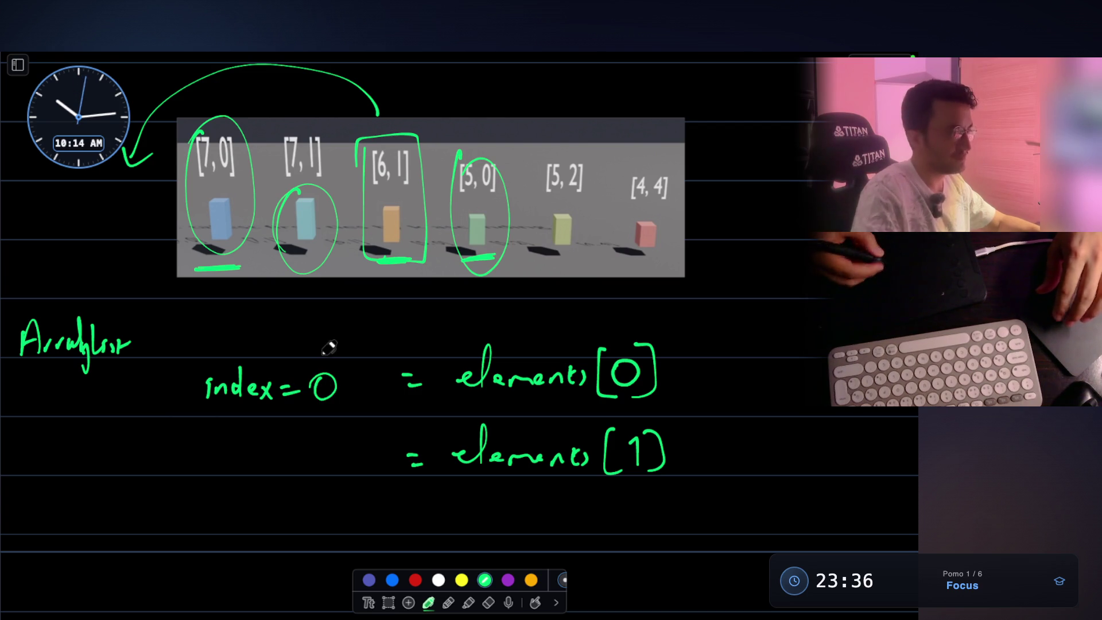
mouse_move(199, 435)
mouse_down()
mouse_move(198, 453)
mouse_move(243, 435)
mouse_move(271, 454)
mouse_up()
drag(271, 437, 260, 454)
drag(280, 445, 290, 444)
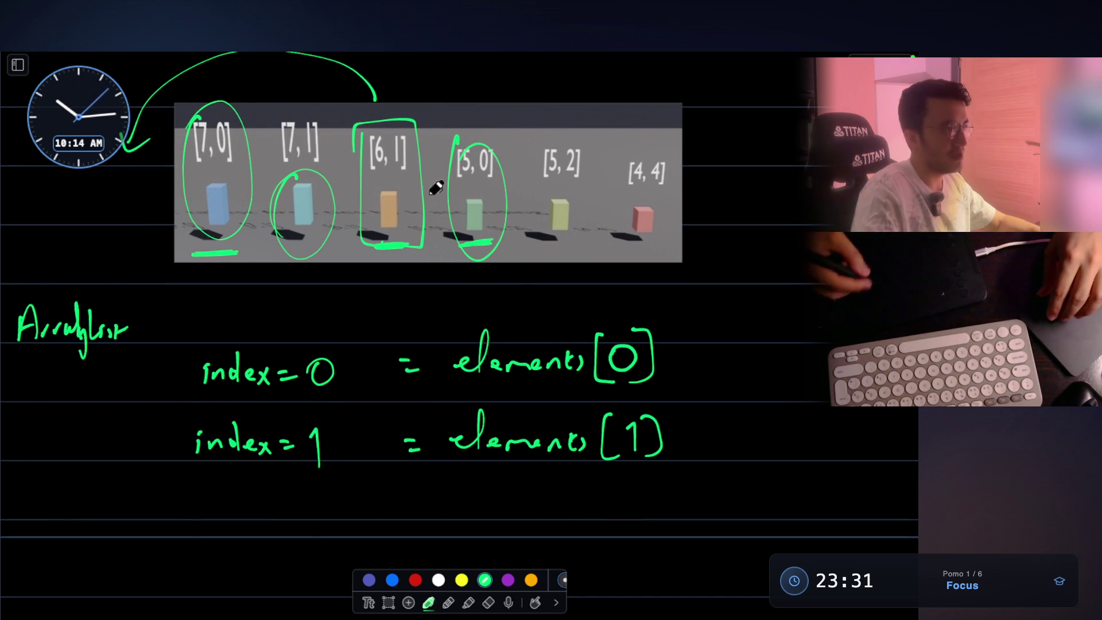
- Start a third row reading index = 0
scroll(416, 189, down, 2)
drag(402, 470, 413, 470)
drag(403, 479, 415, 478)
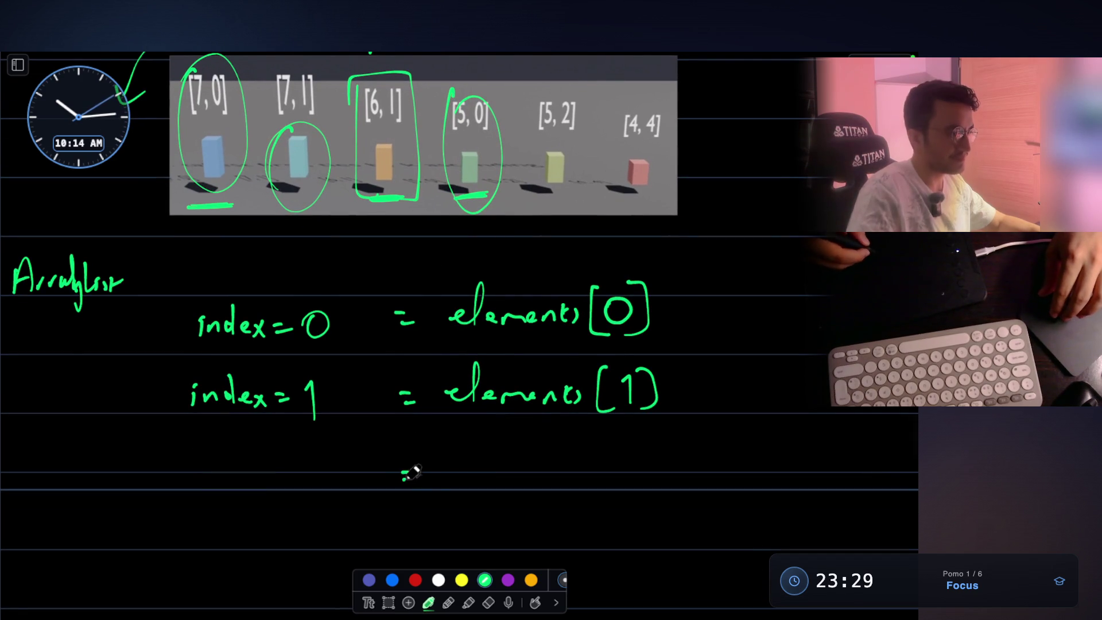
drag(210, 477, 226, 476)
drag(237, 462, 238, 476)
drag(245, 470, 294, 473)
mouse_move(320, 451)
mouse_down()
mouse_move(313, 477)
mouse_move(320, 452)
mouse_up()
- Write element[2] with its pair [6, 1] on the third row
drag(469, 463, 569, 484)
mouse_move(573, 464)
mouse_down()
mouse_move(577, 485)
mouse_move(620, 492)
mouse_up()
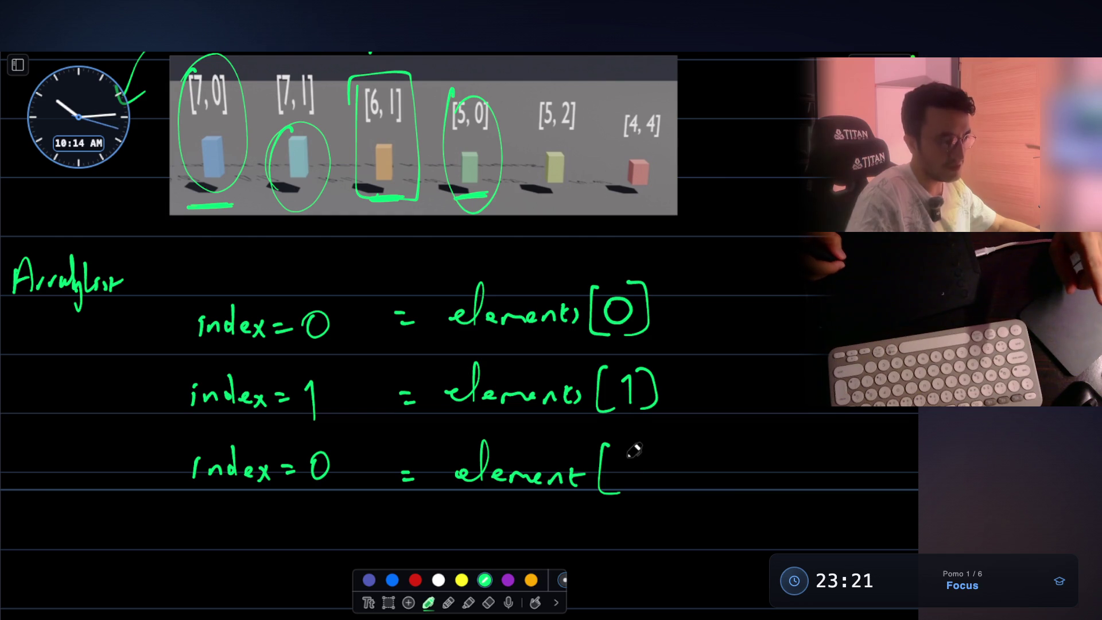
drag(654, 448, 641, 495)
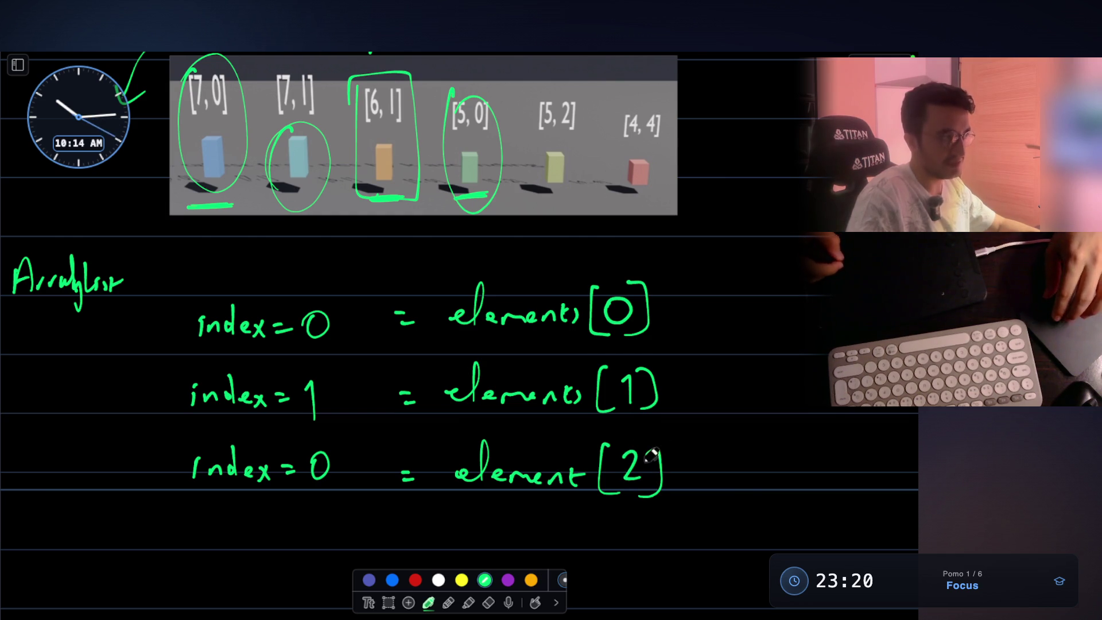
drag(745, 456, 738, 485)
drag(754, 476, 760, 486)
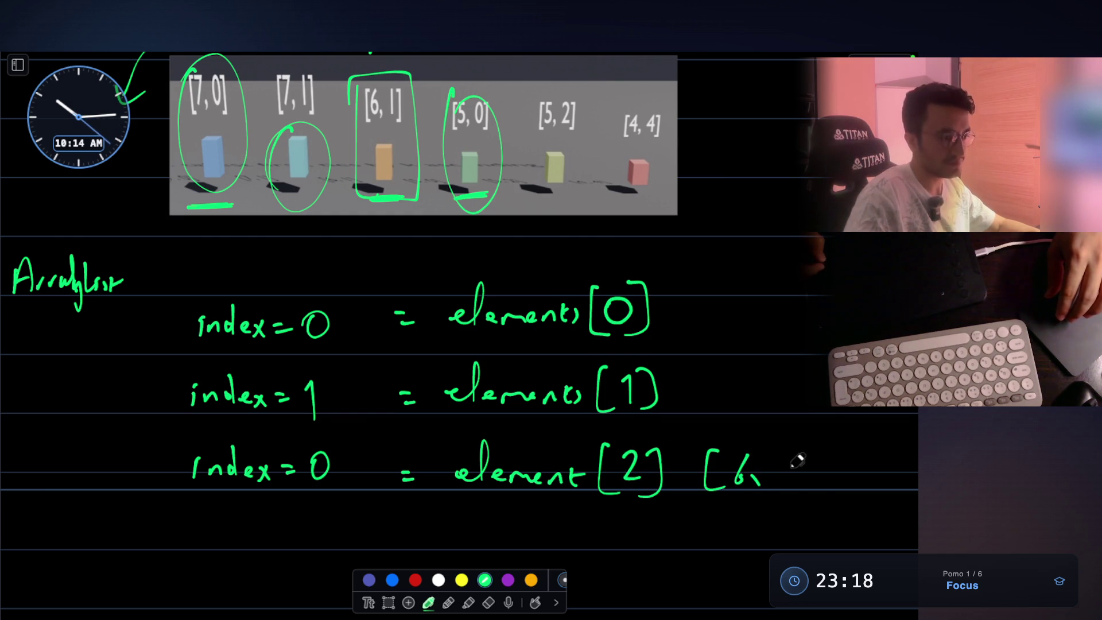
drag(810, 448, 802, 485)
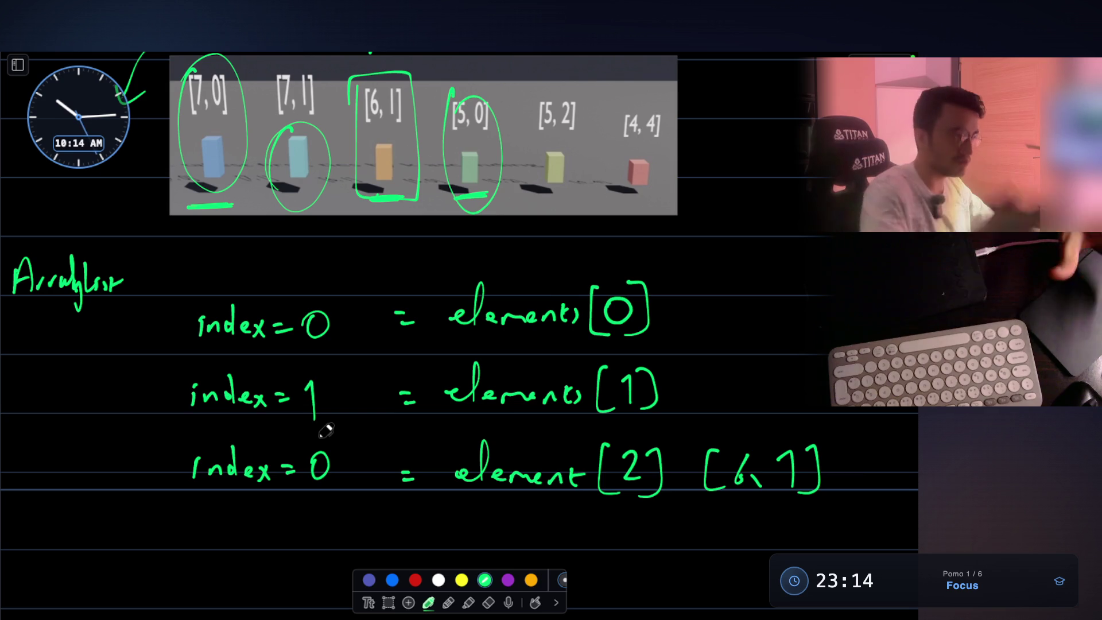
- Add the fourth row with element[3] and its pair [5, 0]
scroll(319, 430, up, 2)
scroll(248, 511, down, 6)
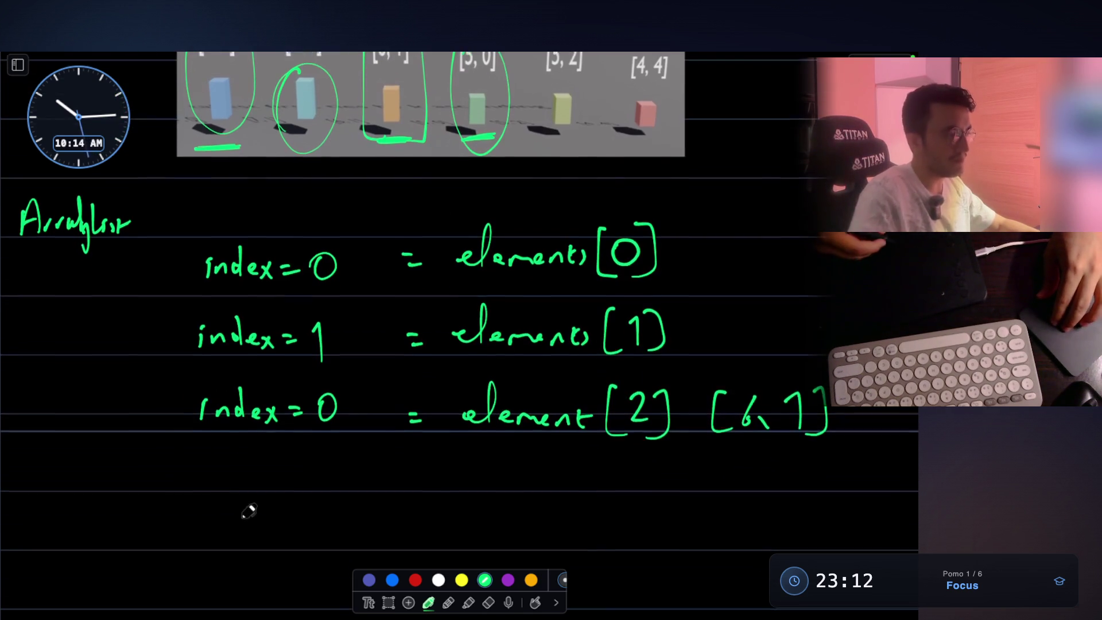
mouse_move(194, 470)
mouse_down()
mouse_move(304, 482)
mouse_move(362, 459)
mouse_move(324, 470)
mouse_move(413, 459)
mouse_move(525, 478)
mouse_up()
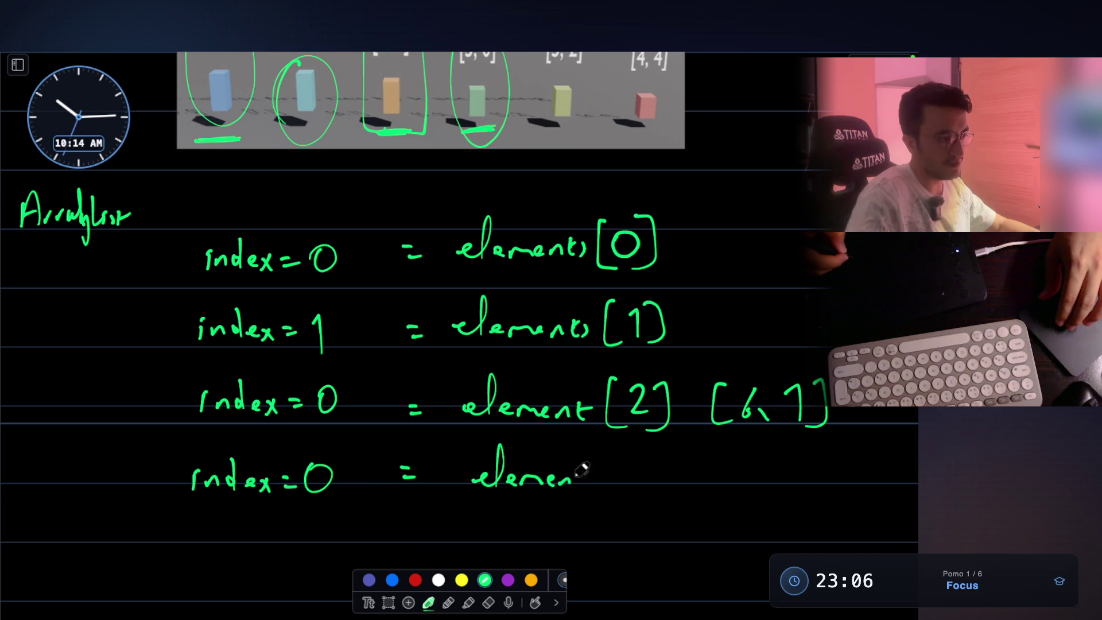
scroll(624, 497, up, 2)
drag(611, 478, 637, 527)
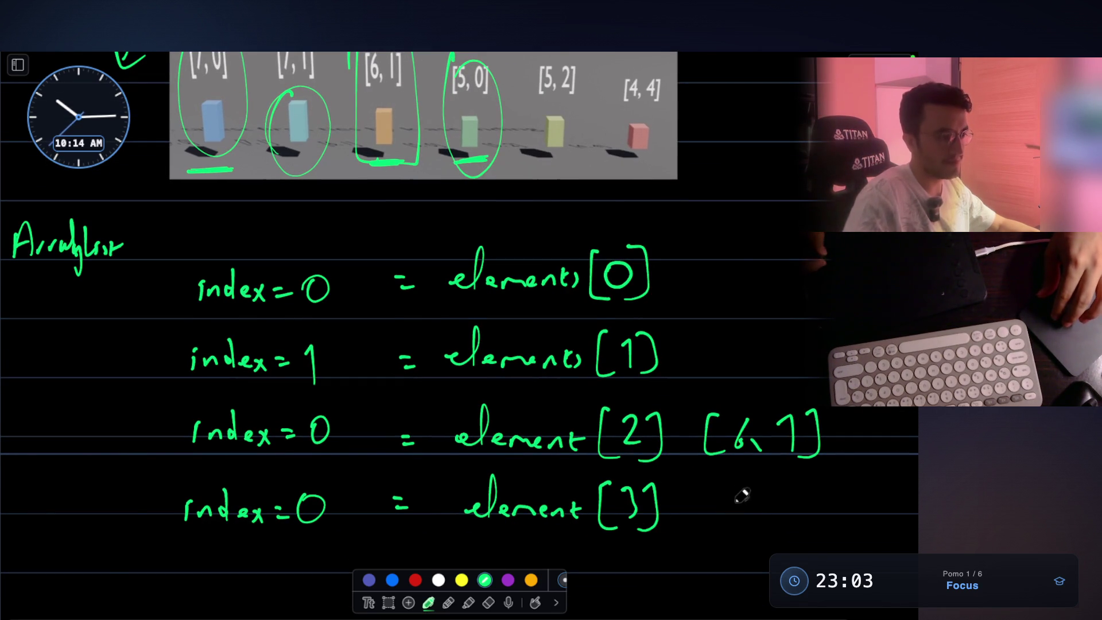
drag(715, 519, 733, 531)
drag(753, 502, 755, 519)
drag(814, 489, 814, 534)
- Box the [5, 2] block in the image and hide the notes
scroll(594, 189, up, 5)
mouse_move(531, 124)
mouse_down()
mouse_move(535, 229)
mouse_move(536, 118)
mouse_up()
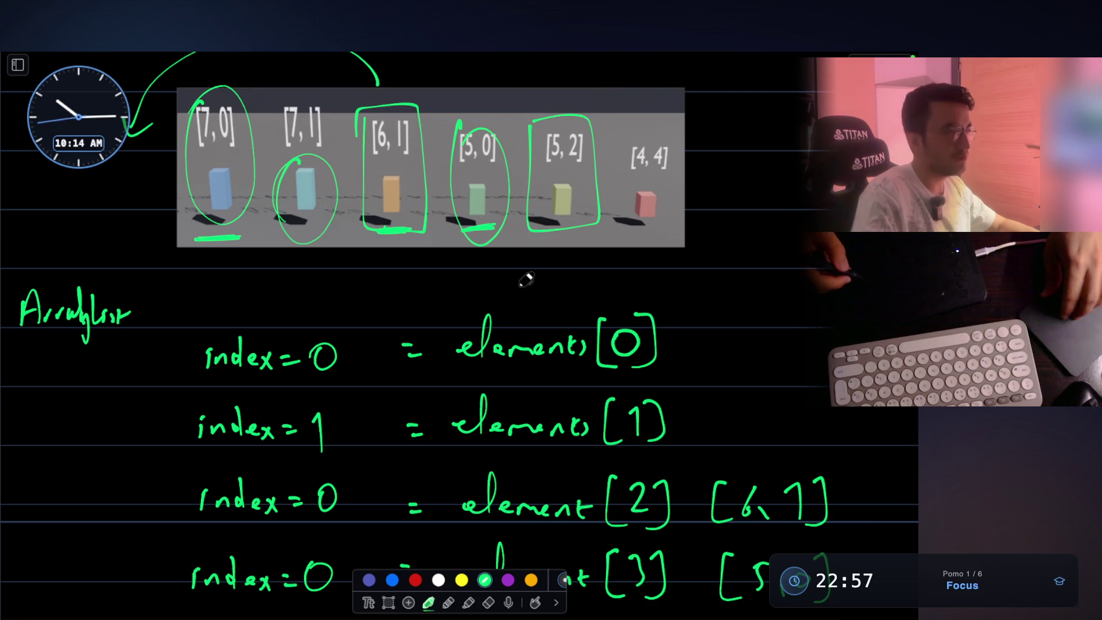
key(Escape)
key(Escape)
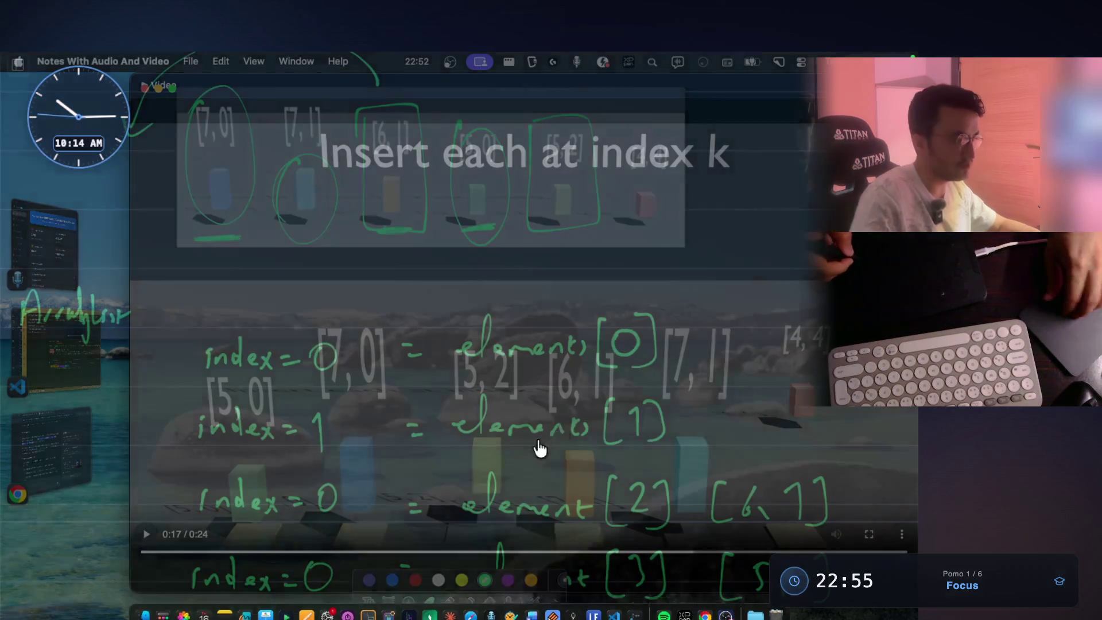
- Write the new row index=2 = element[4] [5, 2]
scroll(578, 376, down, 10)
mouse_move(187, 426)
mouse_down()
mouse_move(184, 448)
mouse_move(235, 411)
mouse_move(261, 438)
mouse_move(295, 423)
mouse_move(327, 438)
mouse_move(455, 419)
mouse_move(434, 450)
mouse_move(493, 442)
mouse_up()
drag(507, 393, 525, 435)
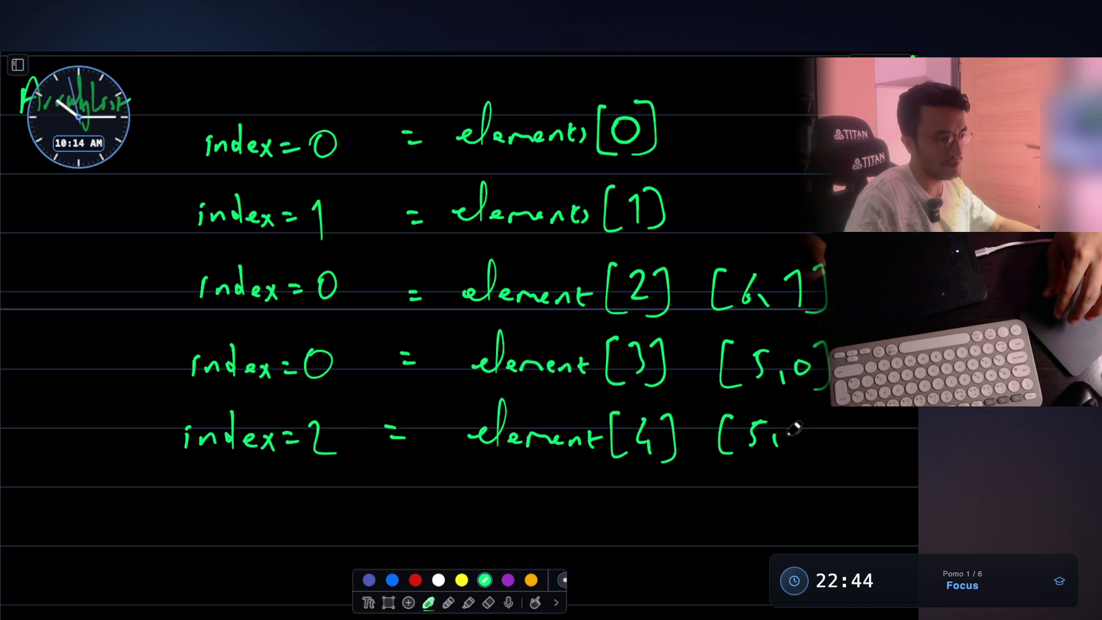
drag(830, 431, 820, 459)
- Circle the [4, 4] block and its label in the image
scroll(774, 411, up, 3)
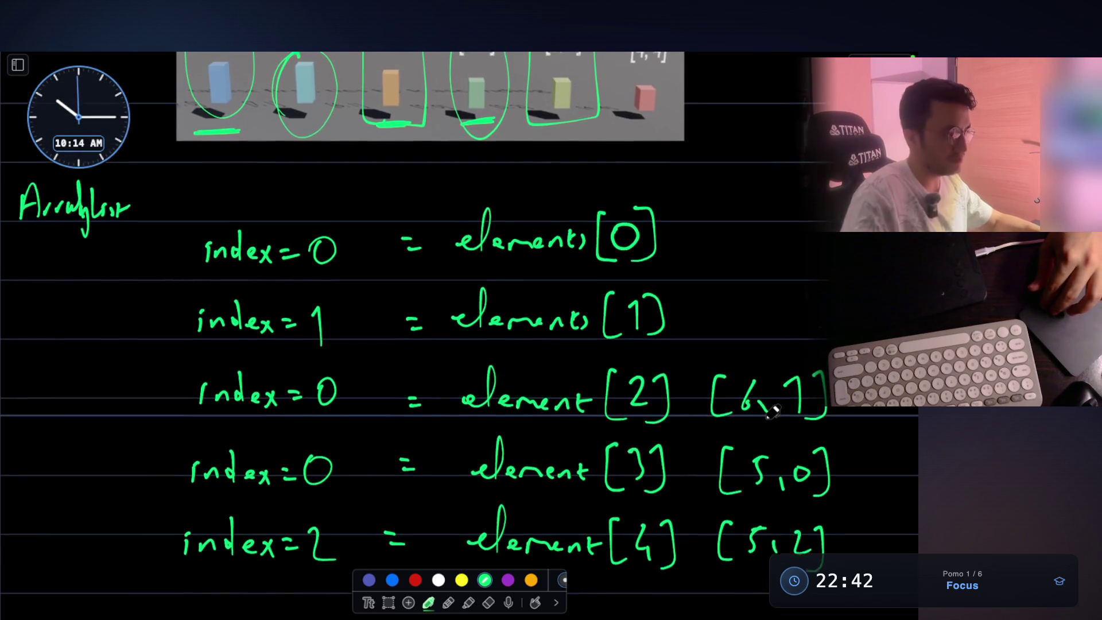
scroll(774, 411, up, 3)
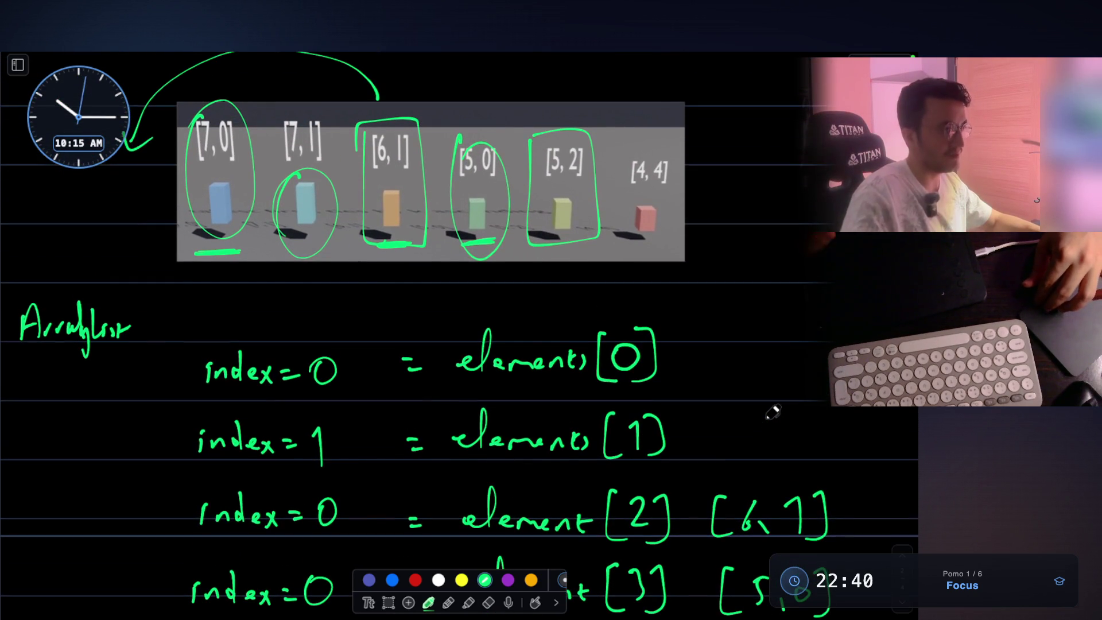
mouse_move(643, 148)
mouse_down()
mouse_move(677, 154)
mouse_move(640, 164)
mouse_up()
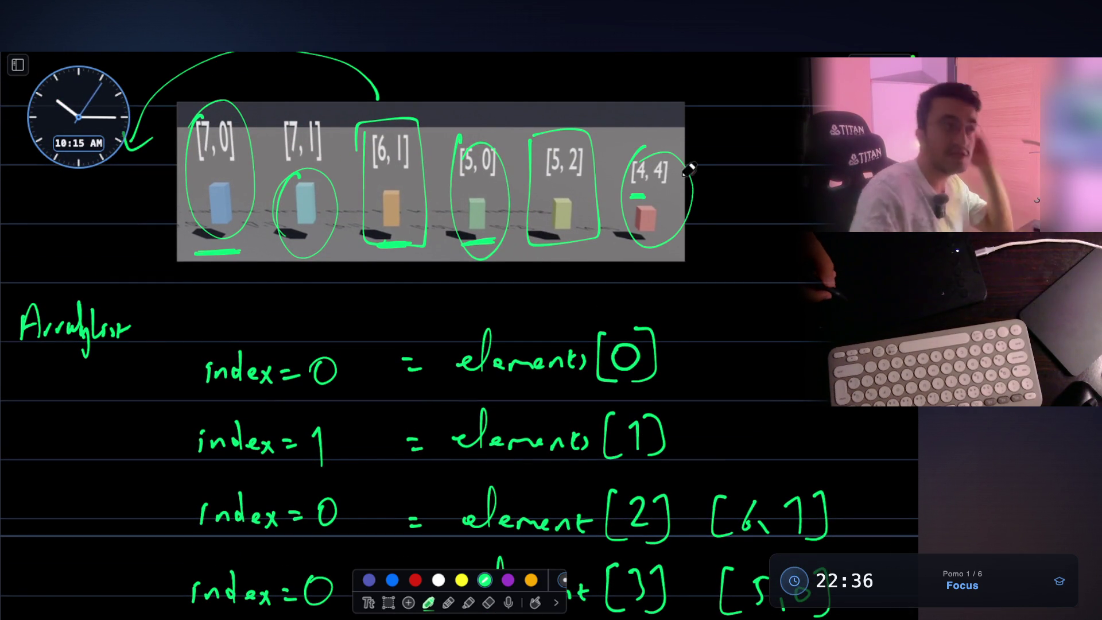
drag(658, 200, 667, 196)
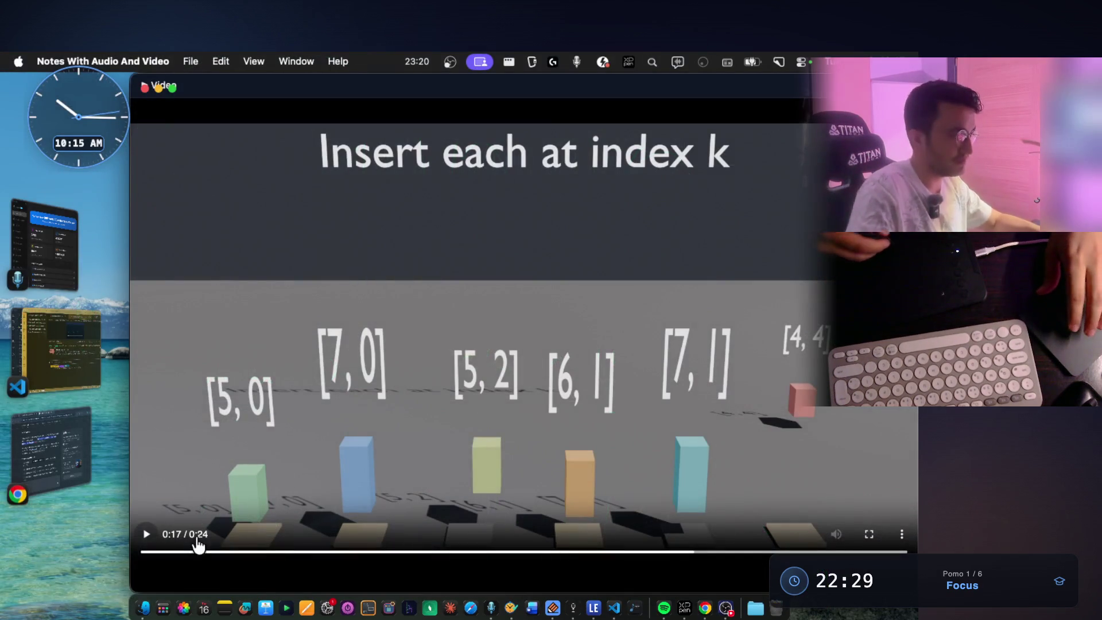
- Play the animation until [4, 4] is inserted, pause at 0:19, and return to the notes
click(146, 539)
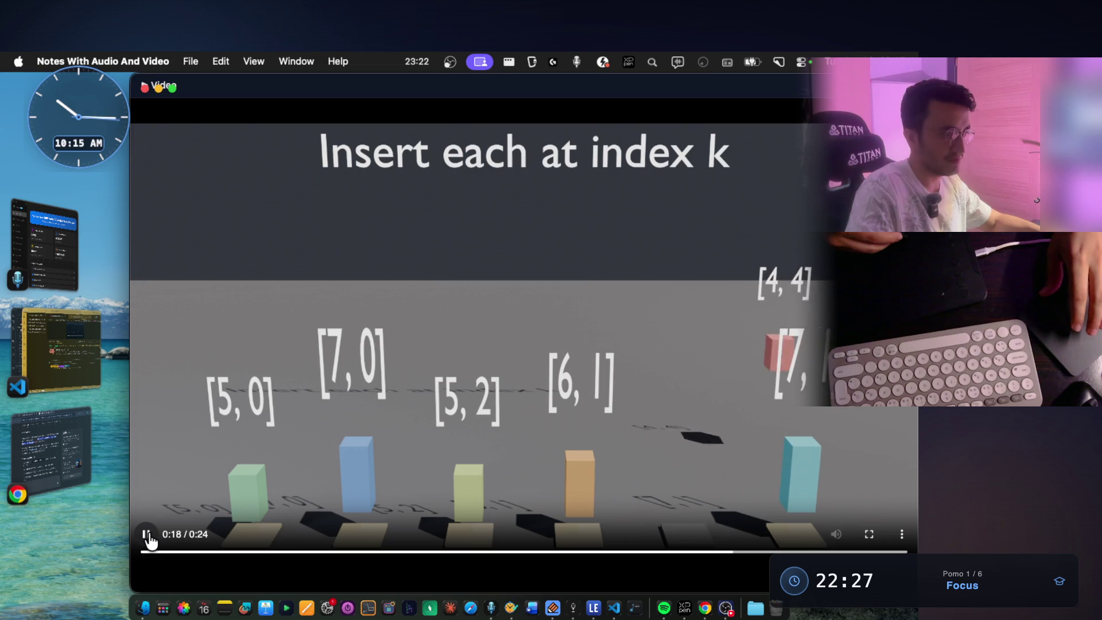
click(147, 535)
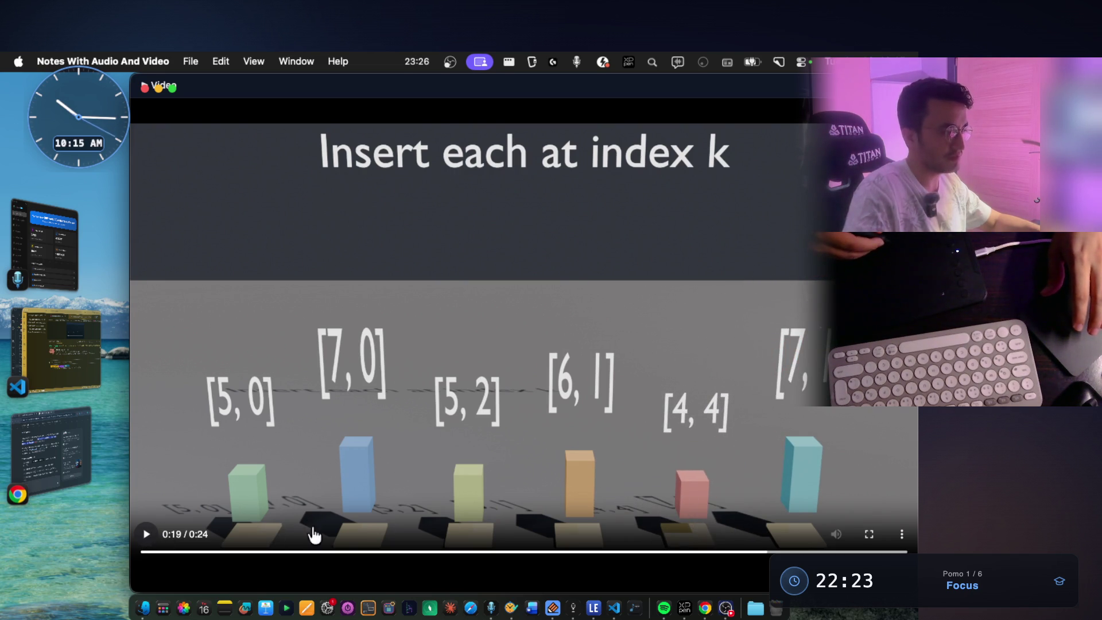
key(ctrl+Right)
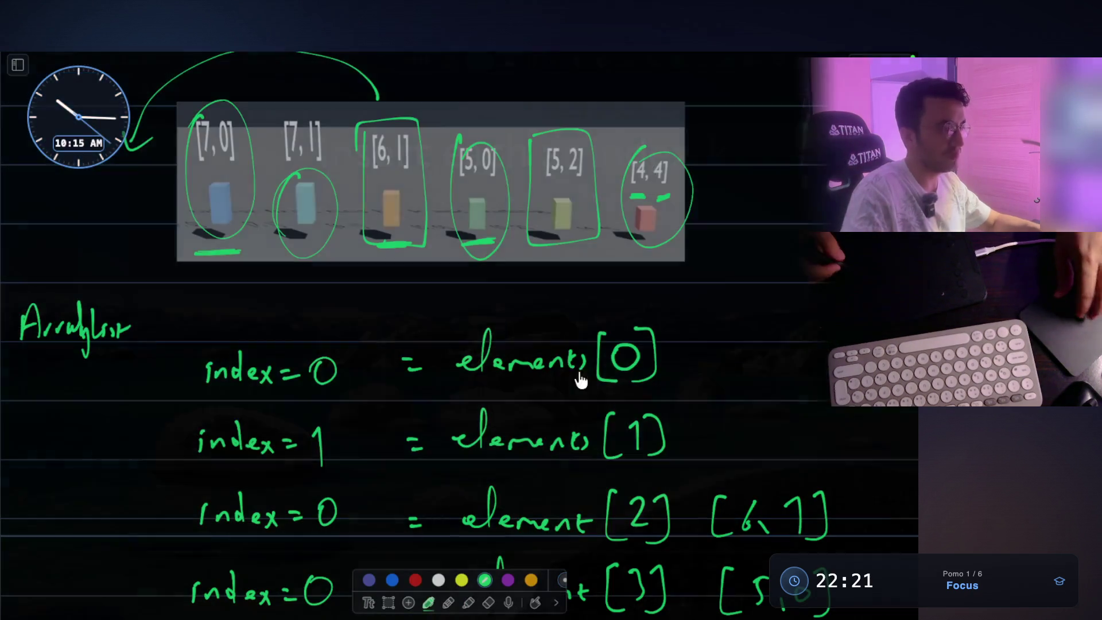
- Write the bottom row index=4 = element[5] [4, 4]
scroll(571, 351, down, 3)
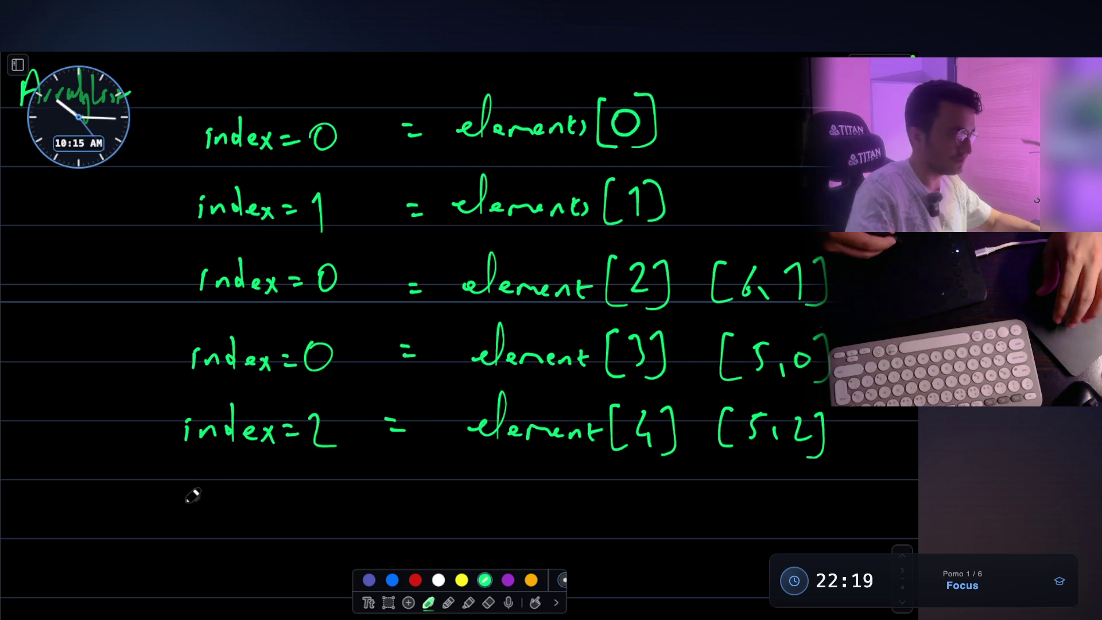
mouse_move(201, 505)
mouse_down()
mouse_move(264, 497)
mouse_move(329, 527)
mouse_up()
mouse_move(485, 497)
mouse_down()
mouse_move(519, 491)
mouse_move(566, 504)
mouse_up()
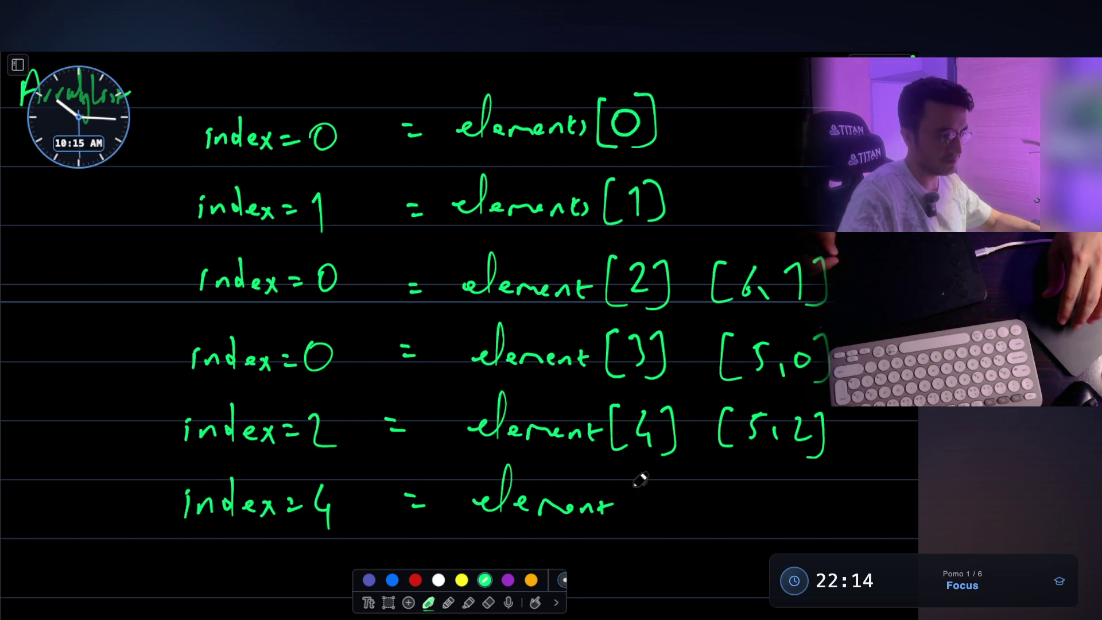
drag(667, 508, 644, 525)
mouse_move(733, 485)
mouse_down()
mouse_move(718, 500)
mouse_move(737, 526)
mouse_up()
drag(751, 493, 766, 510)
drag(831, 491, 836, 537)
- Switch to purple ink and draw a line beside the index rows
scroll(521, 319, down, 2)
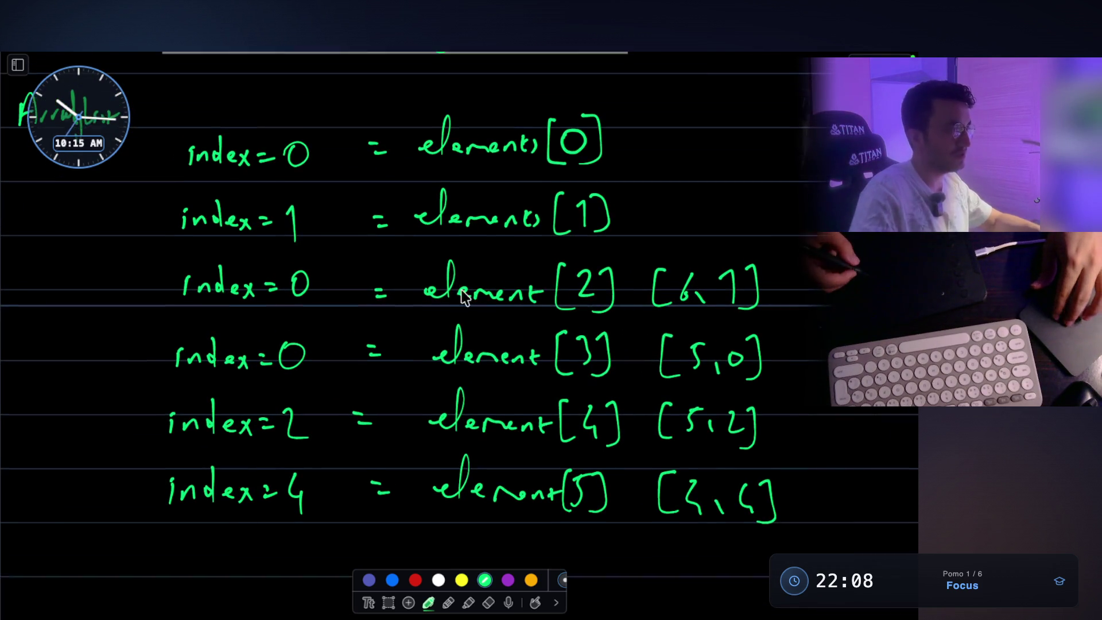
click(508, 580)
mouse_move(148, 127)
mouse_down()
mouse_move(140, 482)
mouse_move(196, 534)
mouse_move(328, 531)
mouse_move(343, 208)
mouse_move(293, 112)
mouse_move(152, 109)
mouse_move(163, 181)
mouse_up()
- Try purple circles on [4, 4] and [7, 0], undo them, and mark under [7, 0]
scroll(551, 201, up, 4)
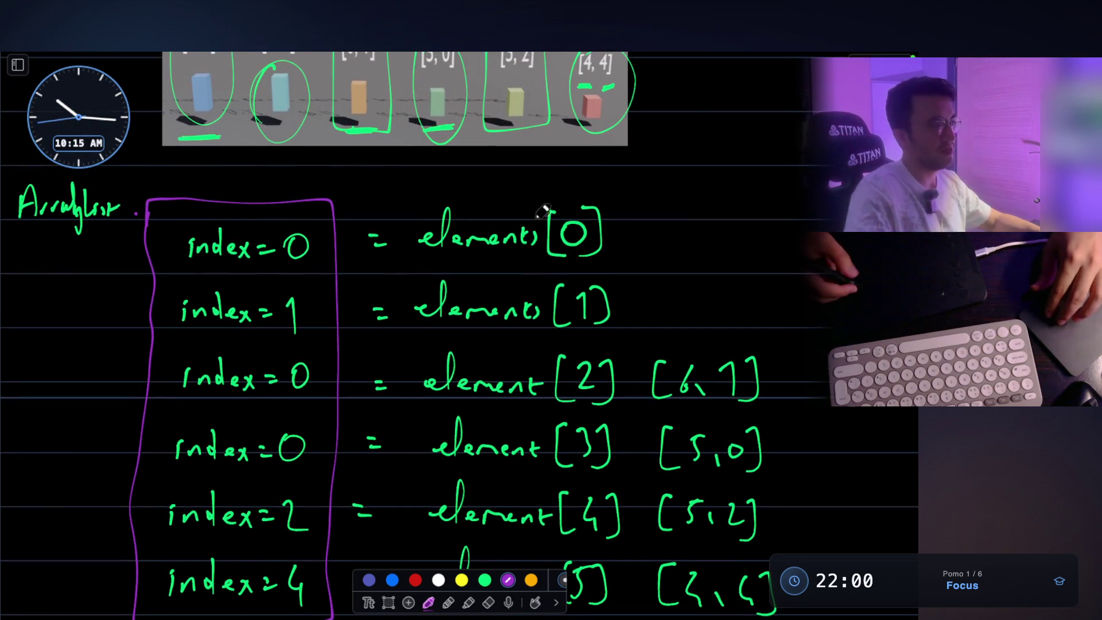
scroll(558, 194, down, 1)
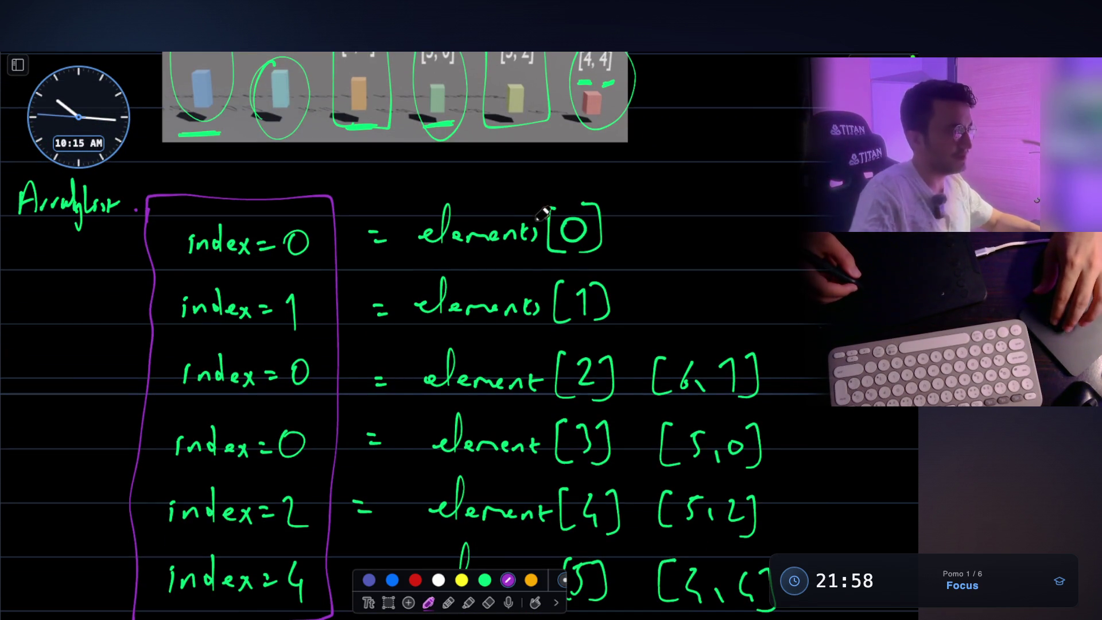
scroll(549, 244, up, 4)
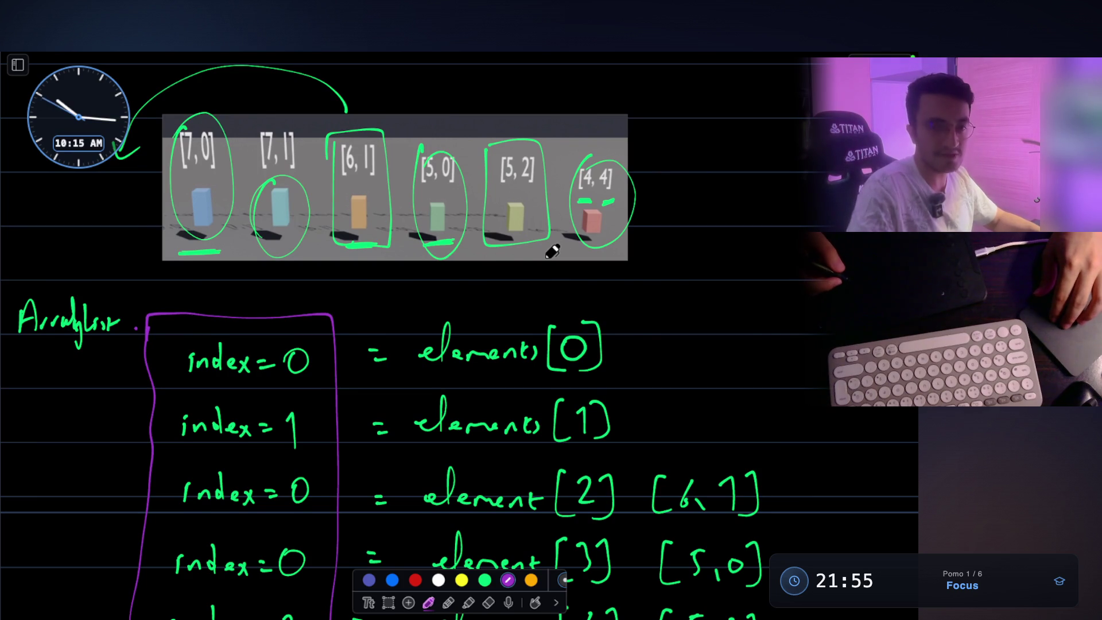
scroll(552, 251, up, 2)
drag(604, 227, 611, 252)
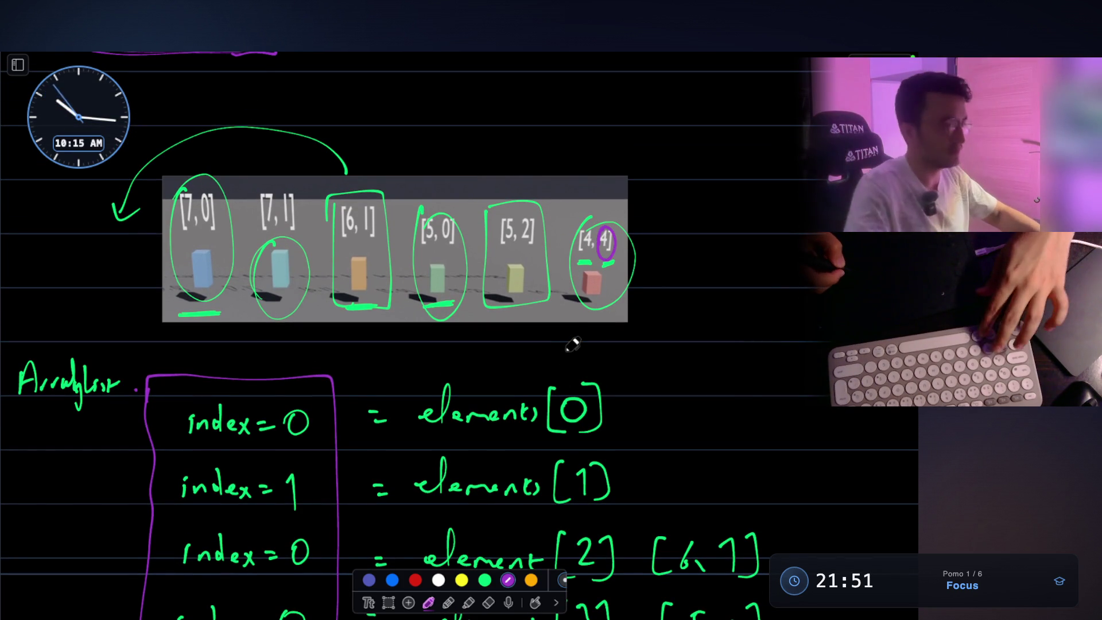
key(ctrl+z)
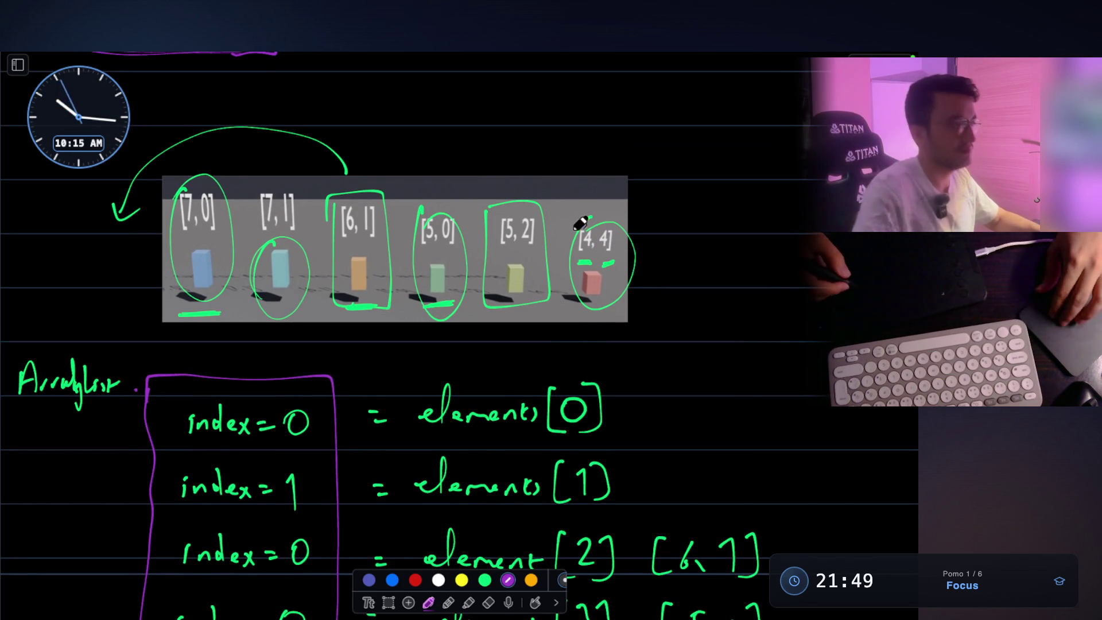
scroll(578, 227, up, 2)
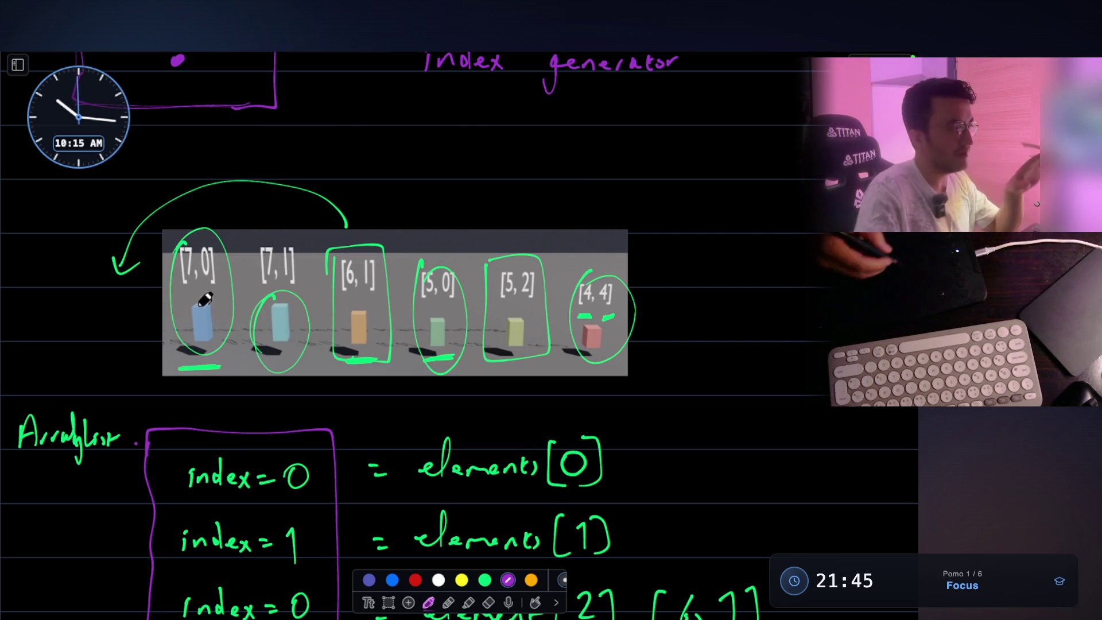
drag(185, 244, 202, 257)
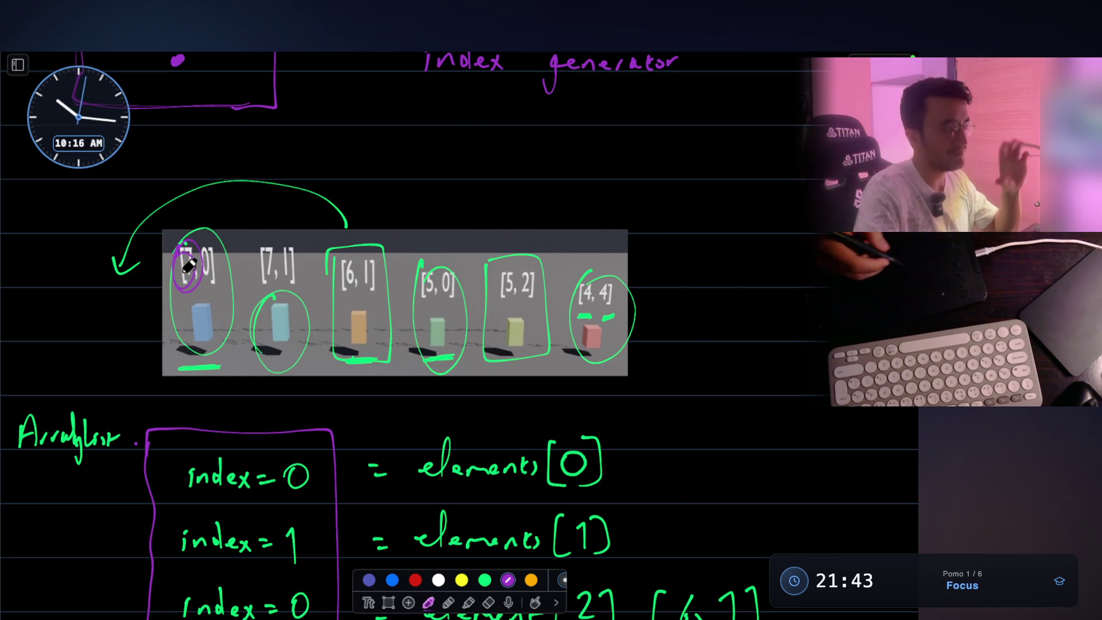
key(ctrl+z)
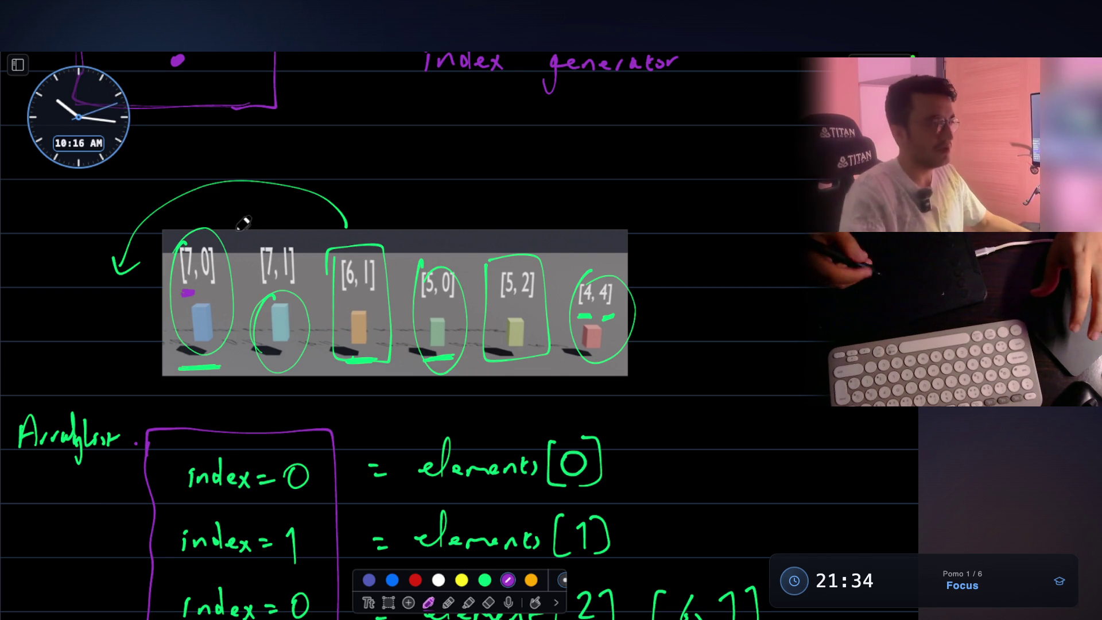
drag(178, 297, 195, 293)
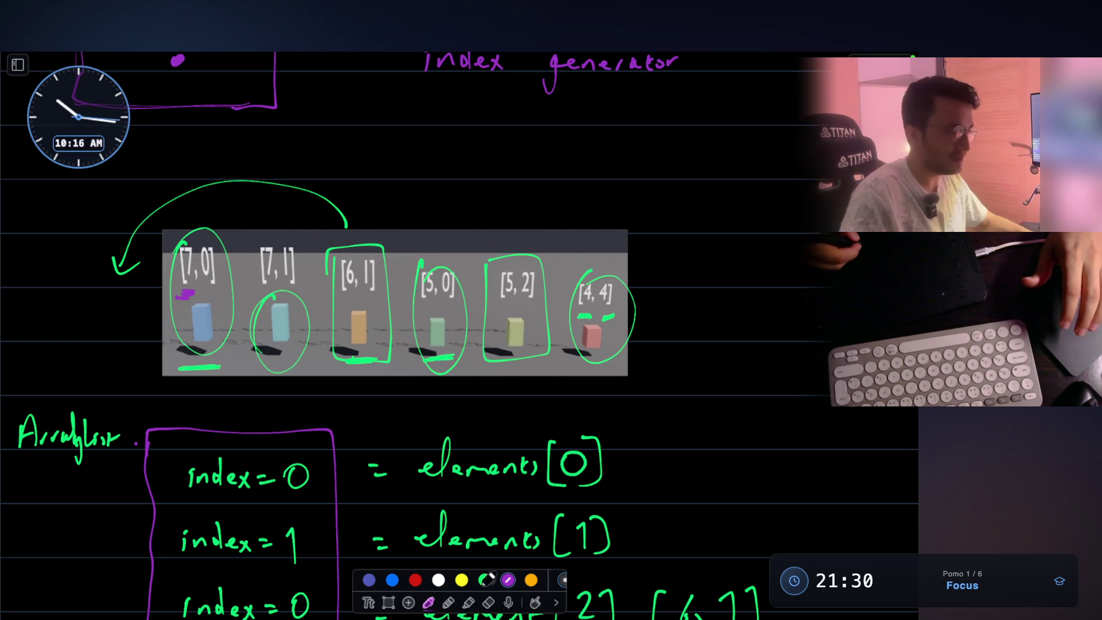
- Erase the green circles and curved arrow over the block image
click(490, 600)
mouse_move(217, 309)
mouse_down()
mouse_move(621, 330)
mouse_move(439, 363)
mouse_move(614, 322)
mouse_move(402, 361)
mouse_move(181, 365)
mouse_up()
mouse_move(217, 237)
mouse_down()
mouse_move(278, 184)
mouse_move(124, 270)
mouse_up()
click(428, 602)
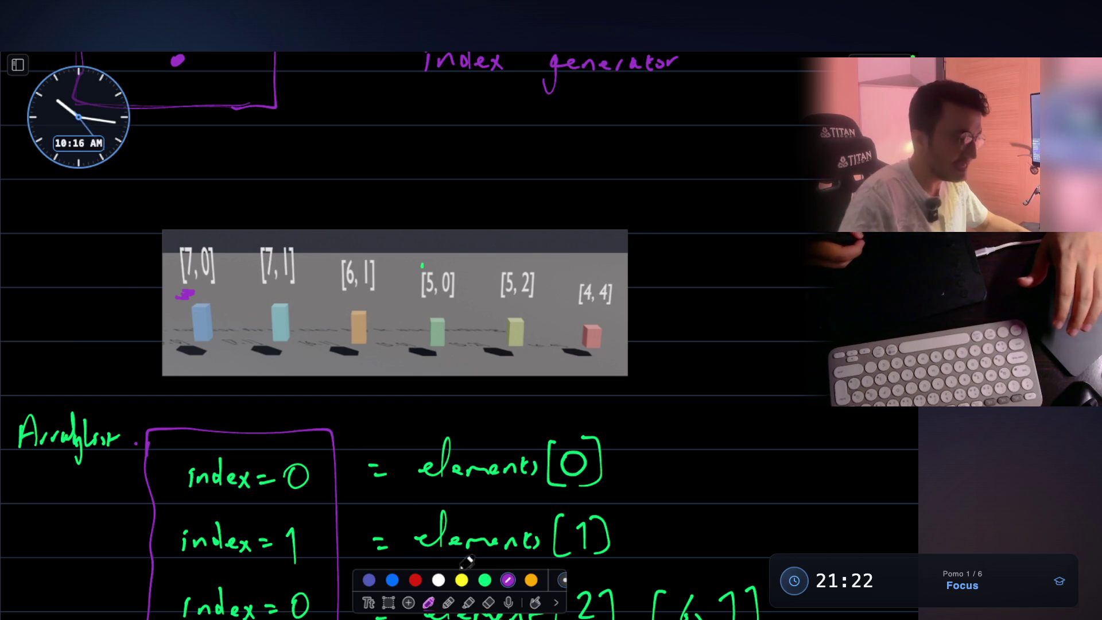
- In green ink, write 'param1' above the image and circle the [7, 0] and [7, 1] blocks
click(486, 579)
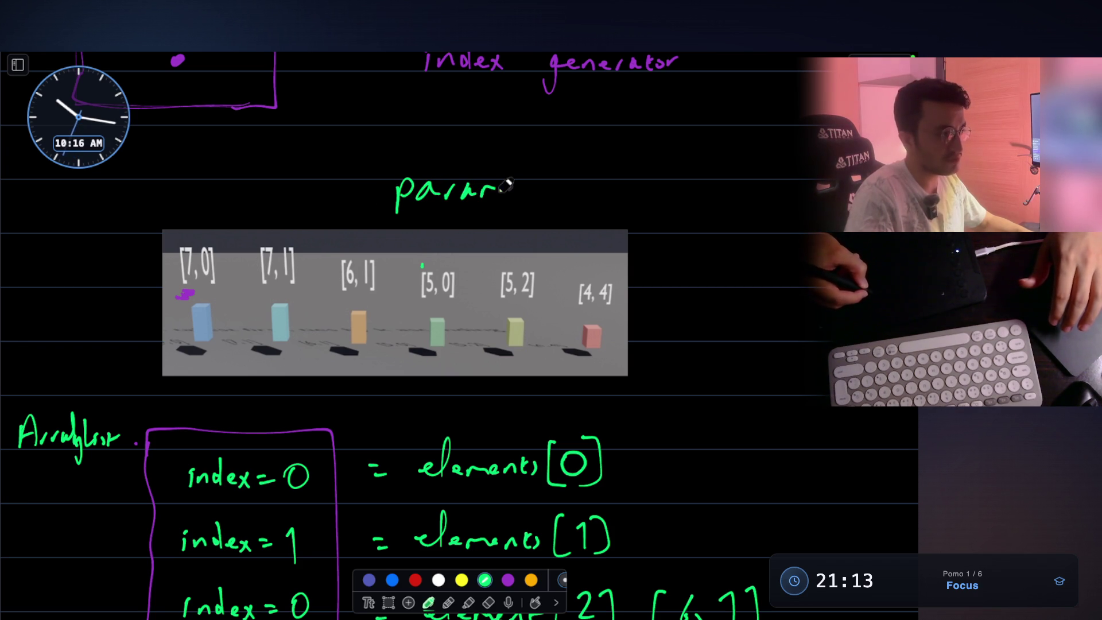
drag(505, 185, 502, 197)
drag(514, 173, 520, 210)
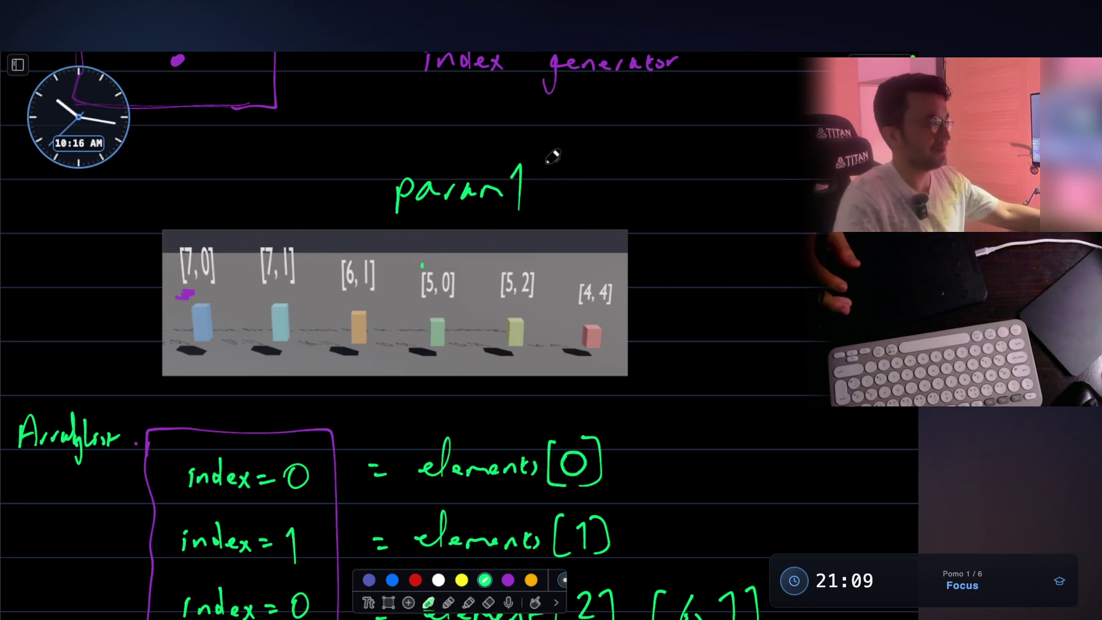
mouse_move(186, 252)
mouse_down()
mouse_move(172, 288)
mouse_move(228, 278)
mouse_move(189, 232)
mouse_up()
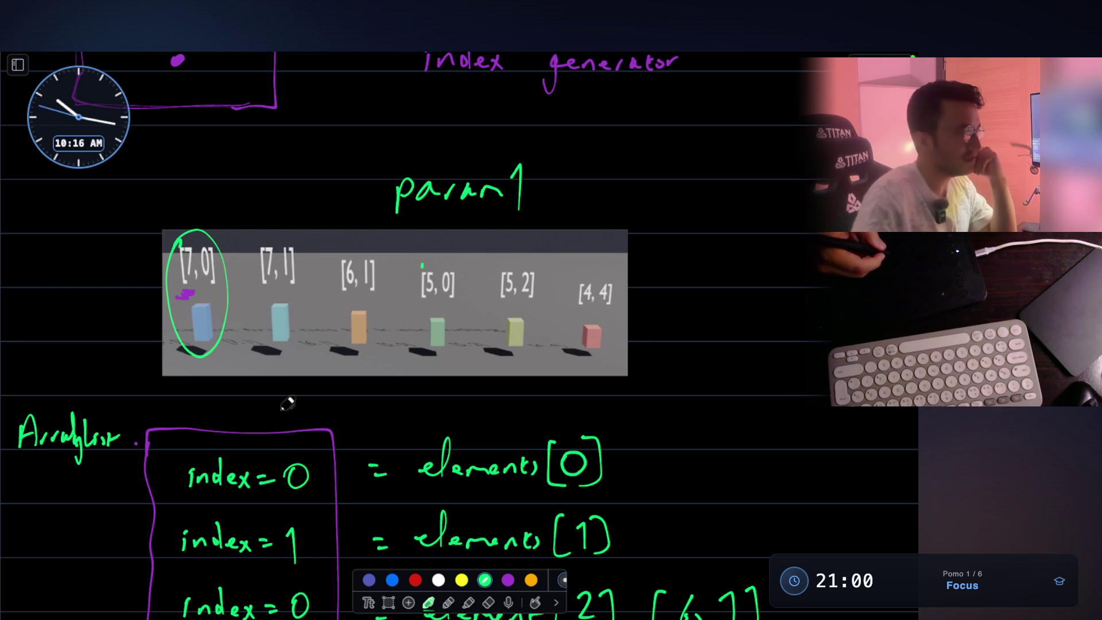
mouse_move(258, 256)
mouse_down()
mouse_move(276, 344)
mouse_move(252, 247)
mouse_up()
scroll(283, 307, up, 3)
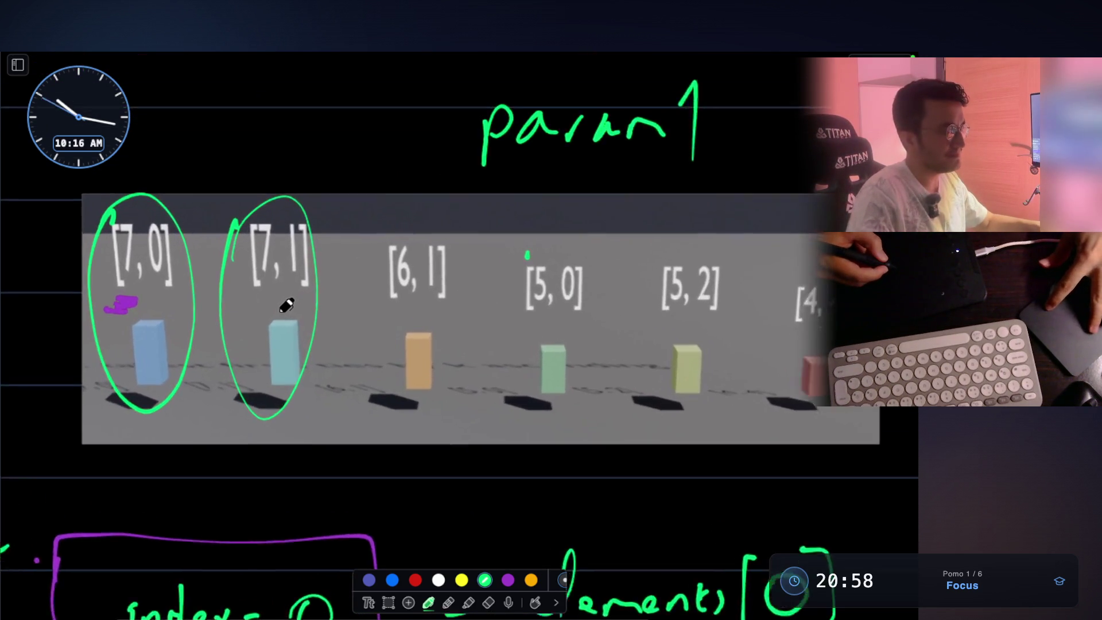
- Draw a green dash beside [7, 1] and a smaller loop around the [7, 0] label
scroll(292, 319, down, 3)
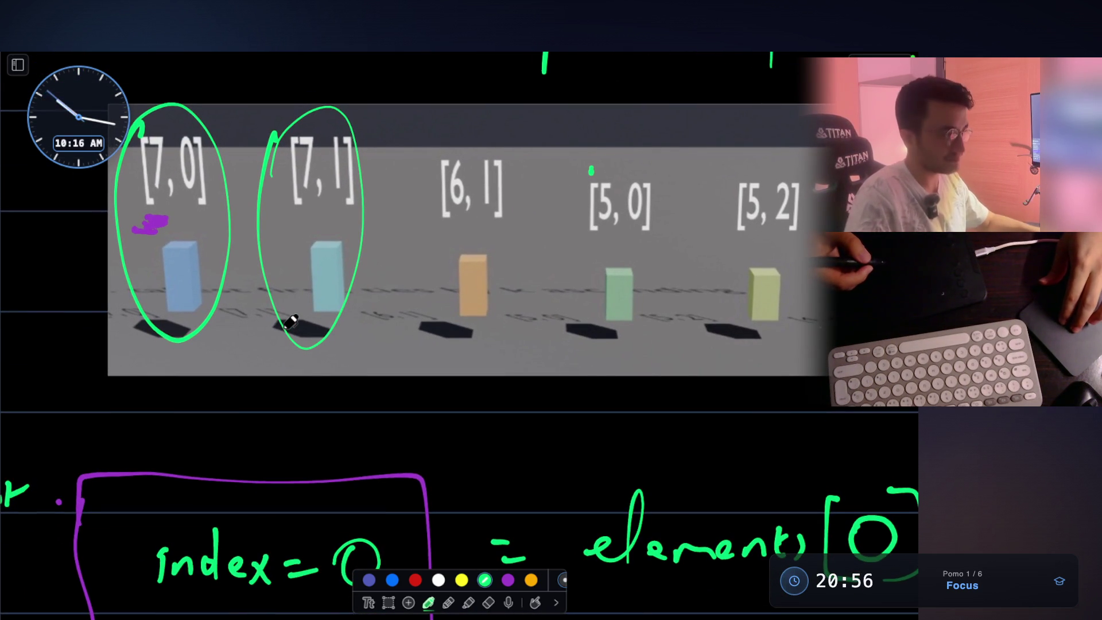
scroll(291, 321, up, 1)
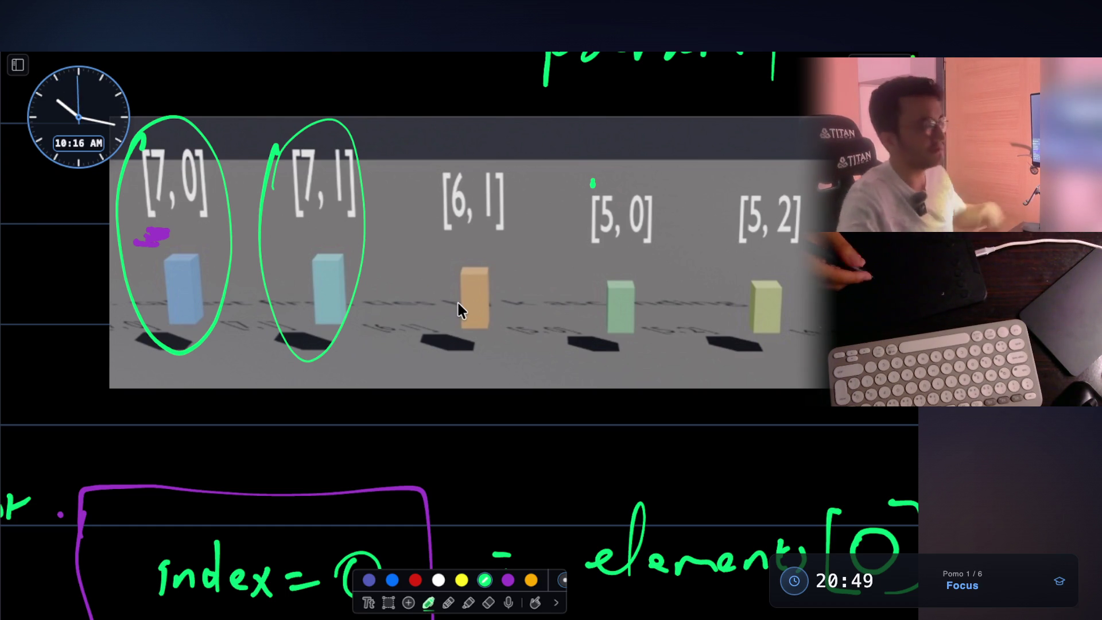
scroll(435, 309, down, 3)
drag(350, 236, 370, 234)
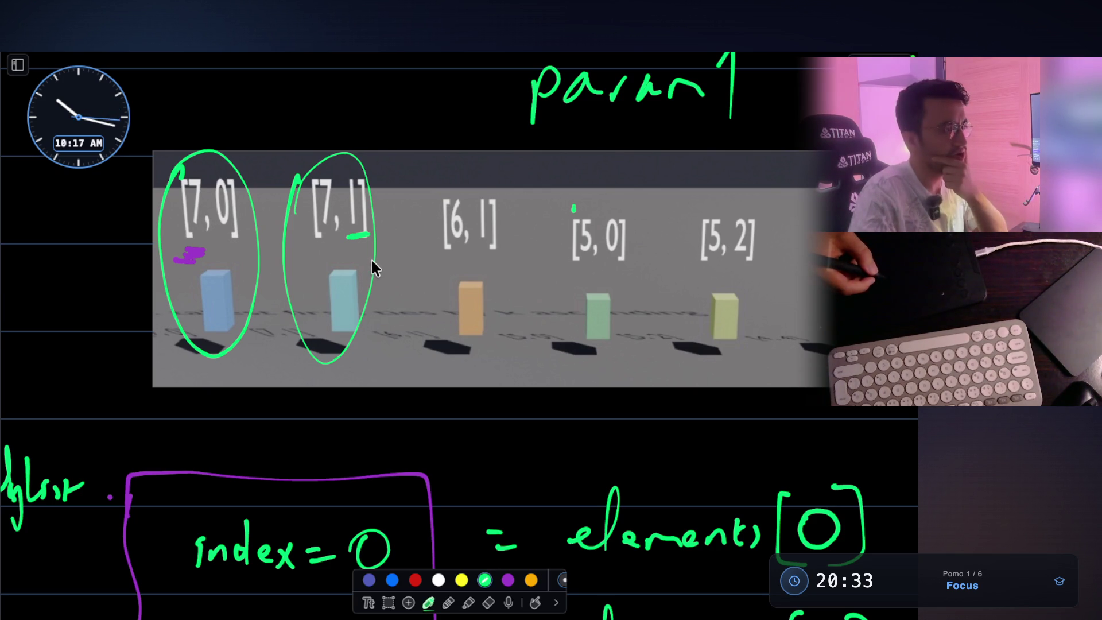
mouse_move(198, 170)
mouse_down()
mouse_move(183, 240)
mouse_move(229, 167)
mouse_up()
scroll(212, 143, up, 3)
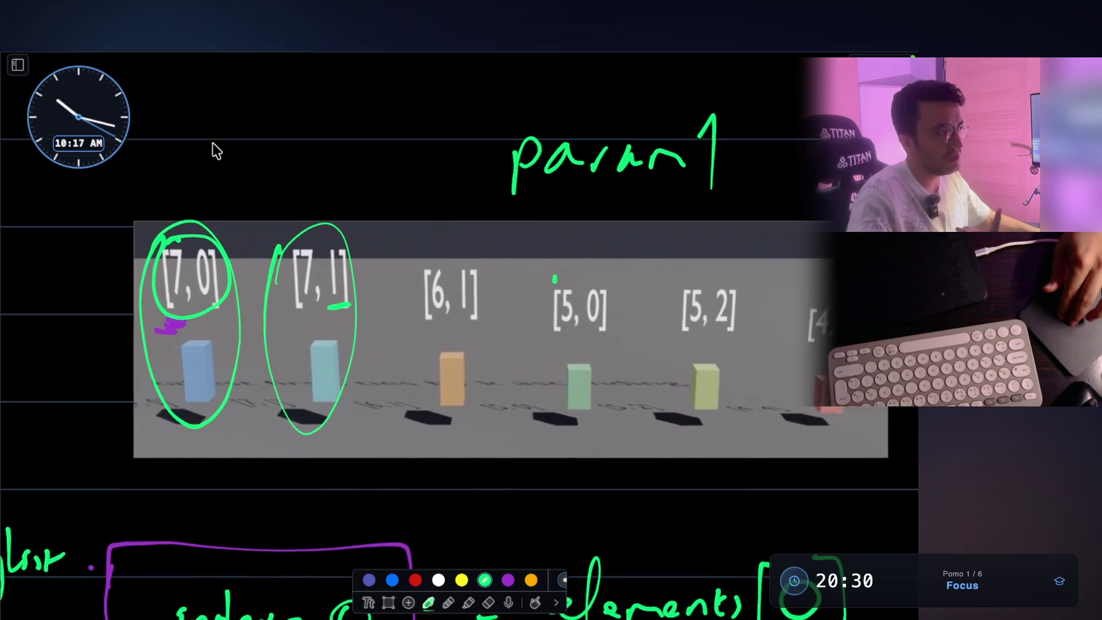
scroll(212, 142, down, 5)
scroll(529, 205, up, 6)
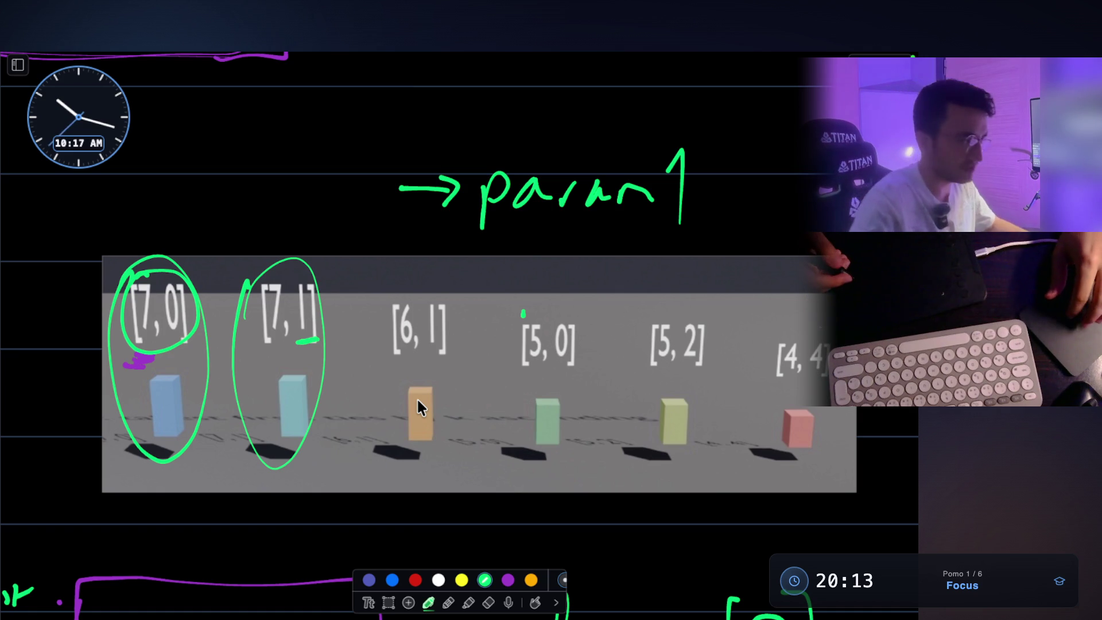
scroll(417, 397, right, 1)
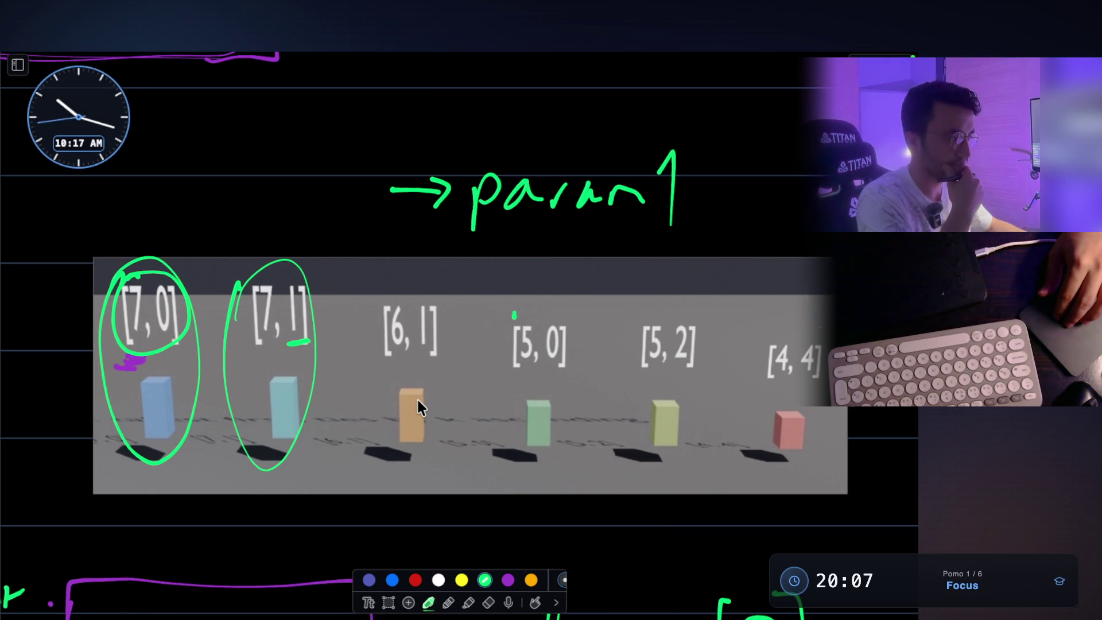
scroll(417, 404, up, 1)
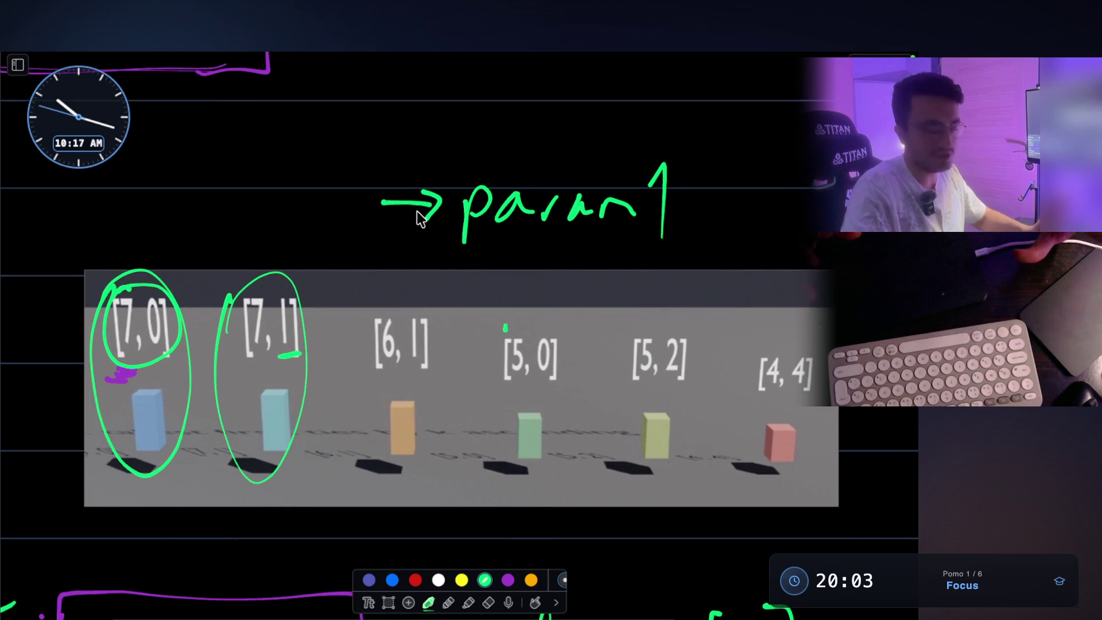
- Erase the green ellipses, box [7, 0] with [7, 1], and arrow and underline [6, 1]
key(e)
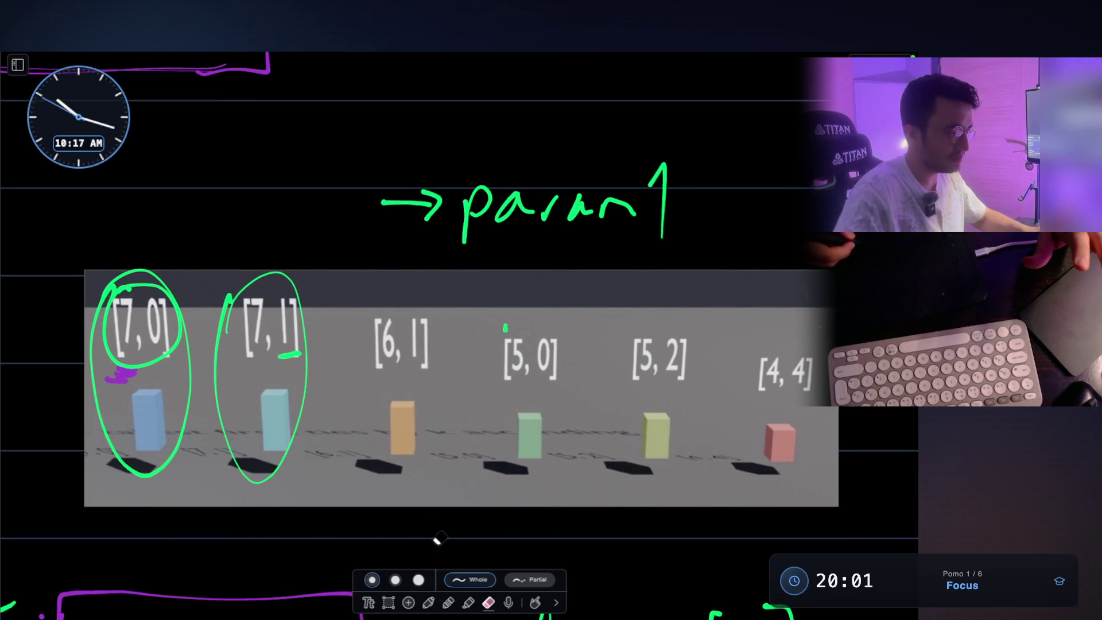
mouse_move(158, 381)
mouse_down()
mouse_move(253, 305)
mouse_move(277, 322)
mouse_up()
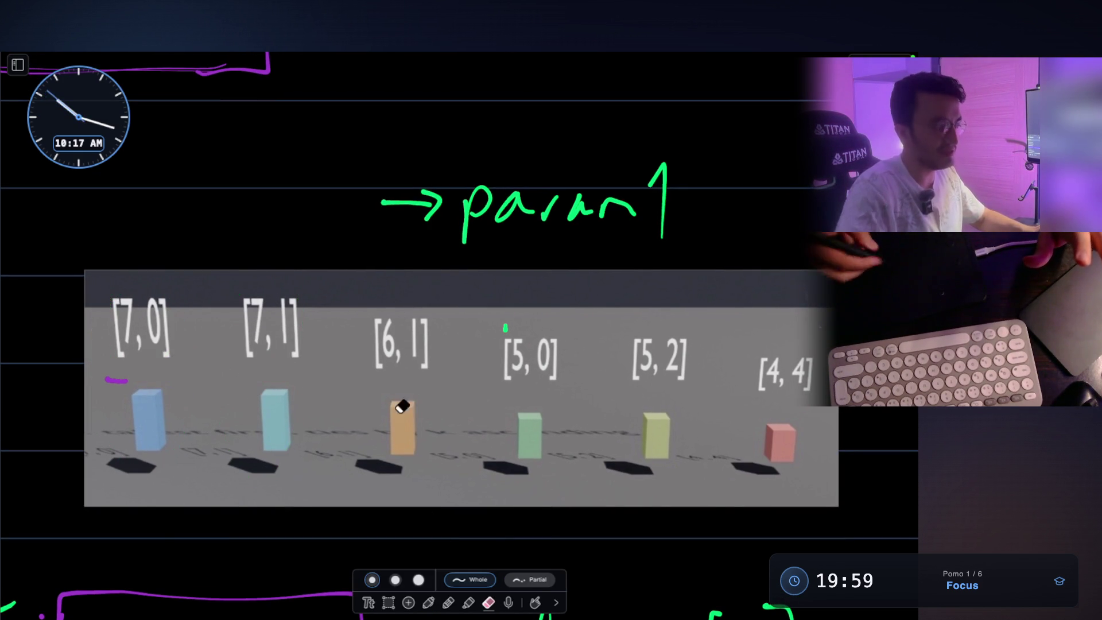
click(428, 602)
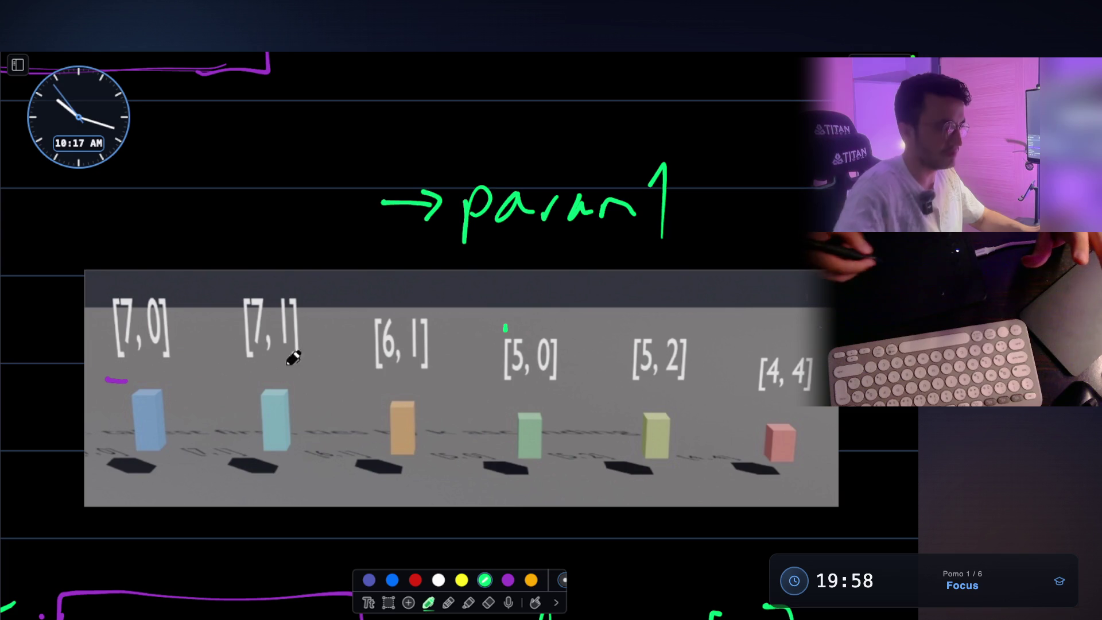
mouse_move(99, 274)
mouse_down()
mouse_move(107, 474)
mouse_move(337, 386)
mouse_move(199, 253)
mouse_move(112, 255)
mouse_move(99, 288)
mouse_up()
mouse_move(438, 277)
mouse_down()
mouse_move(423, 288)
mouse_move(430, 305)
mouse_up()
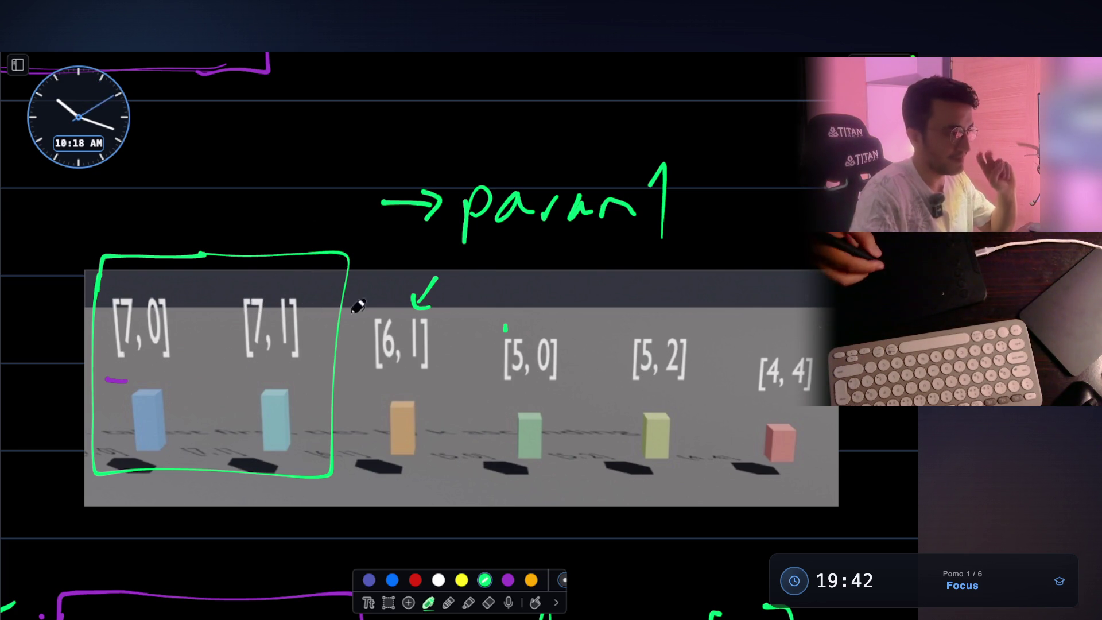
drag(407, 378, 425, 377)
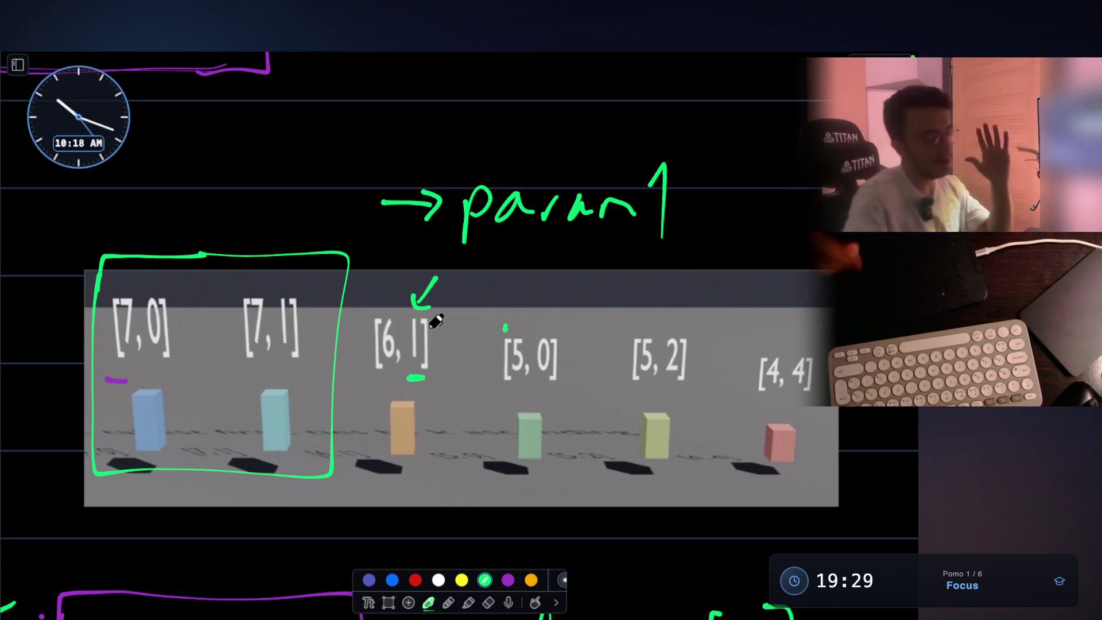
- Number the first three blocks 0, 1, 2, box [6, 1], and write i j above [5, 0]
drag(151, 492, 149, 488)
drag(244, 495, 253, 525)
mouse_move(392, 492)
mouse_down()
mouse_move(402, 519)
mouse_move(429, 518)
mouse_up()
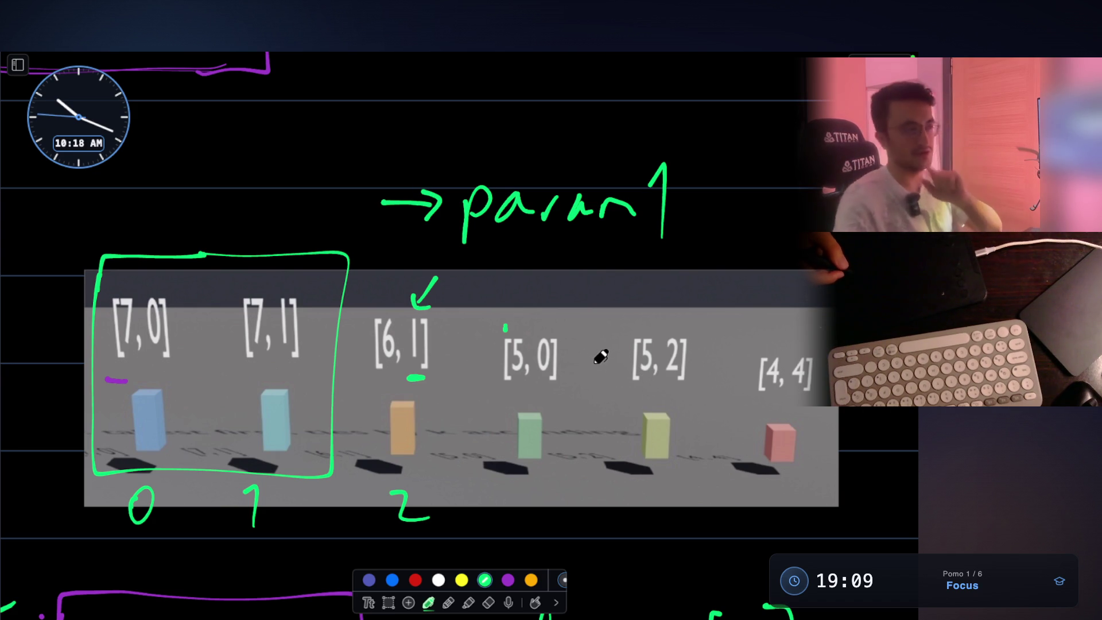
drag(373, 385, 442, 389)
drag(363, 304, 365, 391)
mouse_move(359, 306)
mouse_down()
mouse_move(453, 310)
mouse_move(444, 389)
mouse_up()
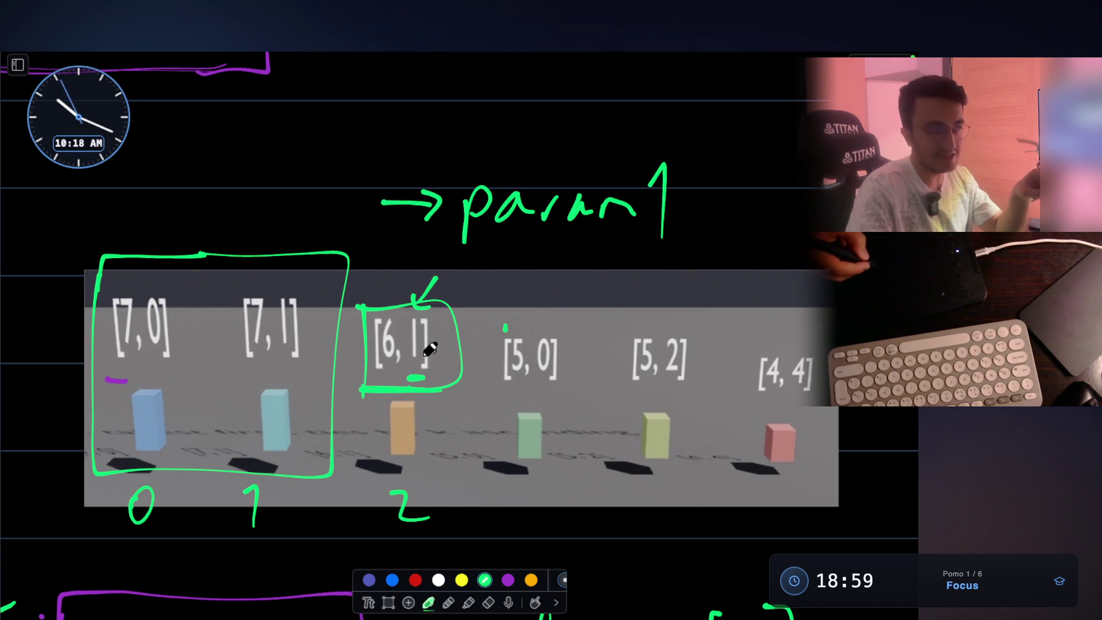
mouse_move(514, 328)
mouse_down()
mouse_move(518, 315)
mouse_move(553, 313)
mouse_move(537, 328)
mouse_up()
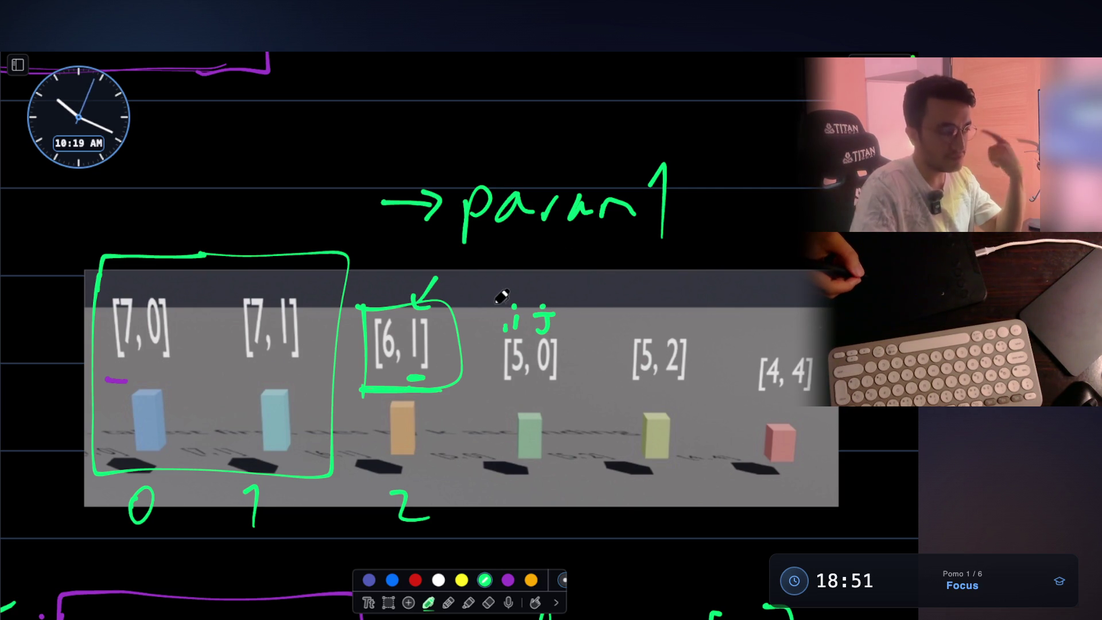
- Write j >= above param1, undo the 1, and thicken the mark under [6, 1]
drag(299, 139, 301, 171)
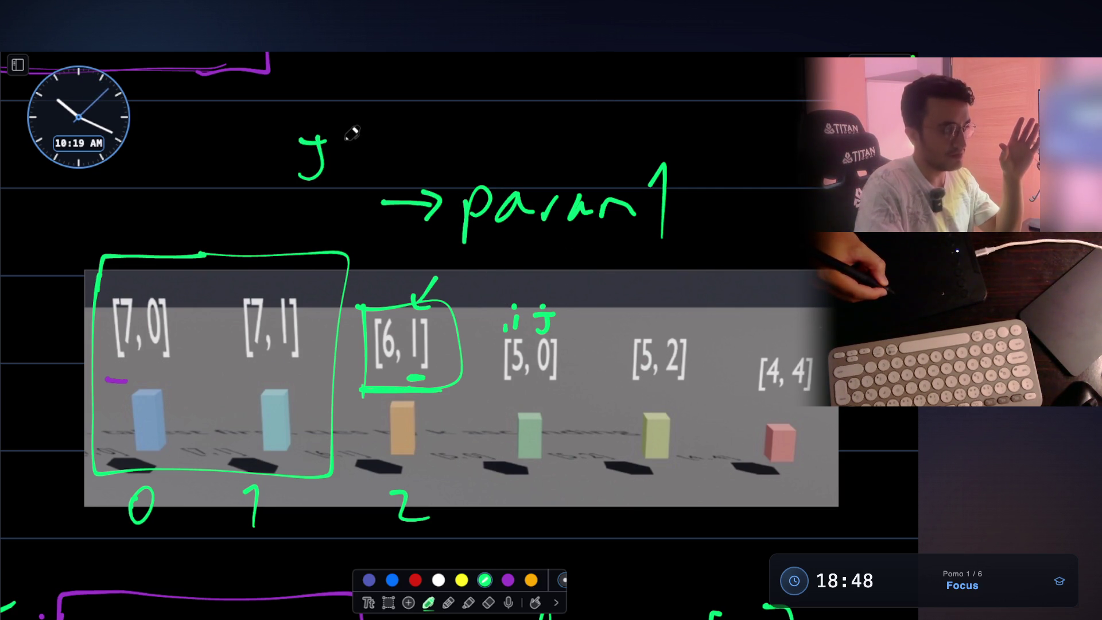
mouse_move(345, 139)
mouse_down()
mouse_move(359, 151)
mouse_move(344, 166)
mouse_move(388, 154)
mouse_up()
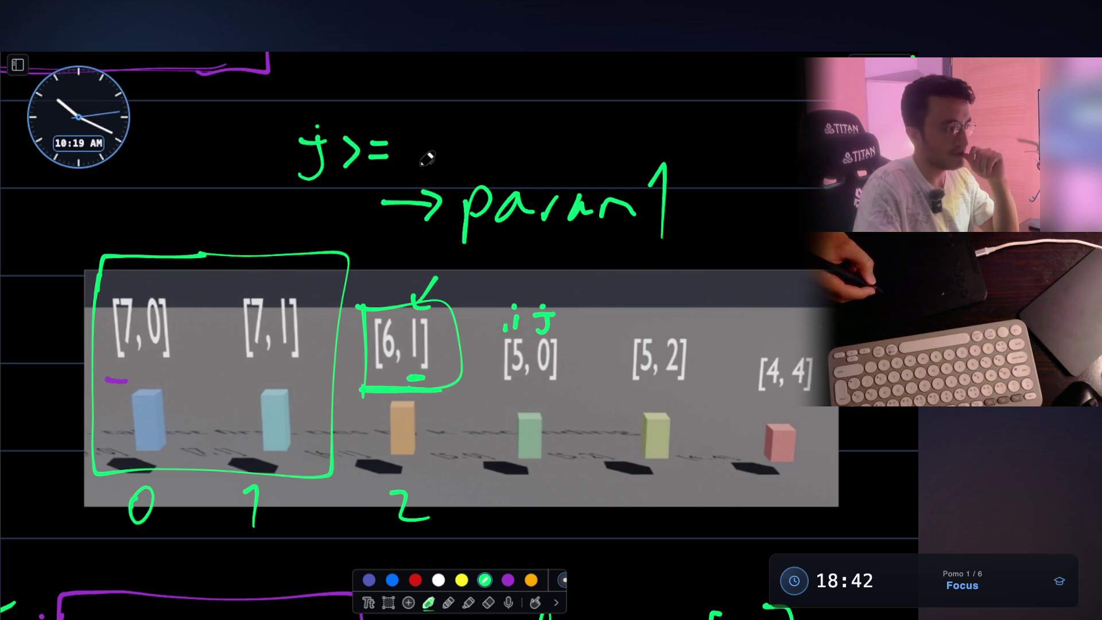
drag(413, 140, 419, 171)
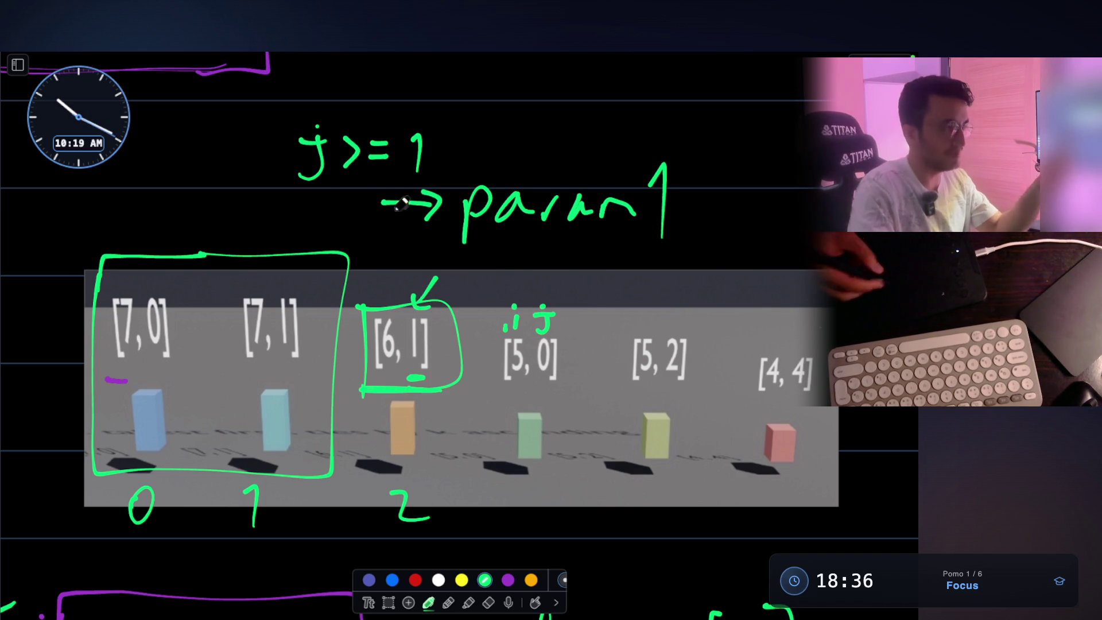
key(ctrl+z)
key(ctrl+z)
key(ctrl+z)
key(ctrl+z)
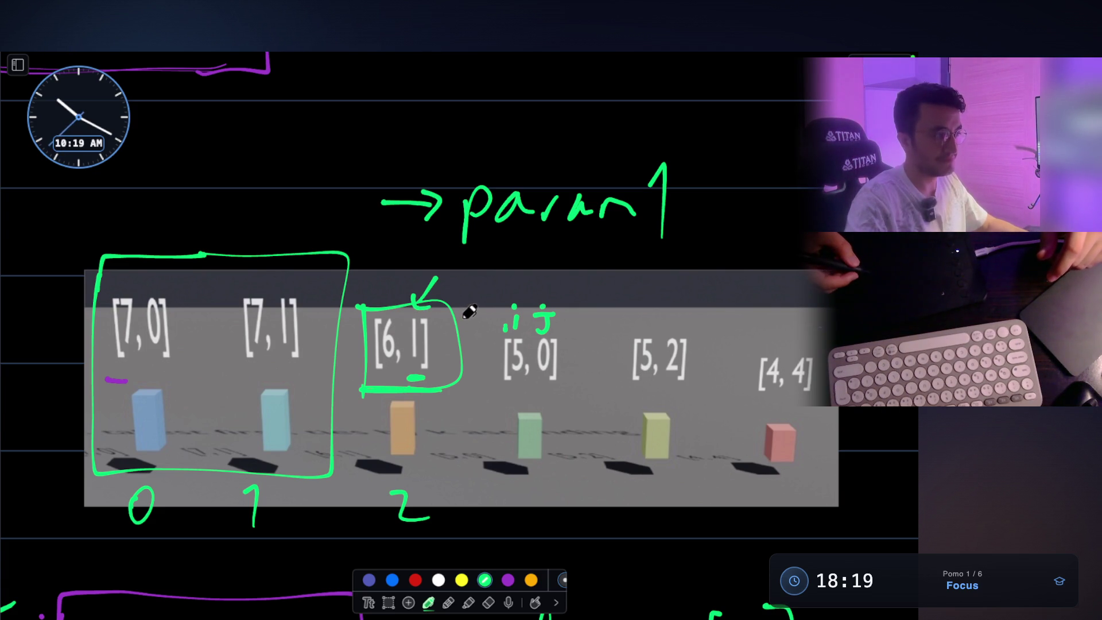
drag(413, 372, 428, 376)
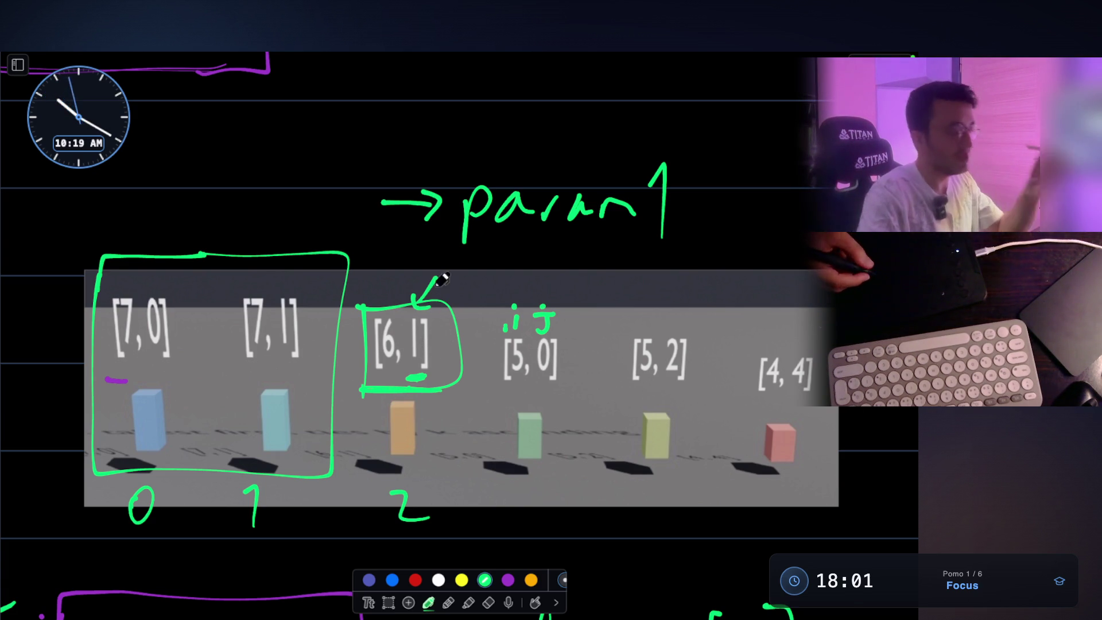
- Write 'index =' on a new line above param1
scroll(418, 167, up, 2)
mouse_move(345, 160)
mouse_down()
mouse_move(436, 172)
mouse_move(505, 162)
mouse_up()
drag(493, 168, 506, 168)
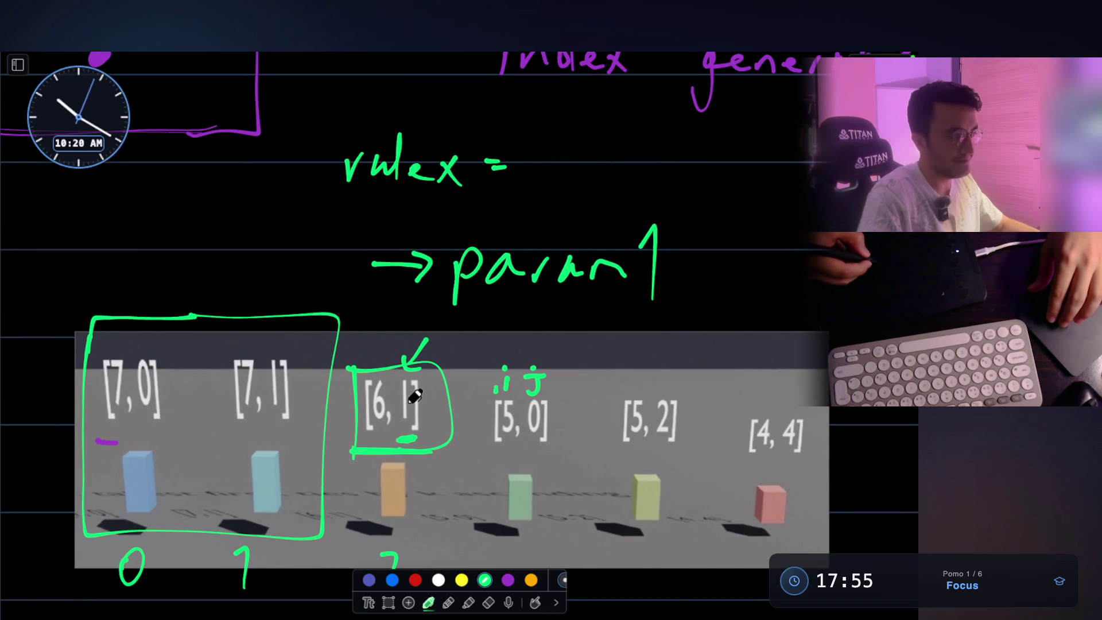
- Extend the green line to 'index = we can place j >', undoing a stray circle on [6, 1]
mouse_move(542, 156)
mouse_down()
mouse_move(549, 170)
mouse_move(711, 164)
mouse_move(755, 186)
mouse_up()
drag(771, 131, 781, 170)
drag(800, 157, 809, 167)
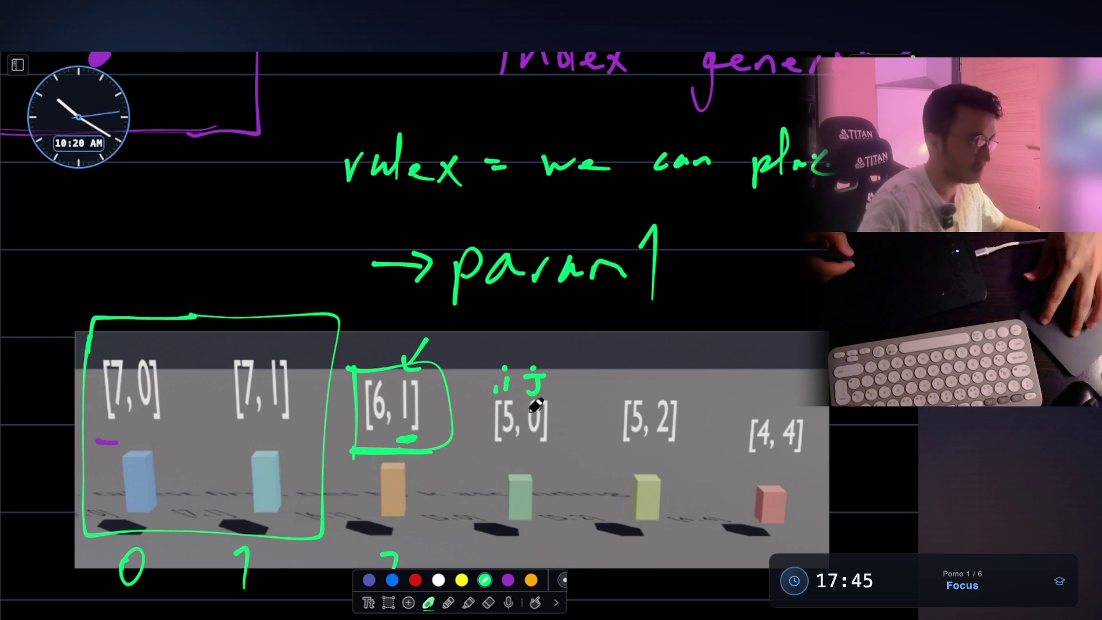
scroll(535, 405, down, 3)
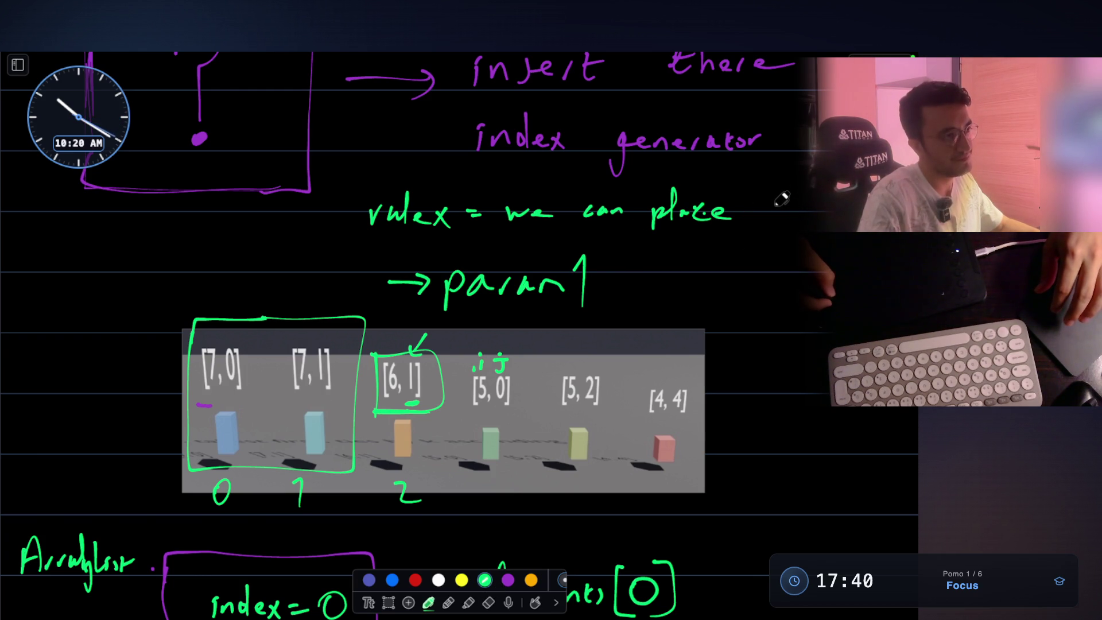
drag(790, 203, 776, 226)
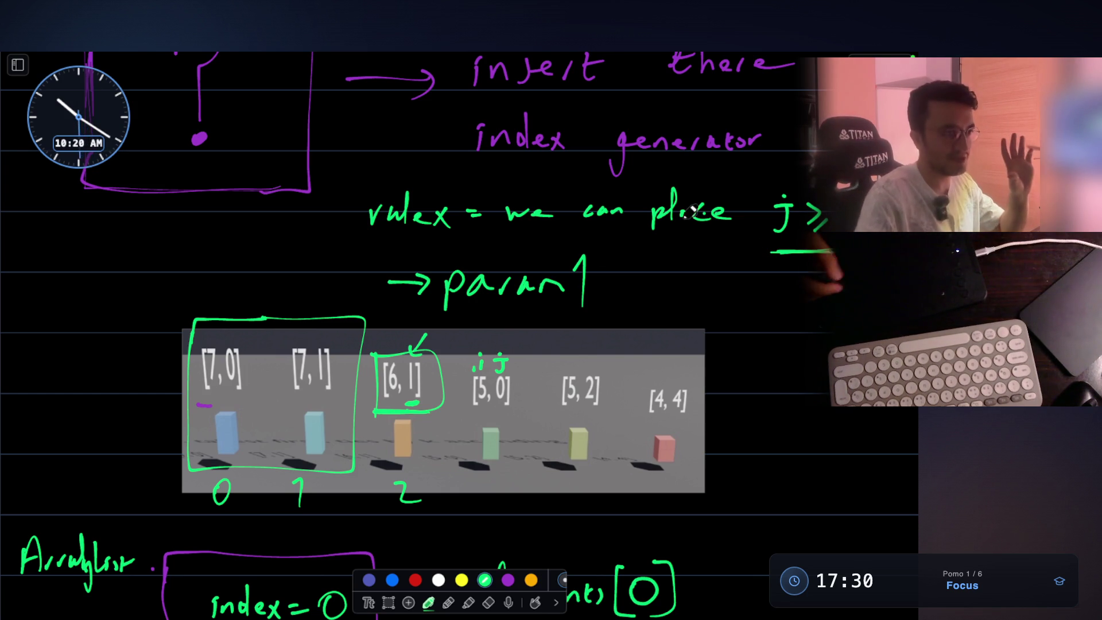
drag(418, 360, 430, 360)
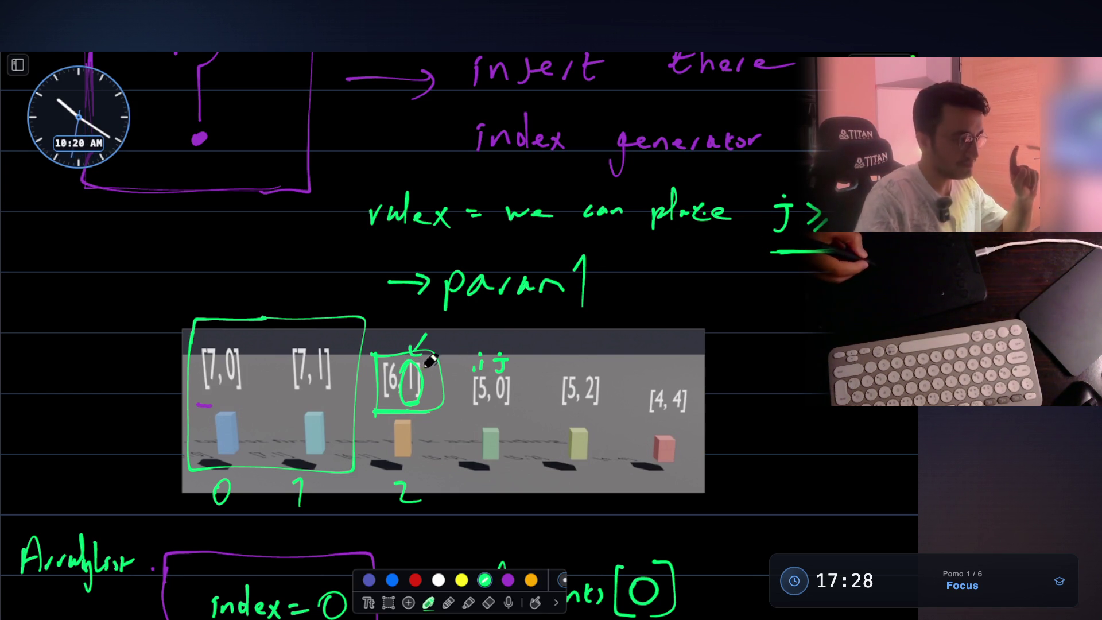
key(ctrl+z)
scroll(433, 376, down, 3)
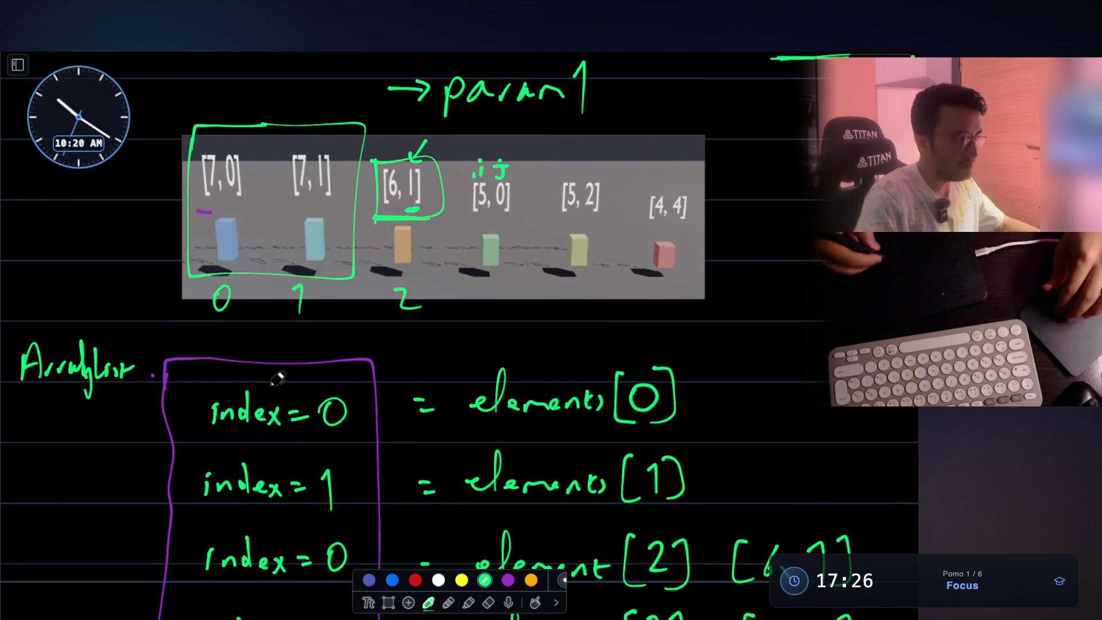
right_click(335, 363)
click(433, 346)
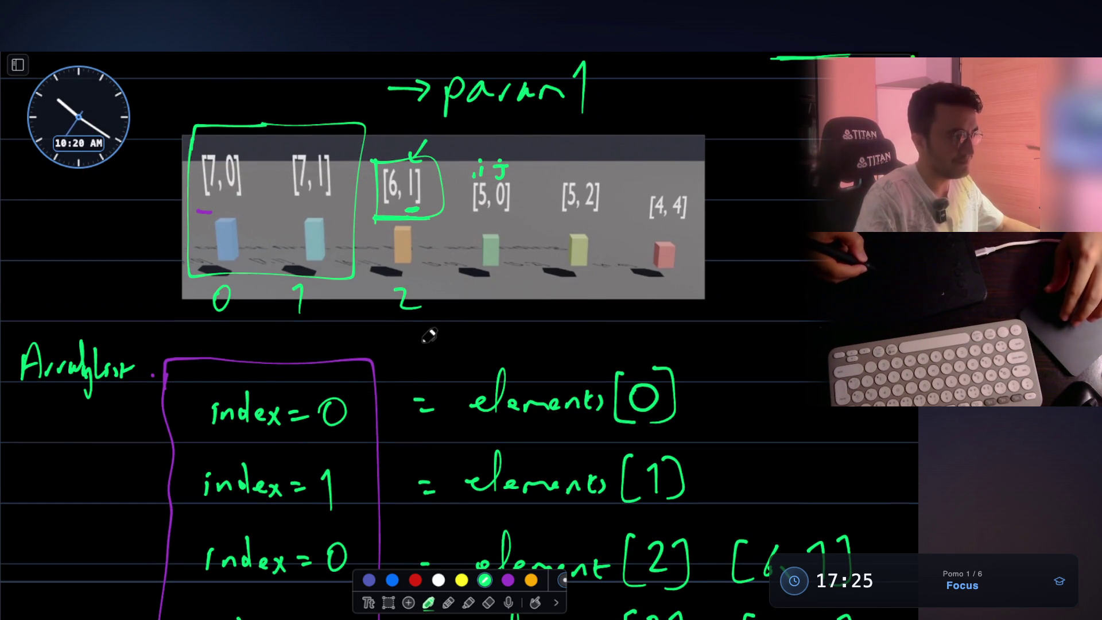
scroll(379, 270, up, 1)
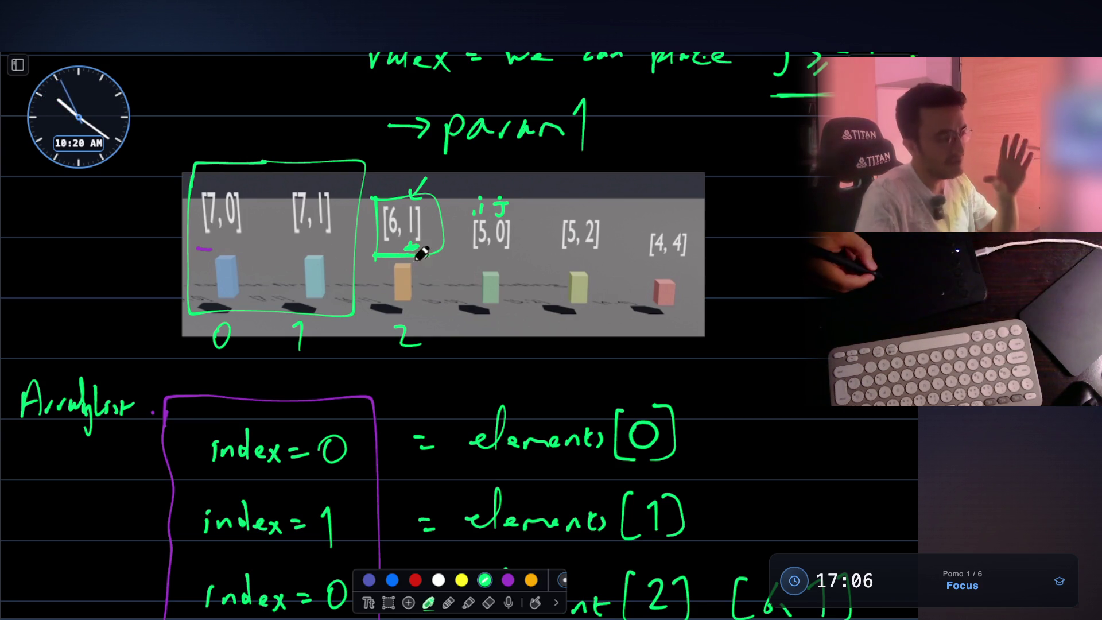
scroll(396, 236, up, 3)
scroll(399, 235, down, 3)
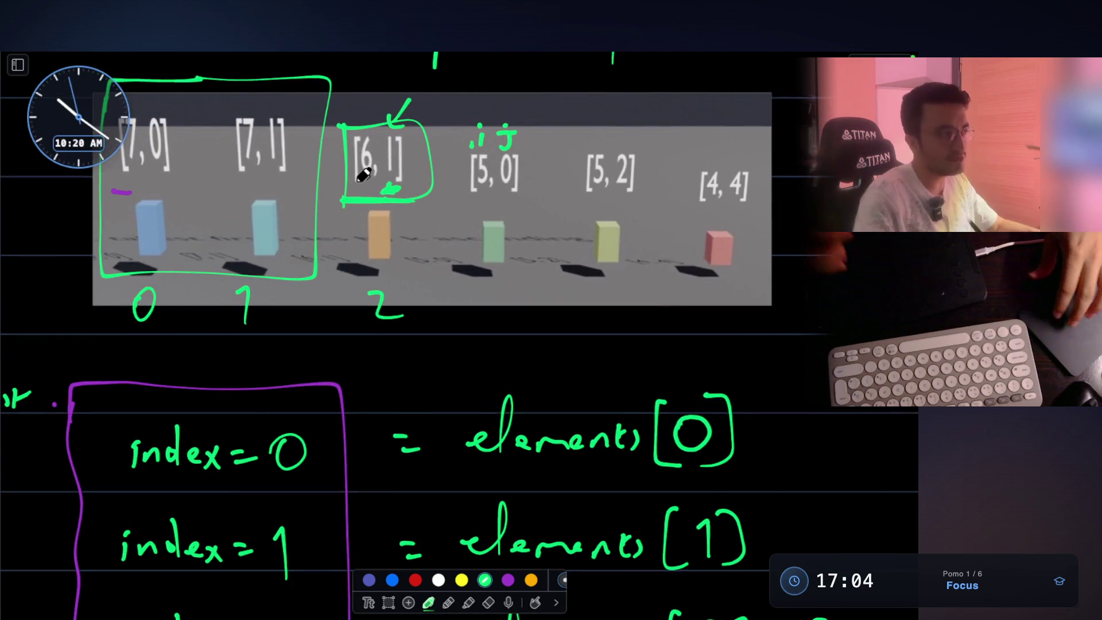
scroll(361, 150, up, 2)
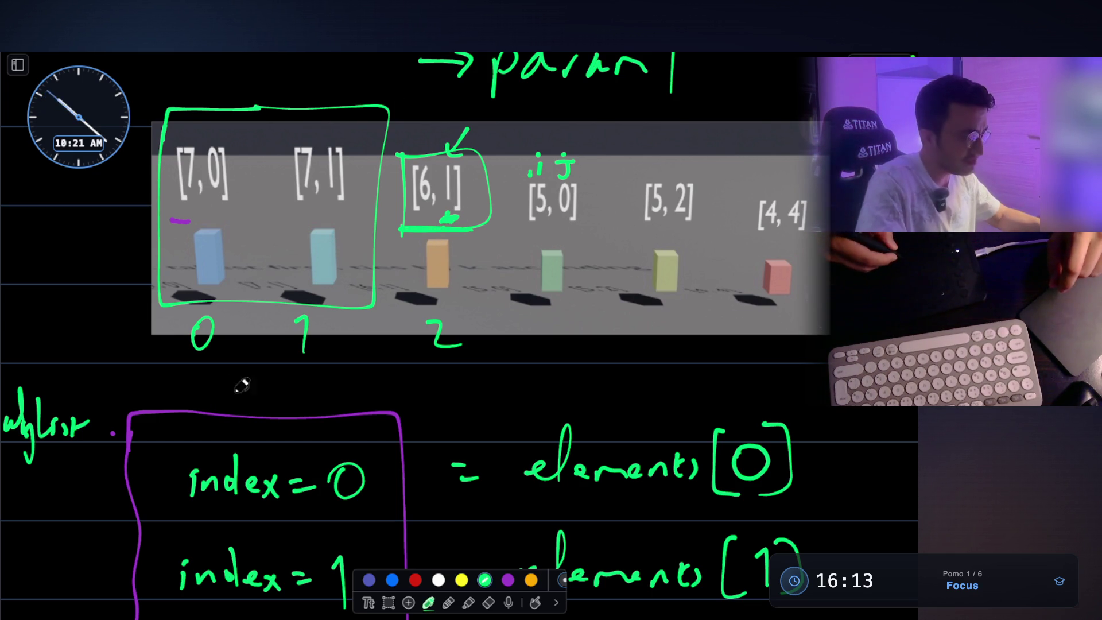
mouse_move(292, 384)
mouse_down()
mouse_move(290, 404)
mouse_move(245, 403)
mouse_up()
- Extend the green i < note into 'j =< index # greater' above the purple Arraylist box
click(244, 376)
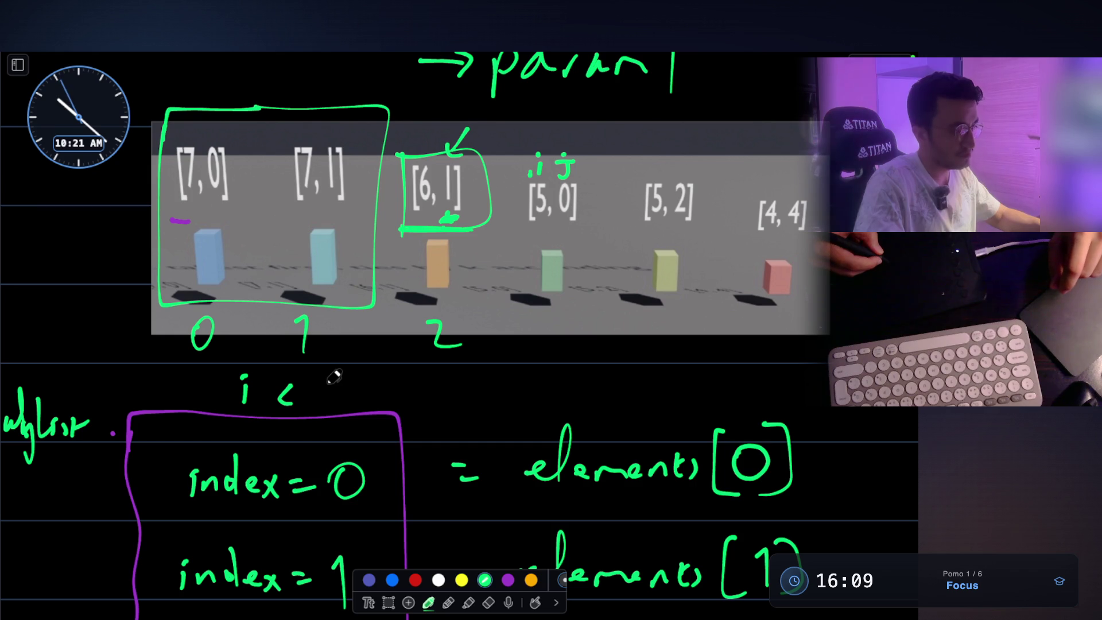
mouse_move(339, 378)
mouse_down()
mouse_move(330, 401)
mouse_move(342, 406)
mouse_move(351, 383)
mouse_up()
drag(320, 397, 510, 386)
mouse_move(210, 383)
mouse_down()
mouse_move(193, 393)
mouse_move(210, 401)
mouse_up()
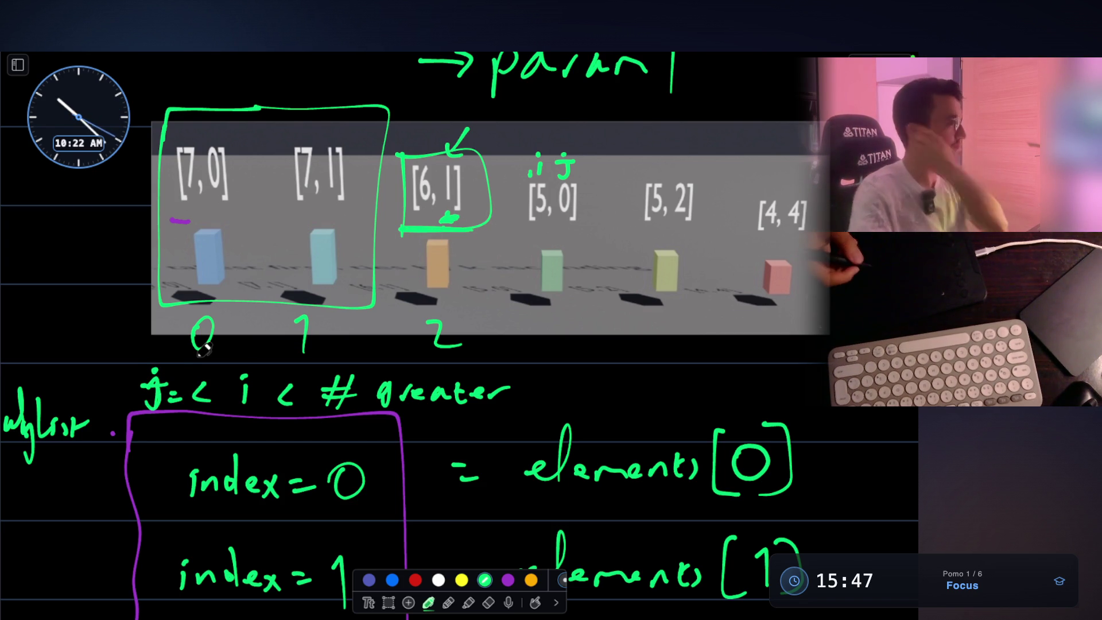
drag(251, 401, 279, 386)
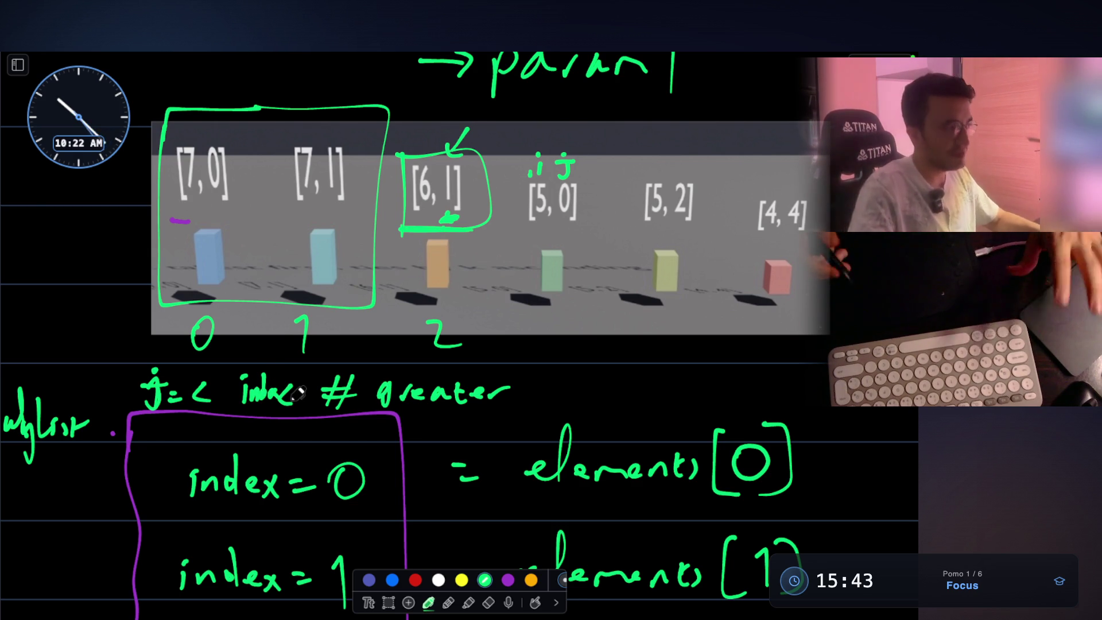
click(389, 601)
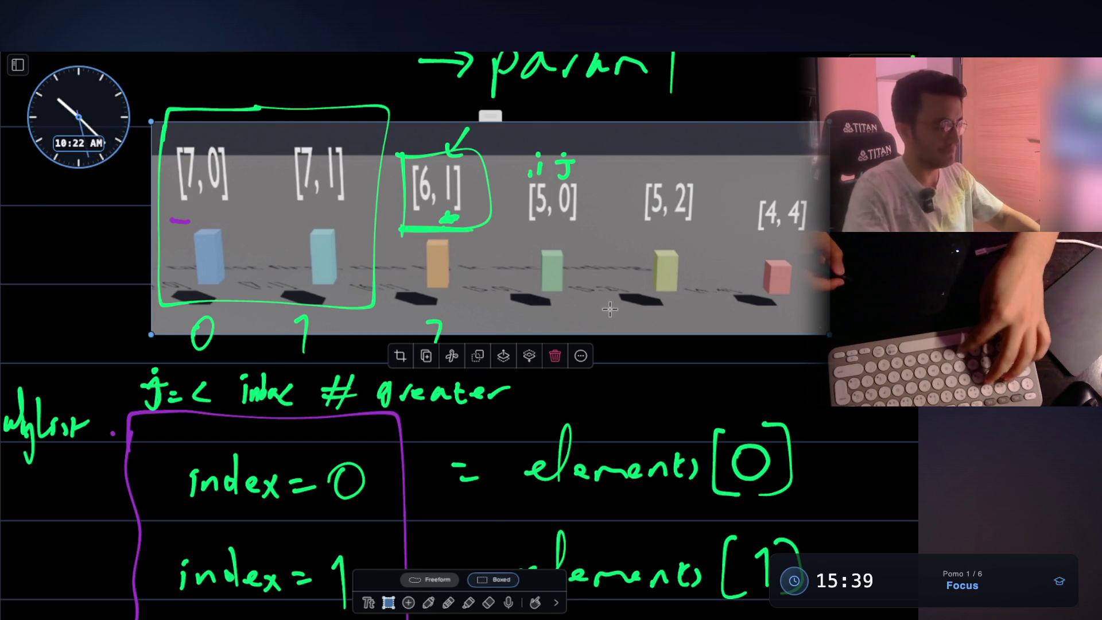
- Paste a copy of the boxes diagram below the index table and nudge it left
scroll(500, 377, down, 10)
scroll(501, 377, down, 5)
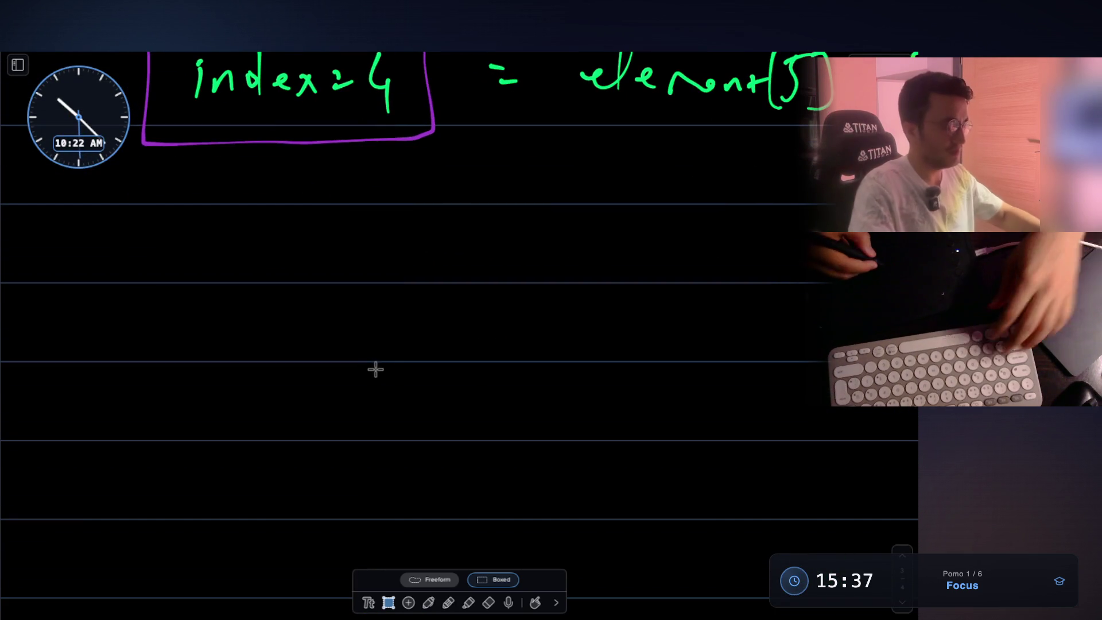
key(ctrl+v)
drag(501, 310, 474, 312)
click(591, 455)
- Erase the copy's green marks around [6, 1] and the 0, 1, 2 bracket, then hide the notes
click(429, 602)
click(488, 602)
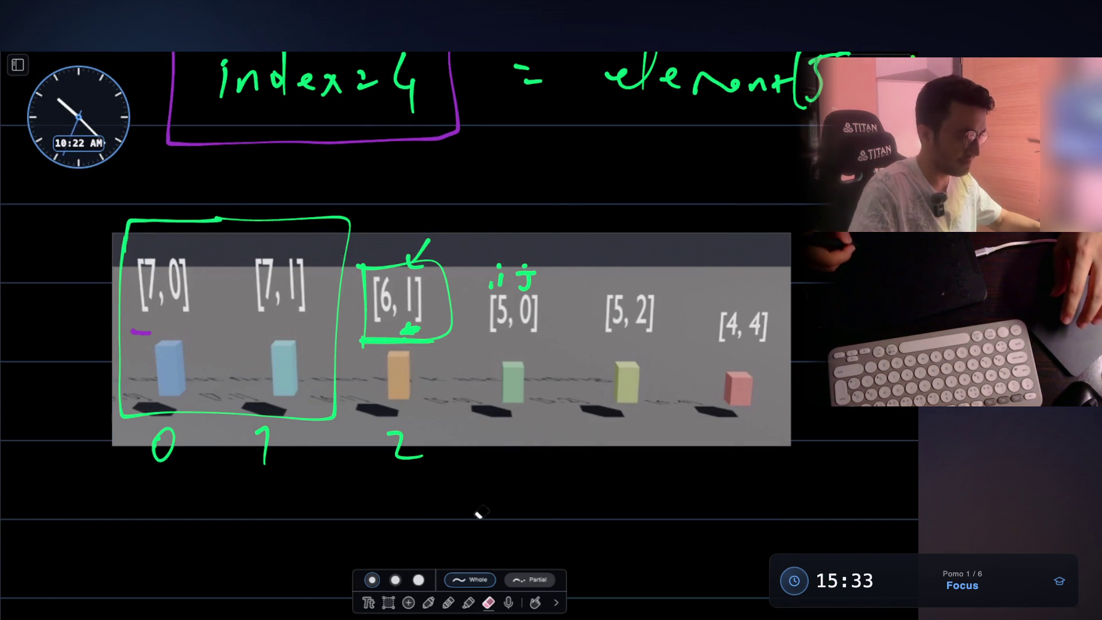
mouse_move(323, 352)
mouse_down()
mouse_move(456, 270)
mouse_move(531, 275)
mouse_move(429, 244)
mouse_move(247, 247)
mouse_move(240, 306)
mouse_up()
mouse_move(195, 224)
mouse_down()
mouse_move(216, 448)
mouse_move(288, 435)
mouse_move(444, 450)
mouse_up()
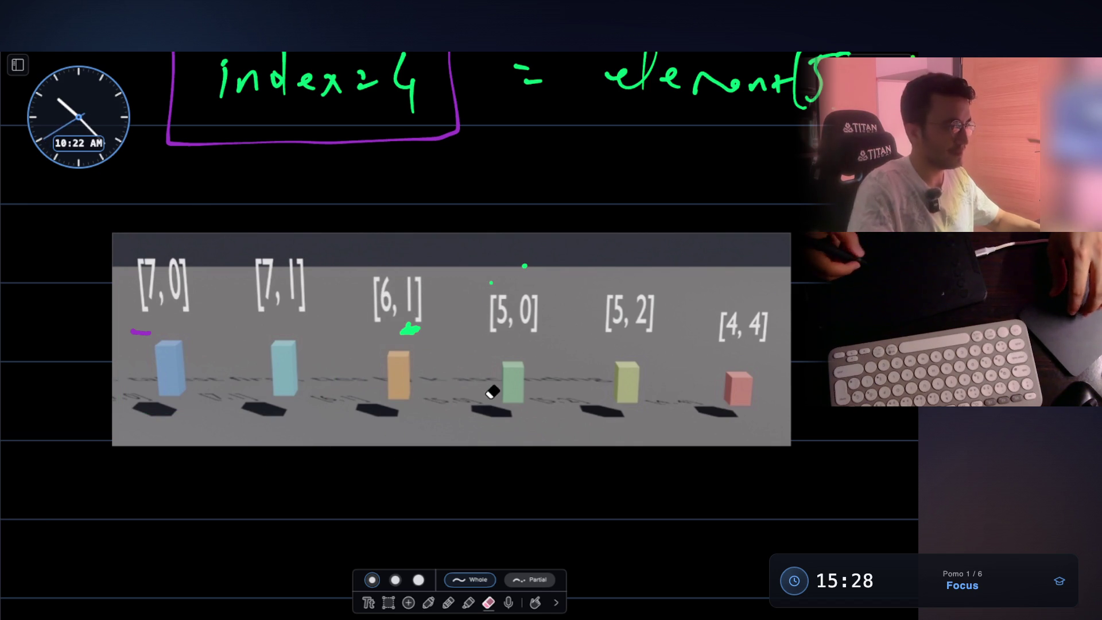
key(Escape)
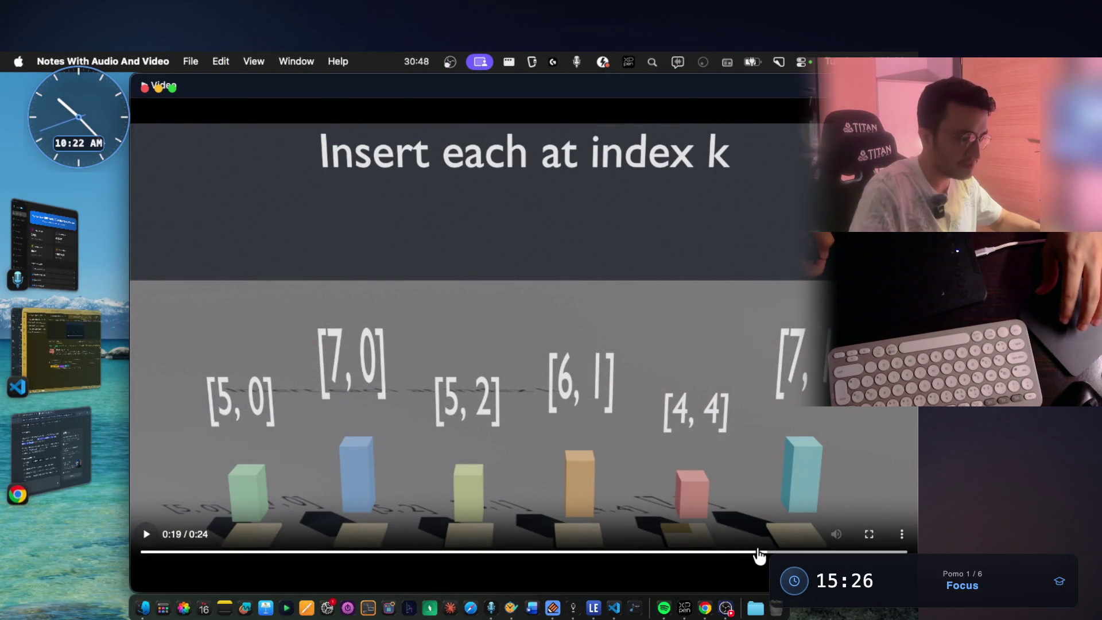
- Pause the insertion video at 0:13, with [6, 1] inserted second, and screenshot that frame
click(770, 552)
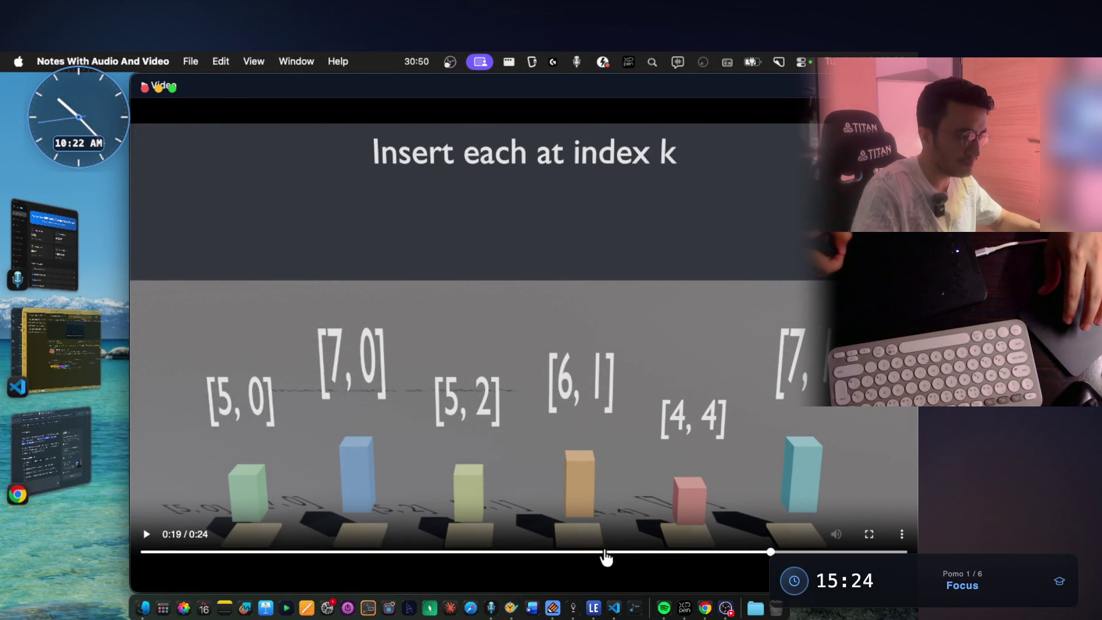
click(408, 580)
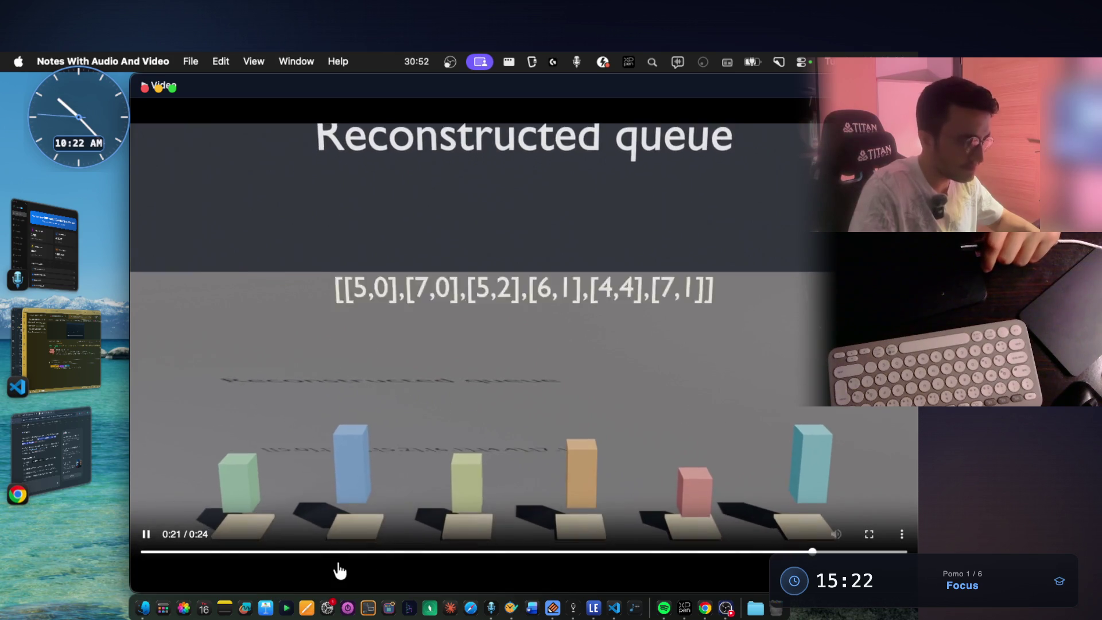
click(339, 554)
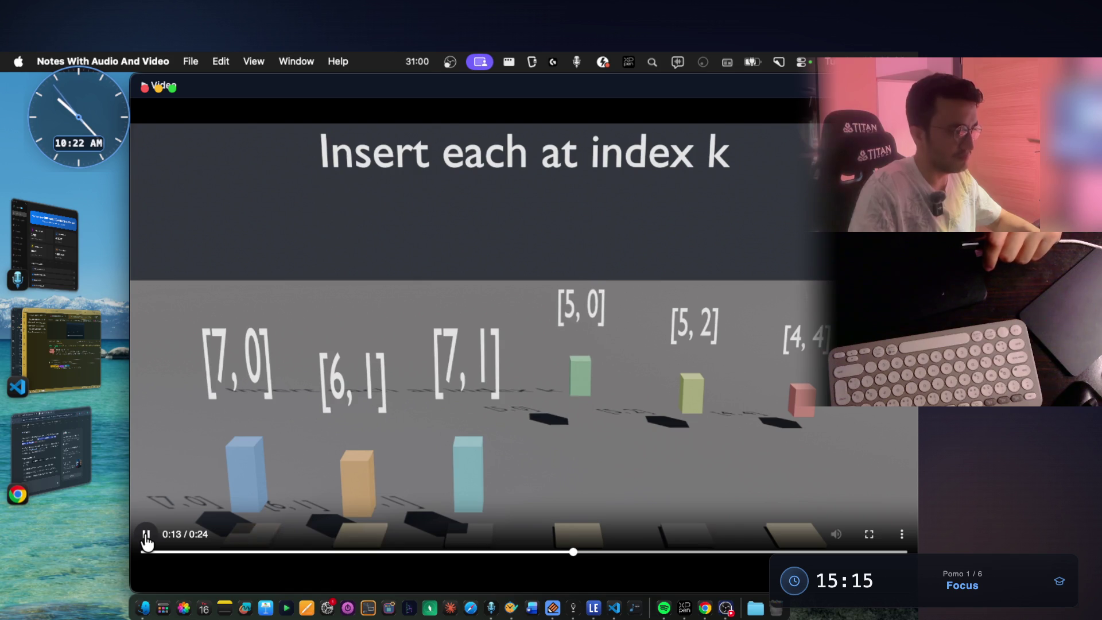
click(146, 538)
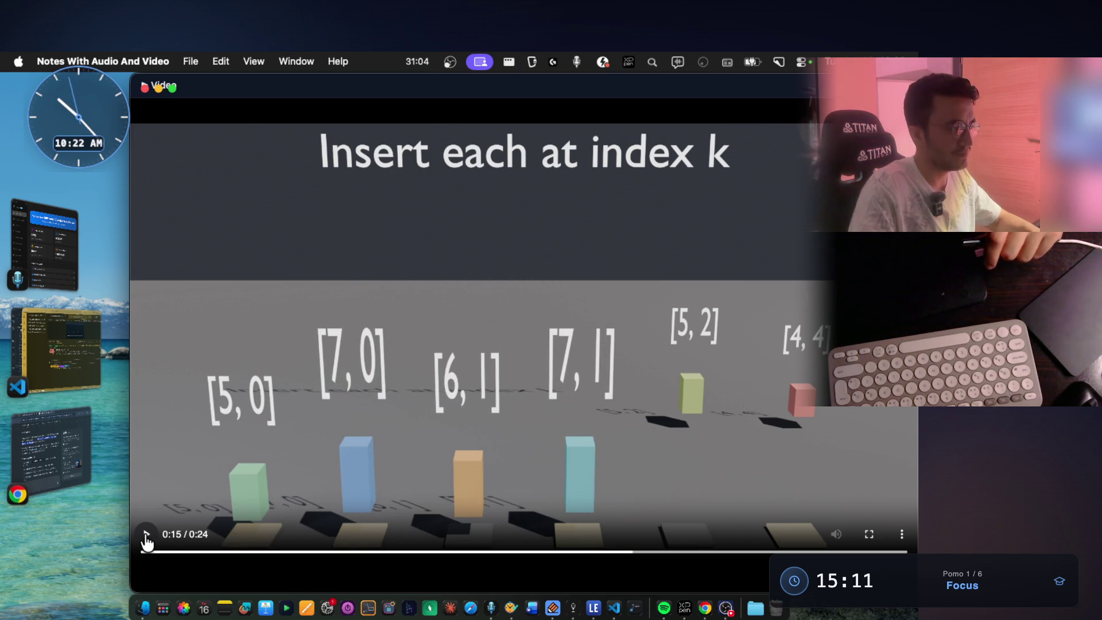
drag(583, 552, 560, 555)
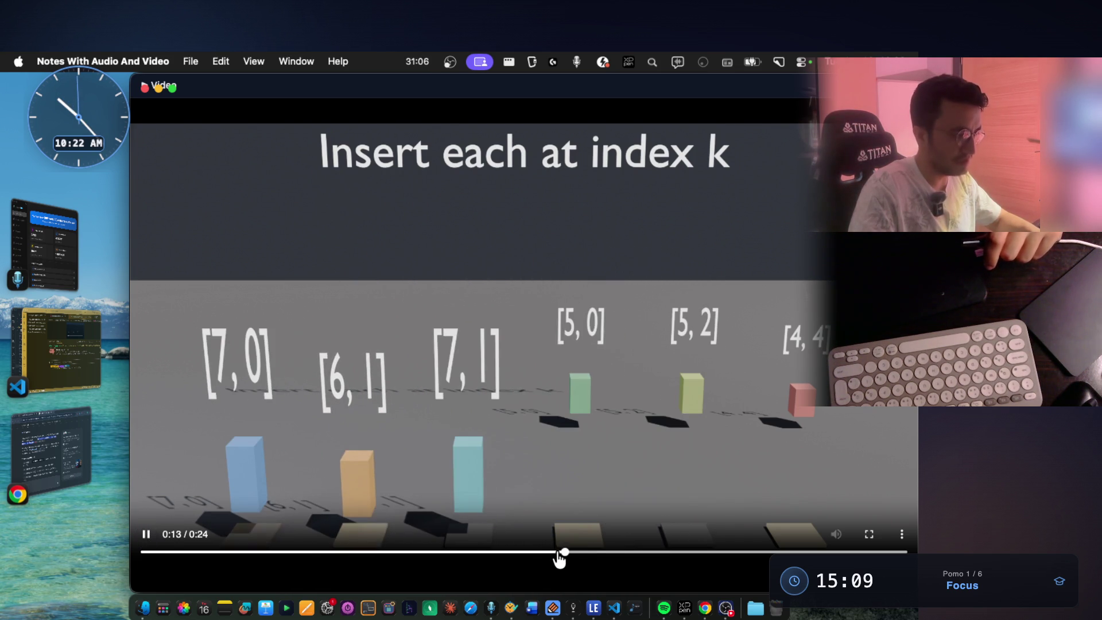
click(396, 462)
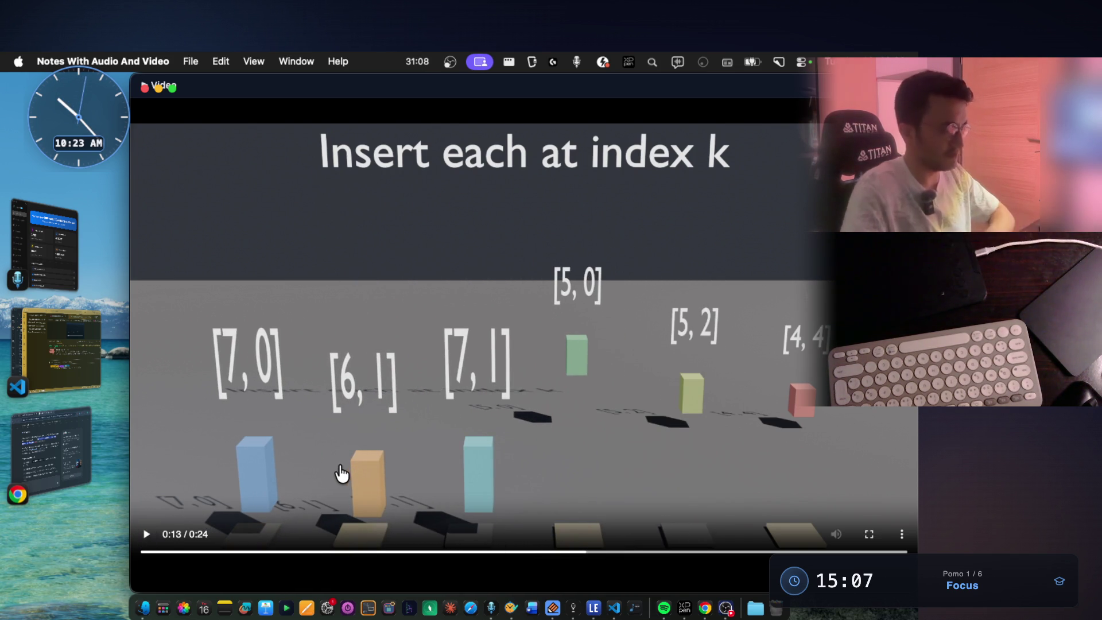
key(super+shift+4)
drag(187, 193, 652, 493)
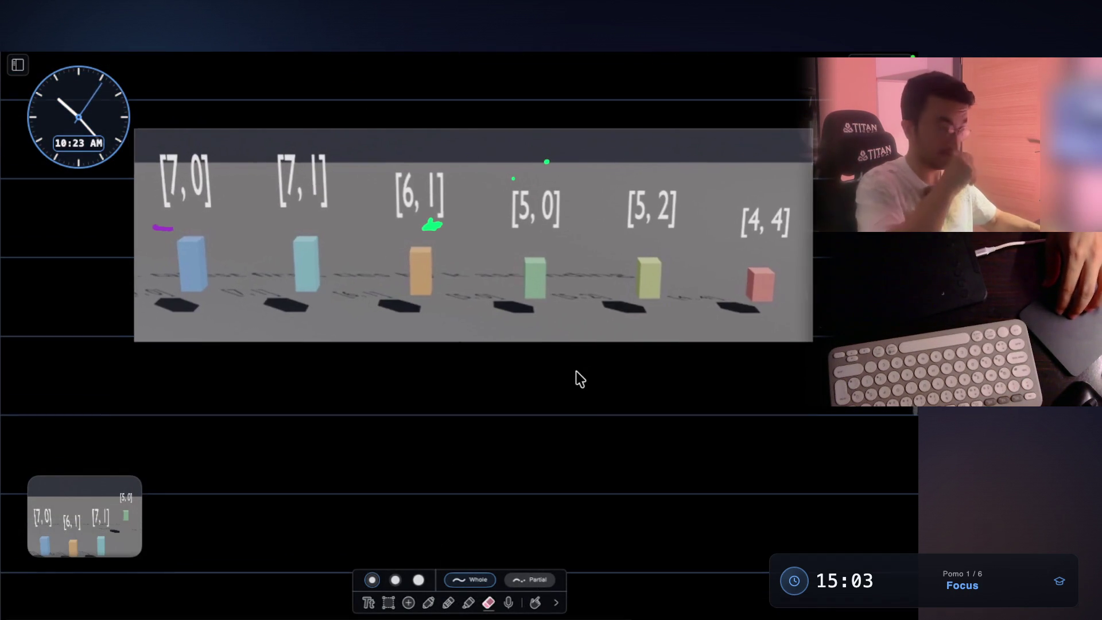
- Paste the captured 0:13 frame into the notes and switch from the eraser to the green pen
scroll(312, 364, down, 5)
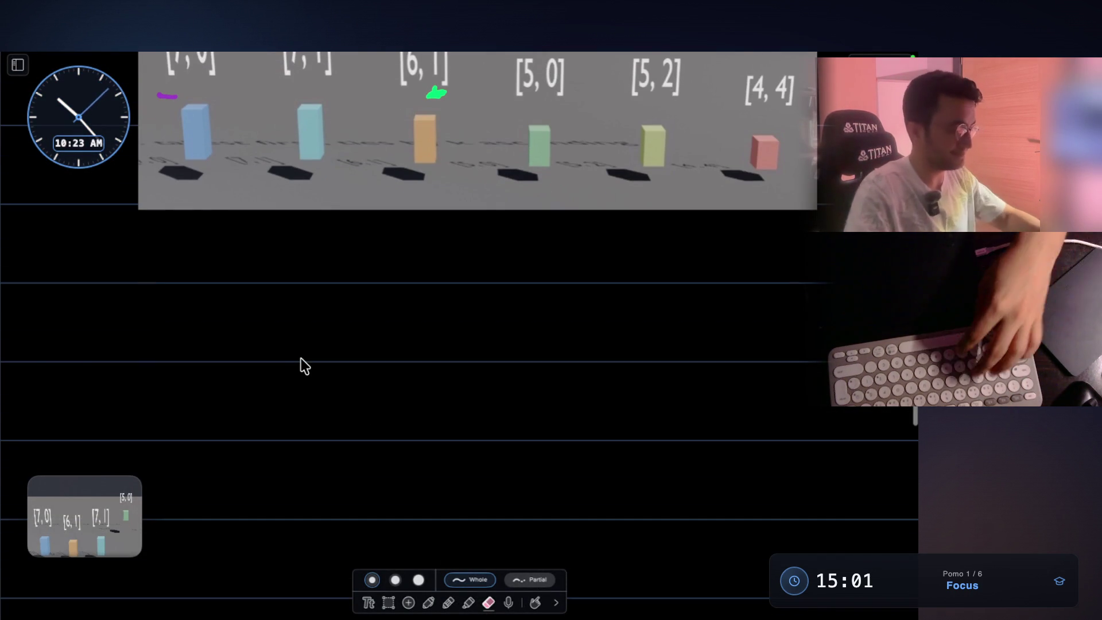
key(super+v)
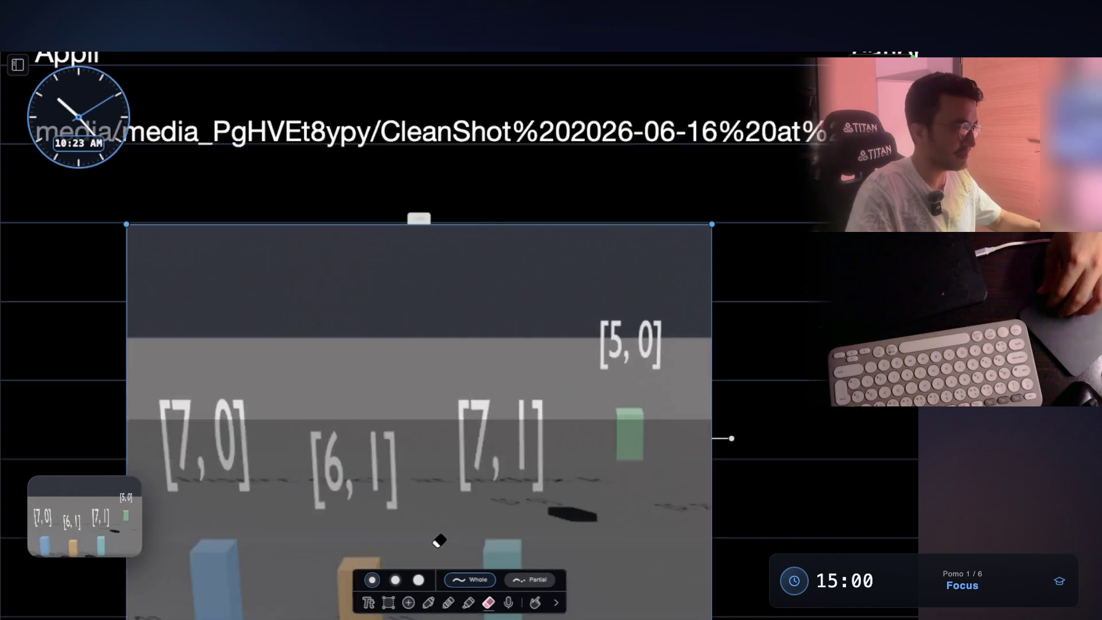
scroll(439, 540, down, 5)
scroll(574, 389, down, 3)
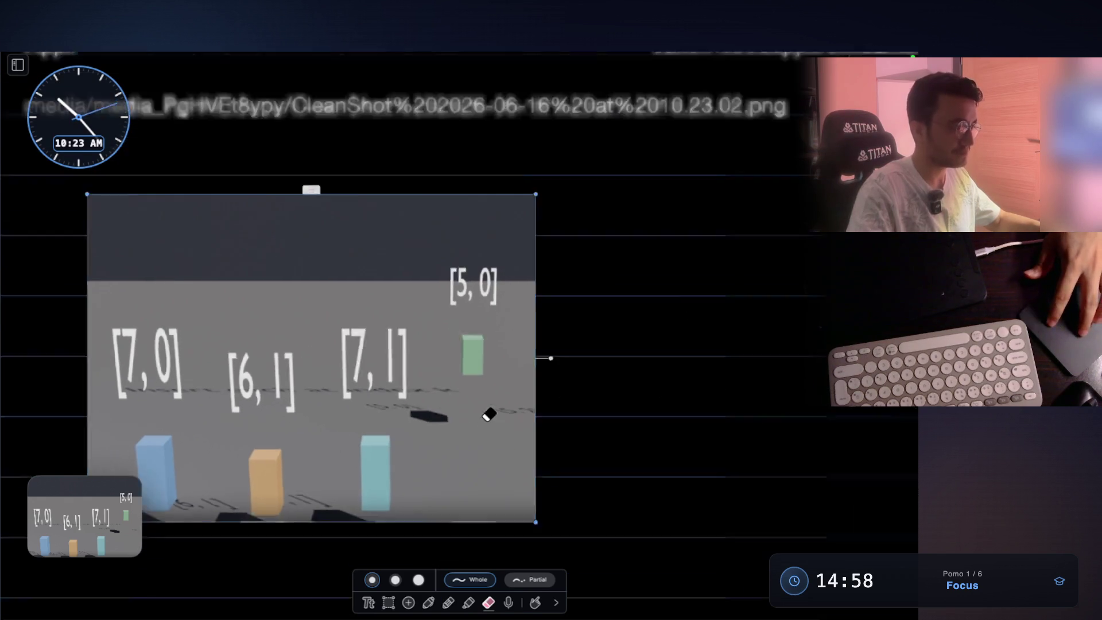
scroll(499, 414, down, 3)
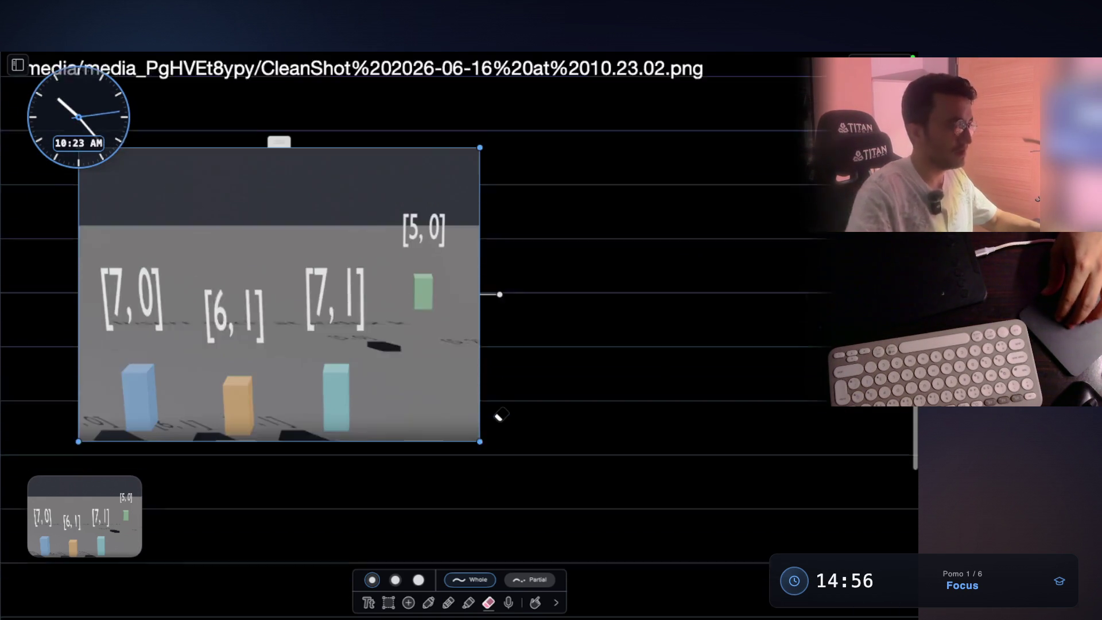
scroll(377, 209, down, 3)
scroll(369, 340, up, 5)
scroll(559, 374, down, 3)
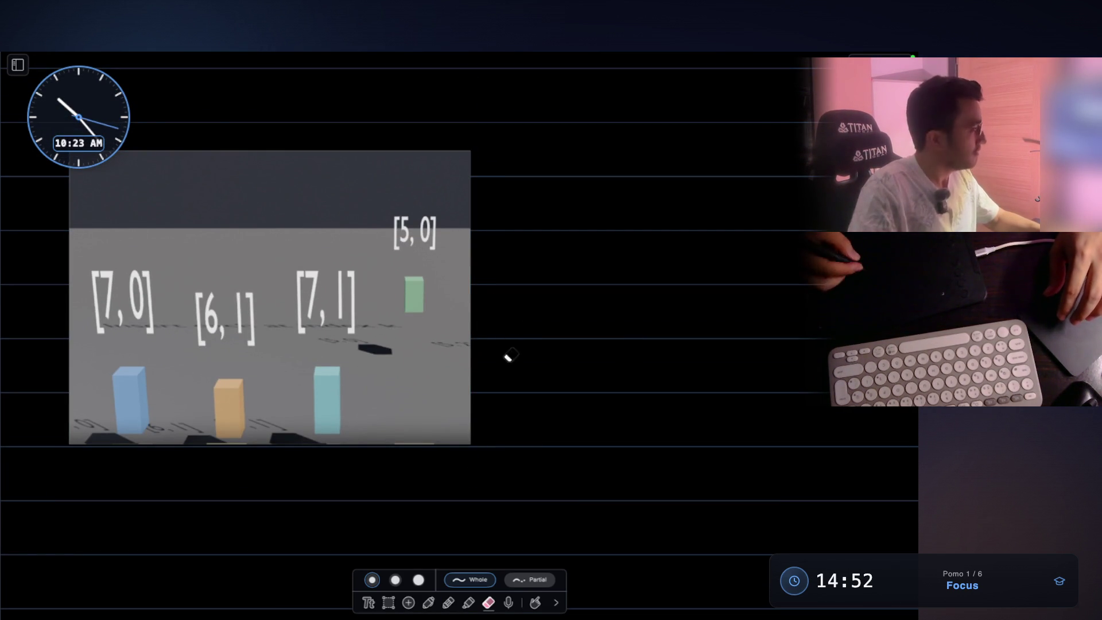
click(429, 602)
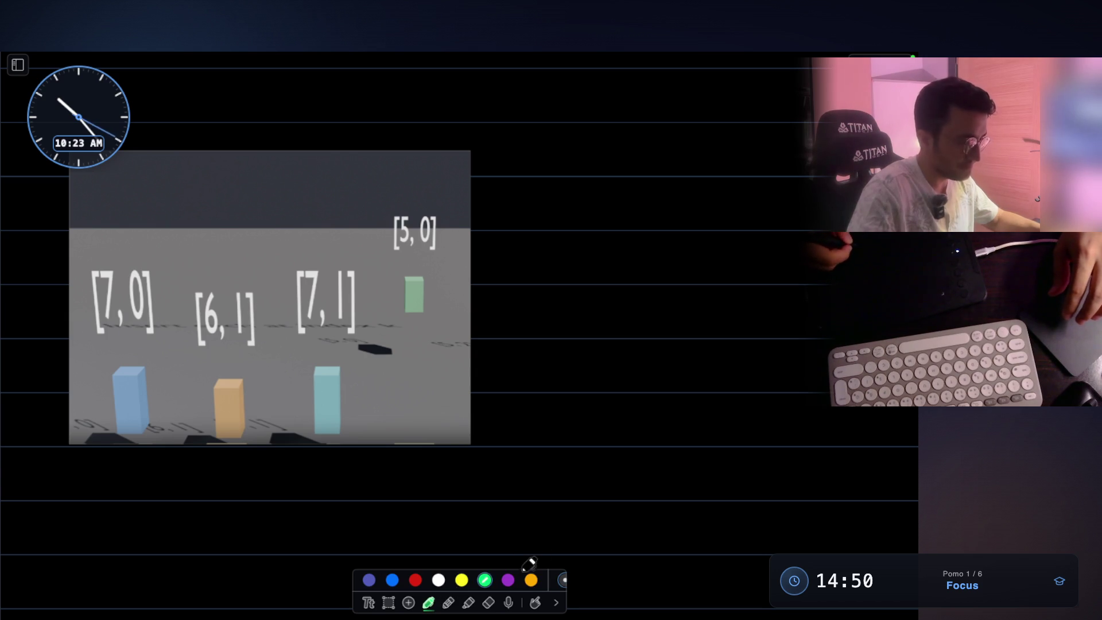
- Number the bars 0, 1, 2 and box the 3 under [5, 0]
scroll(500, 379, down, 2)
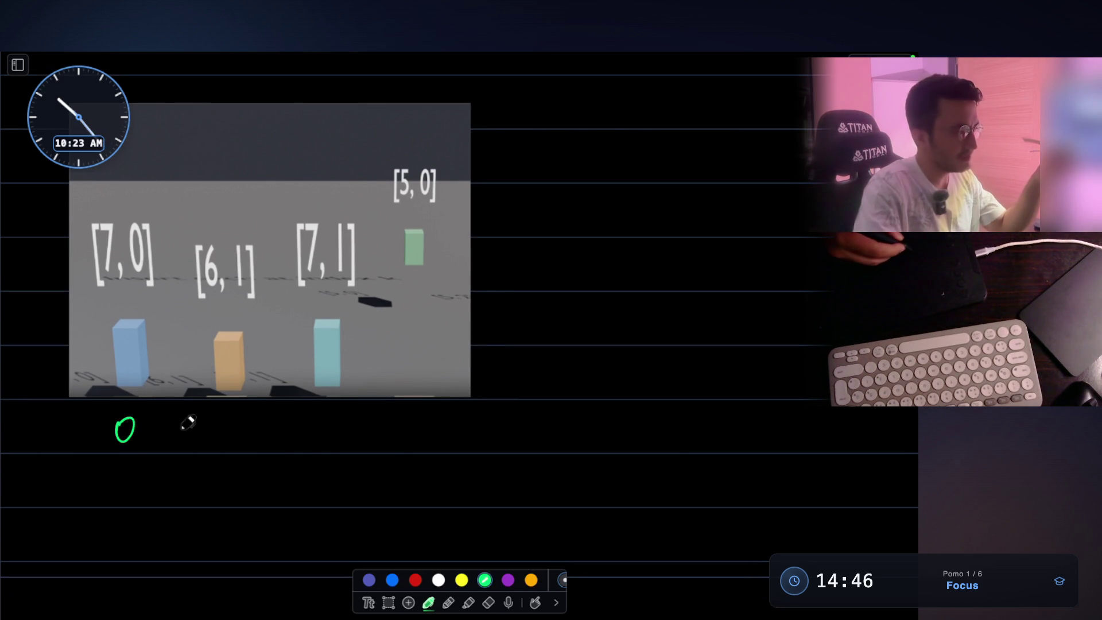
drag(219, 422, 224, 452)
drag(323, 423, 333, 423)
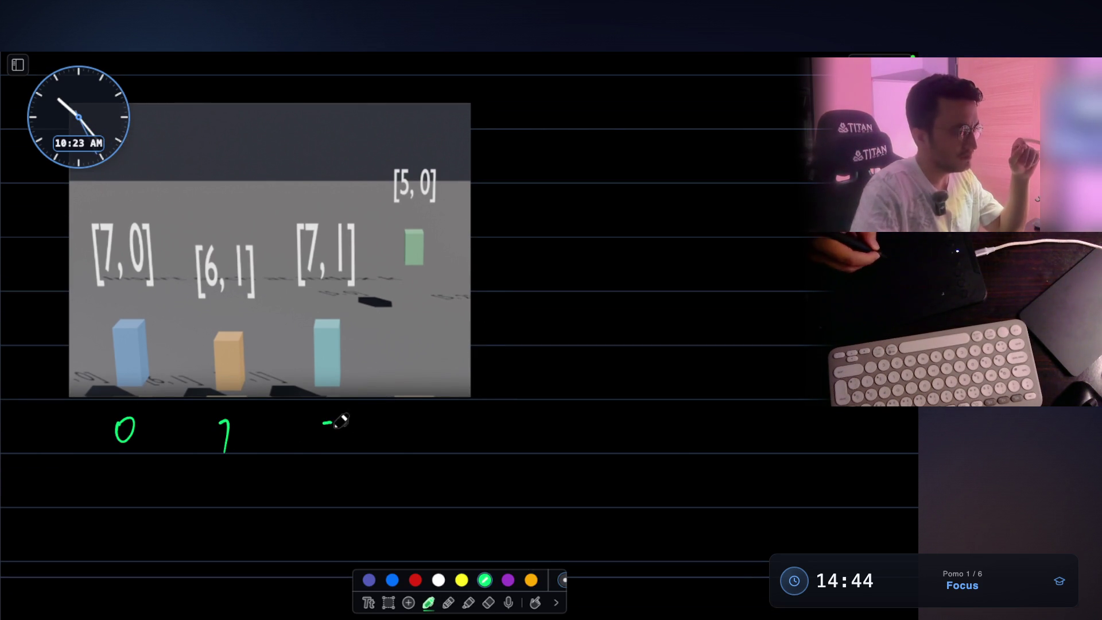
mouse_move(413, 403)
mouse_down()
mouse_move(461, 443)
mouse_move(425, 402)
mouse_up()
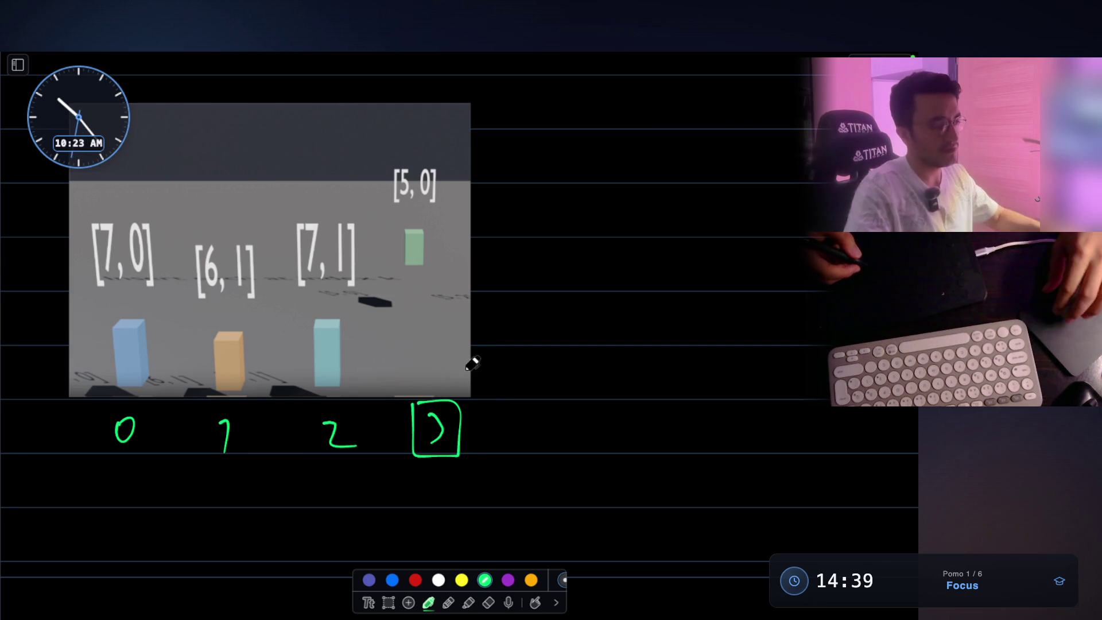
scroll(465, 358, down, 2)
- Circle indices 0–2, write '3 people' beneath them, and add a j above [5, 0]
mouse_move(141, 349)
mouse_down()
mouse_move(153, 418)
mouse_move(91, 387)
mouse_up()
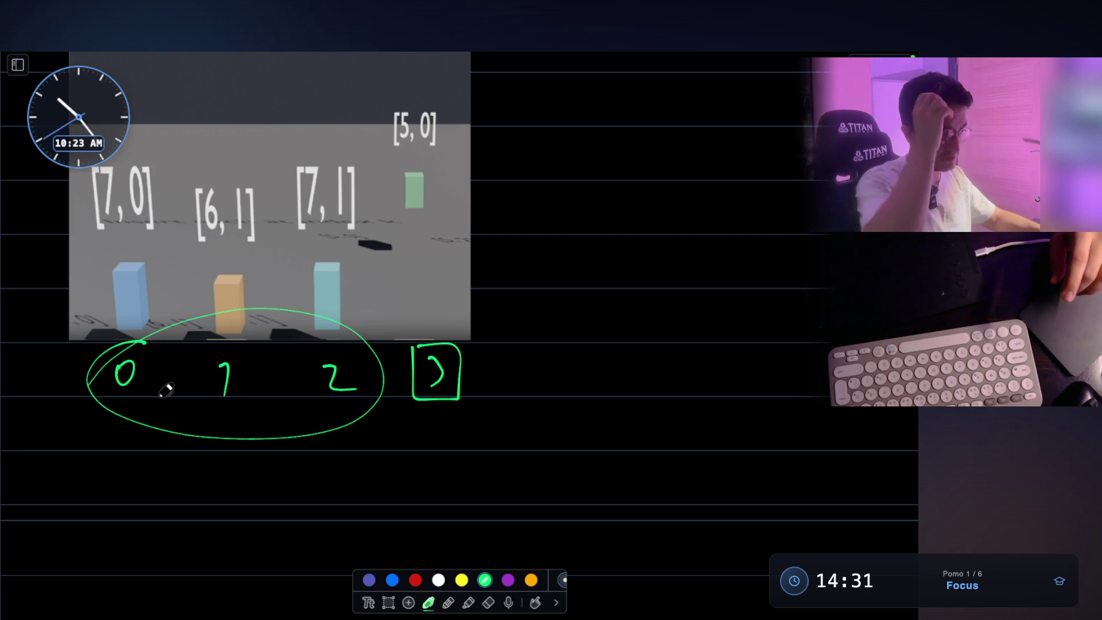
scroll(269, 405, down, 2)
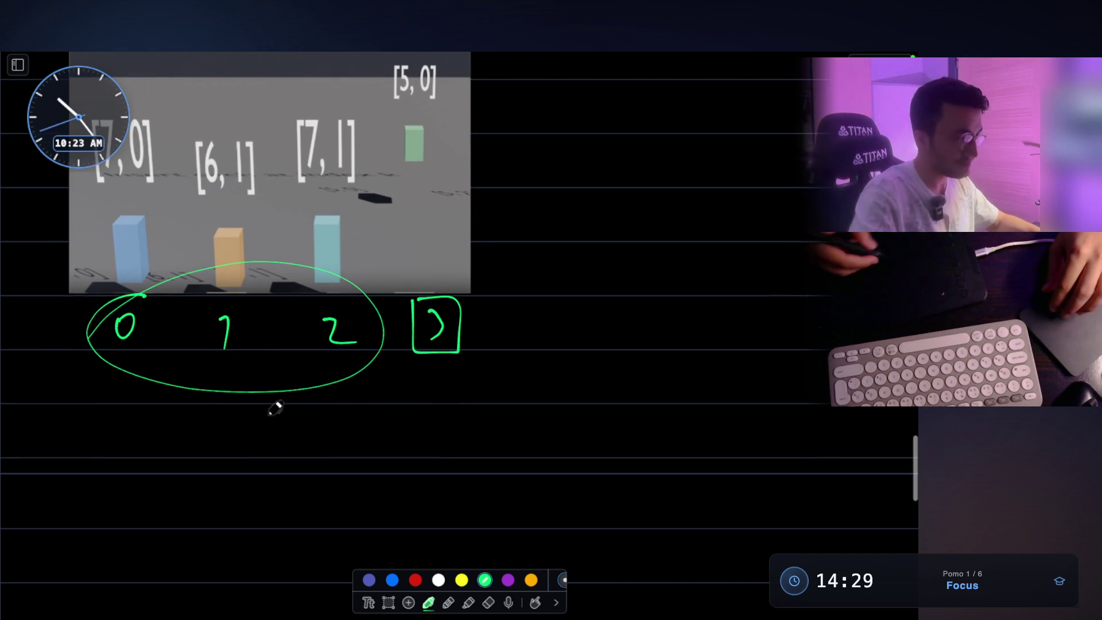
drag(236, 418, 235, 458)
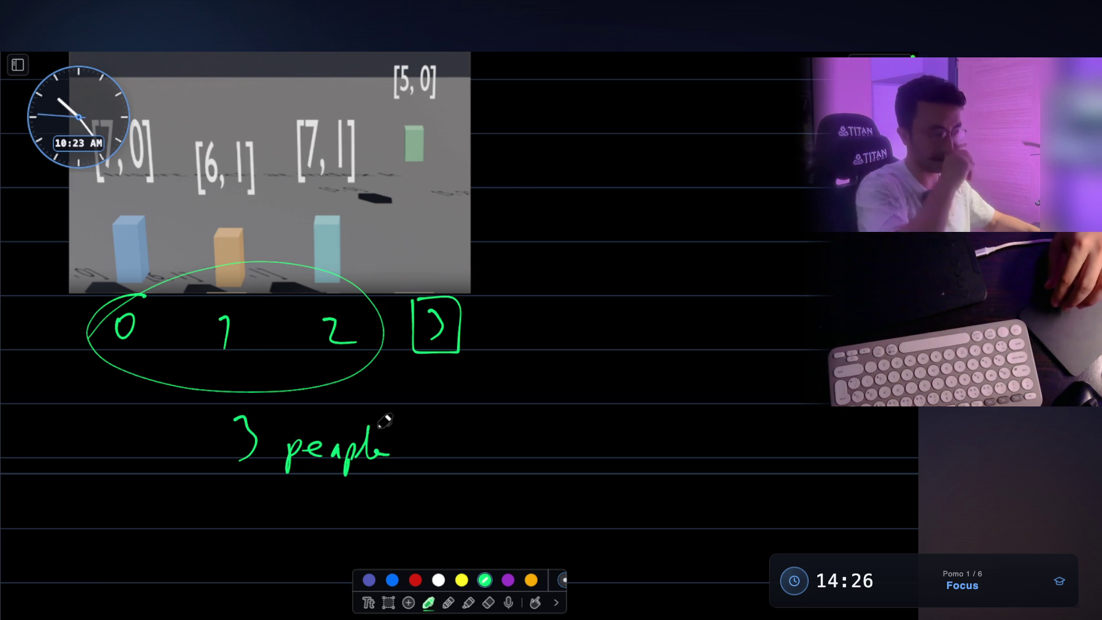
scroll(490, 130, up, 5)
mouse_move(429, 163)
mouse_down()
mouse_move(422, 183)
mouse_move(436, 162)
mouse_up()
click(428, 151)
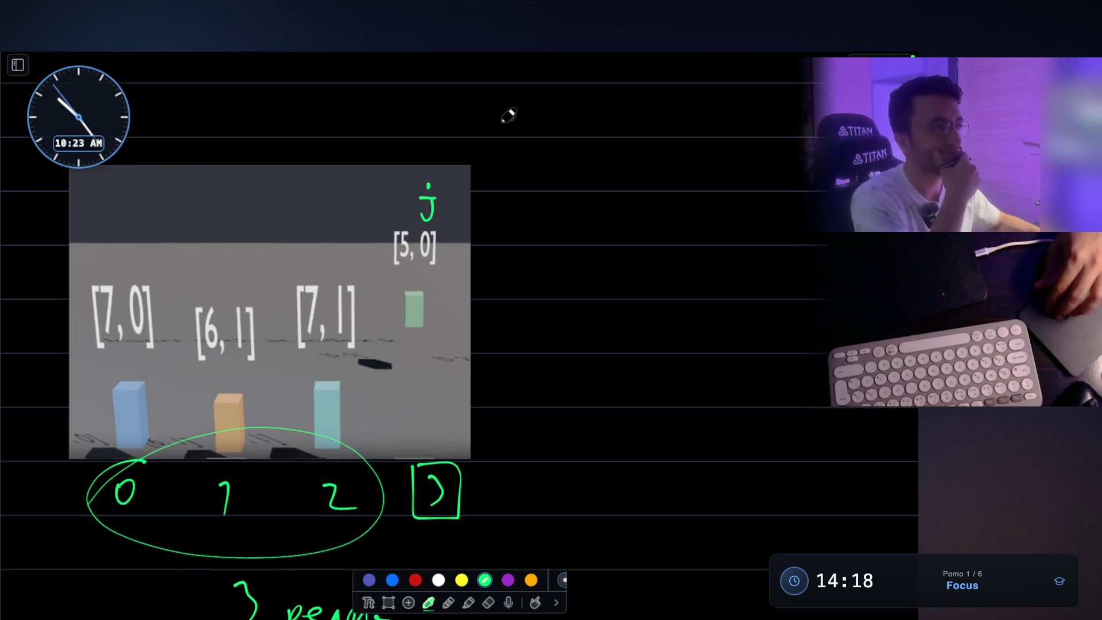
scroll(507, 115, up, 20)
scroll(509, 159, up, 10)
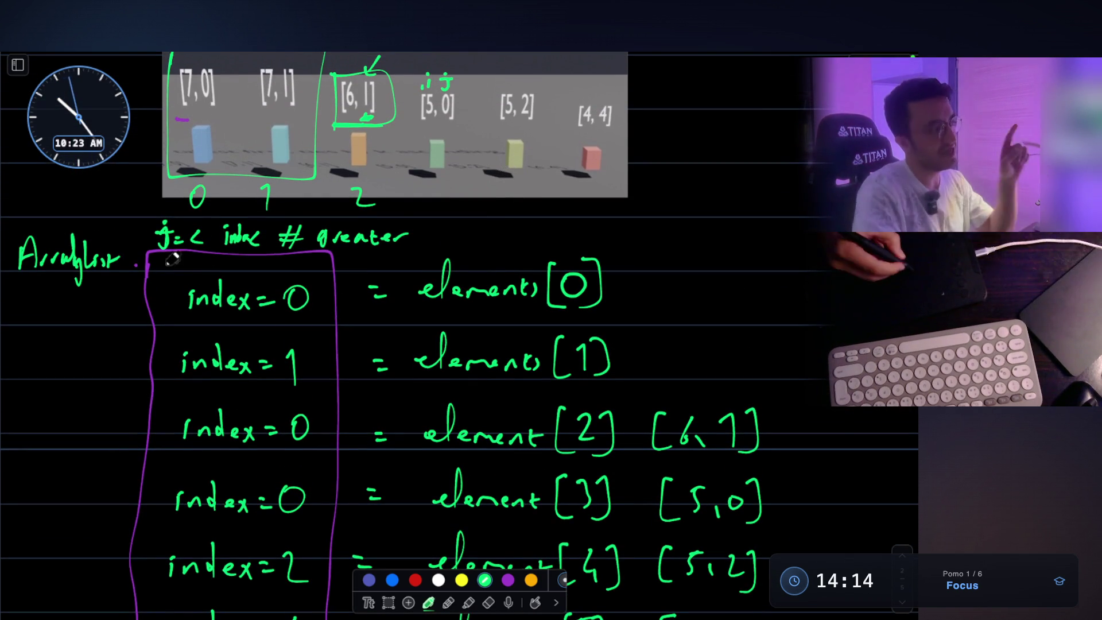
scroll(172, 239, up, 3)
scroll(214, 239, up, 2)
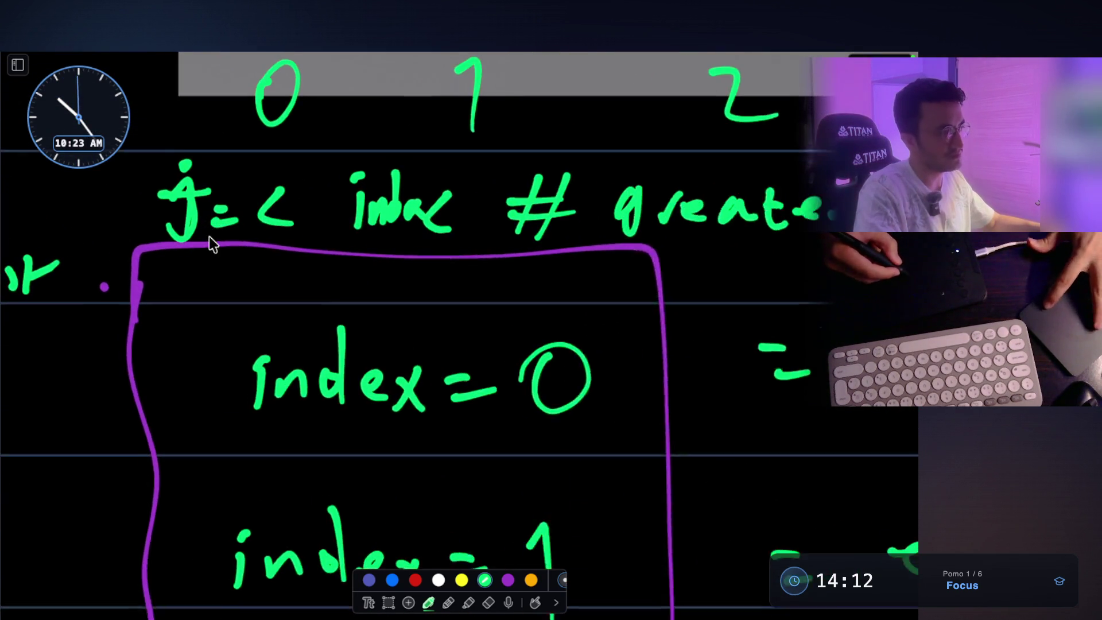
scroll(351, 228, down, 3)
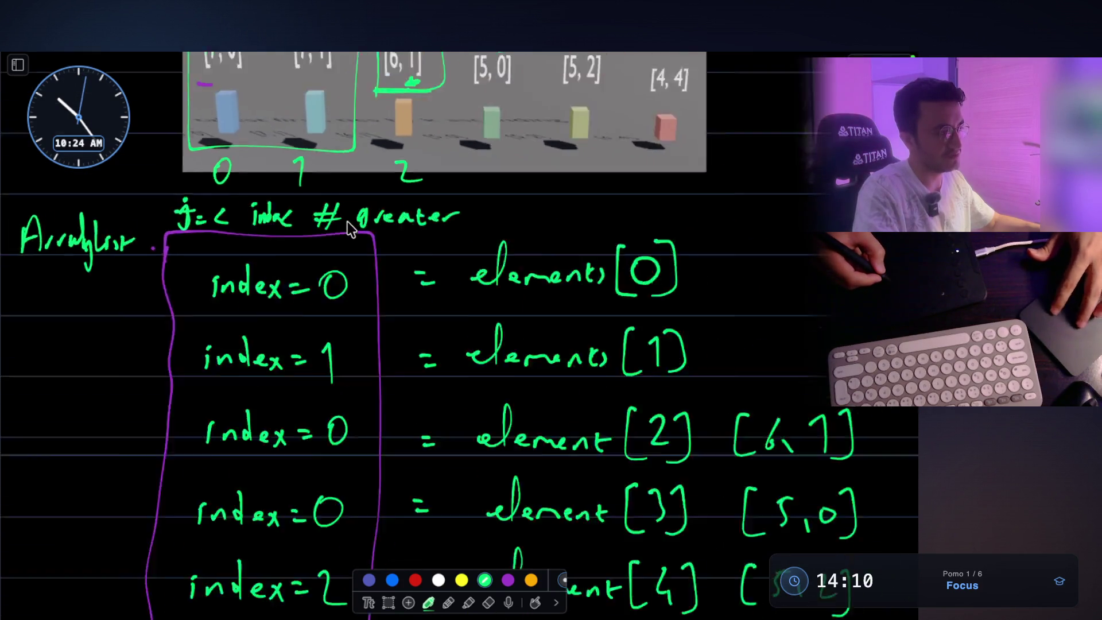
scroll(394, 327, down, 5)
scroll(387, 330, up, 5)
scroll(386, 325, down, 5)
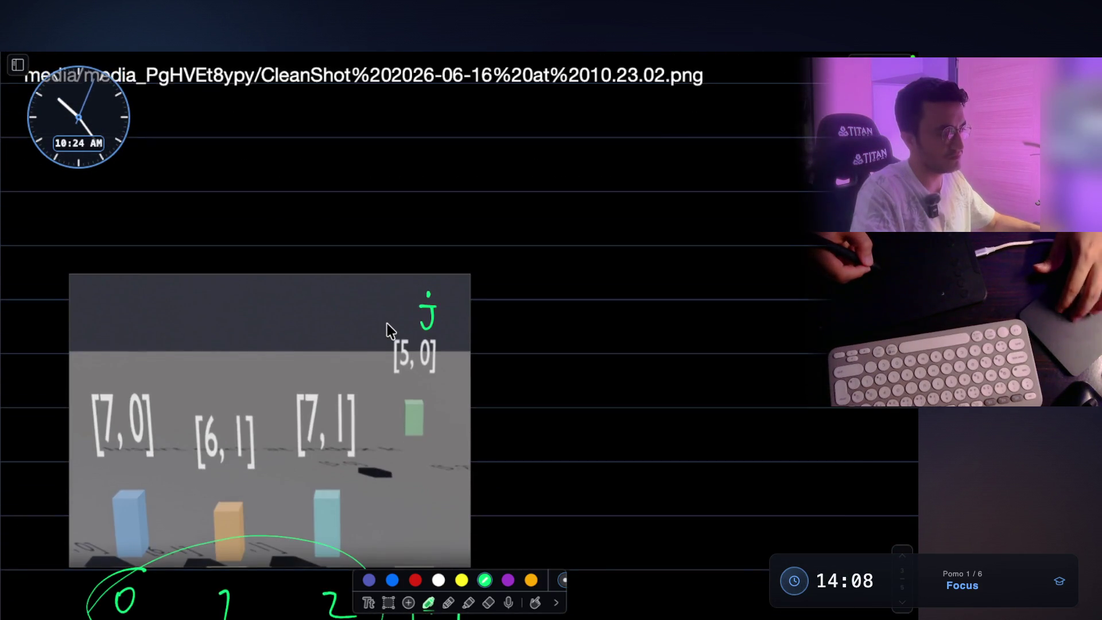
scroll(534, 386, down, 2)
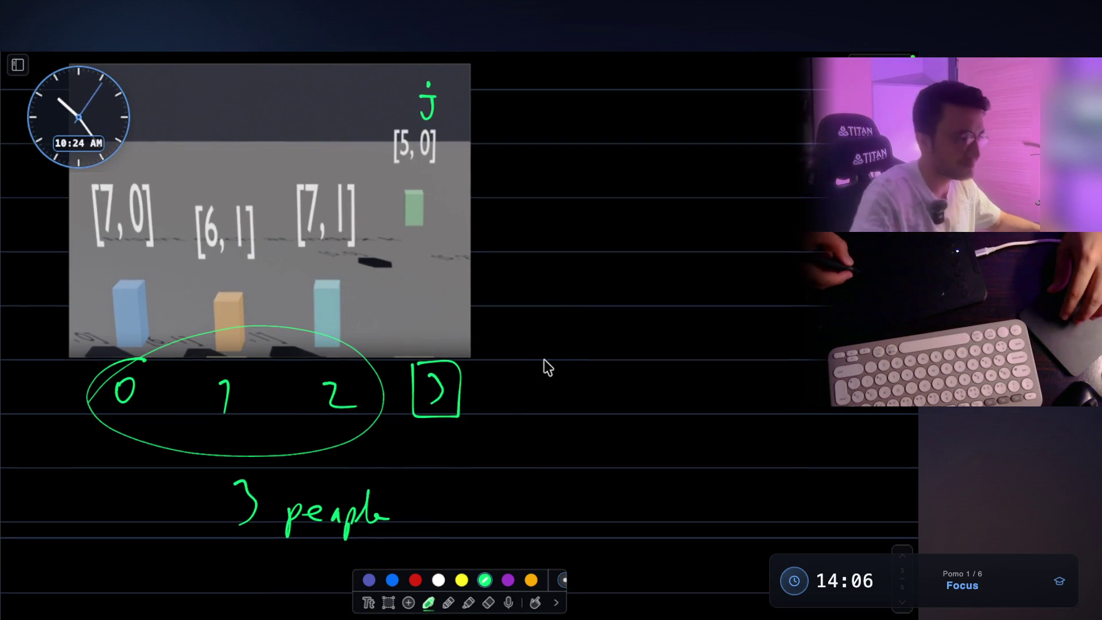
- Write 'j =< index' in green beside the boxed 3, undoing a stray stroke
drag(531, 364, 568, 362)
drag(553, 364, 541, 379)
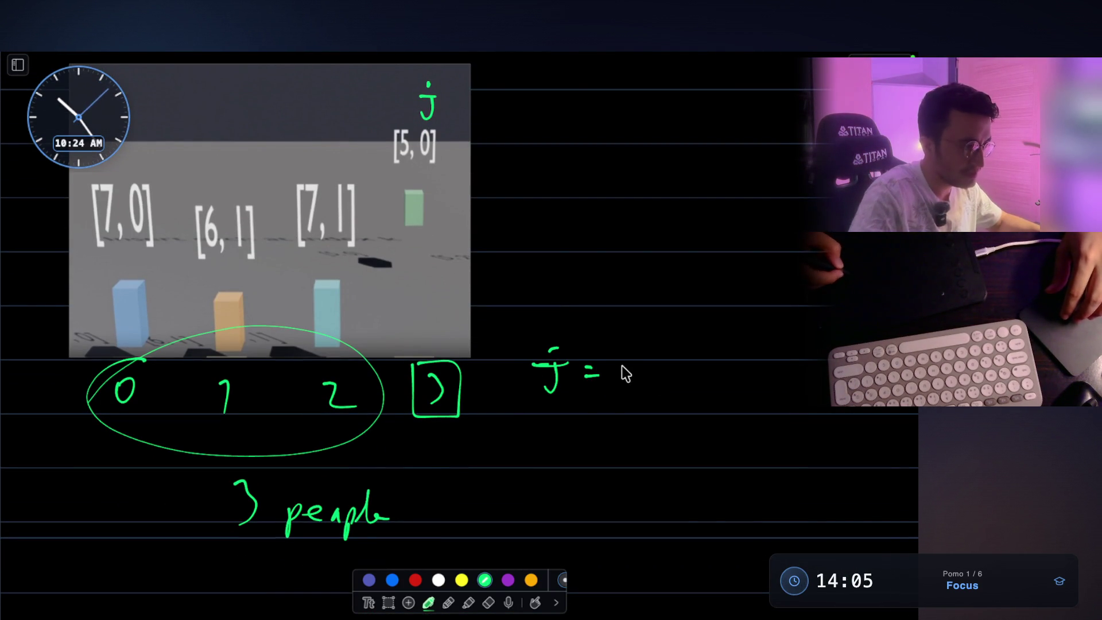
key(ctrl+z)
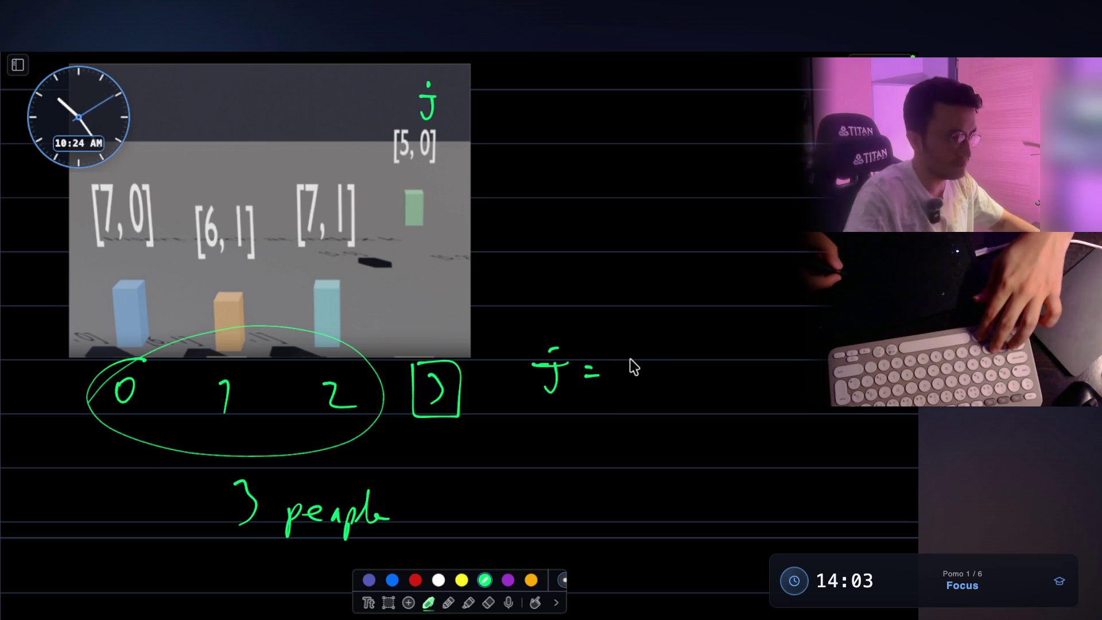
scroll(630, 359, up, 15)
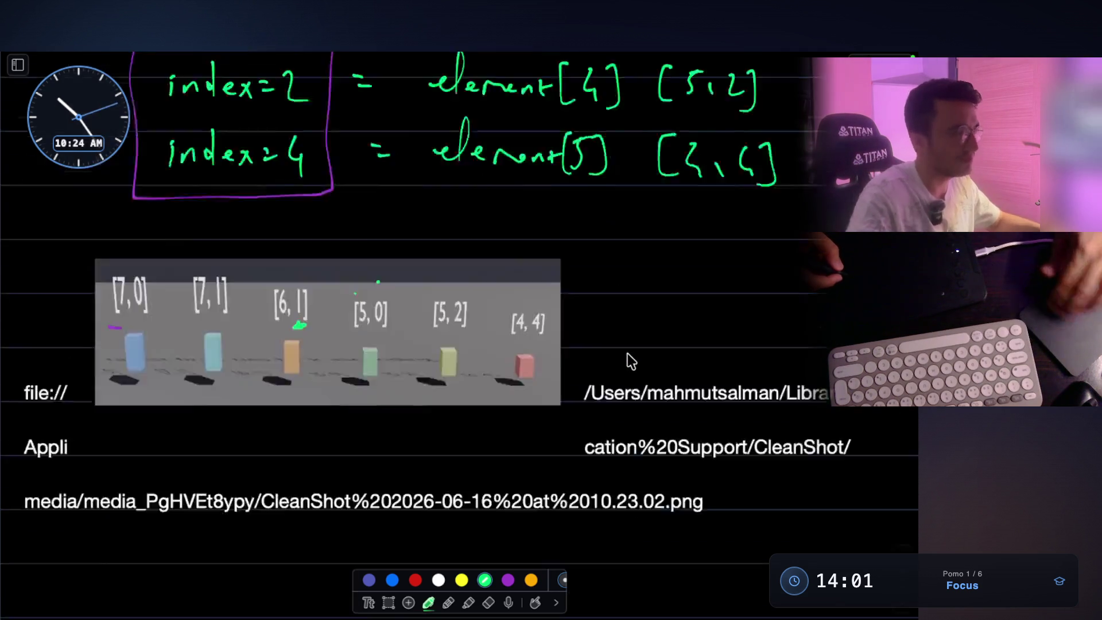
scroll(631, 356, down, 15)
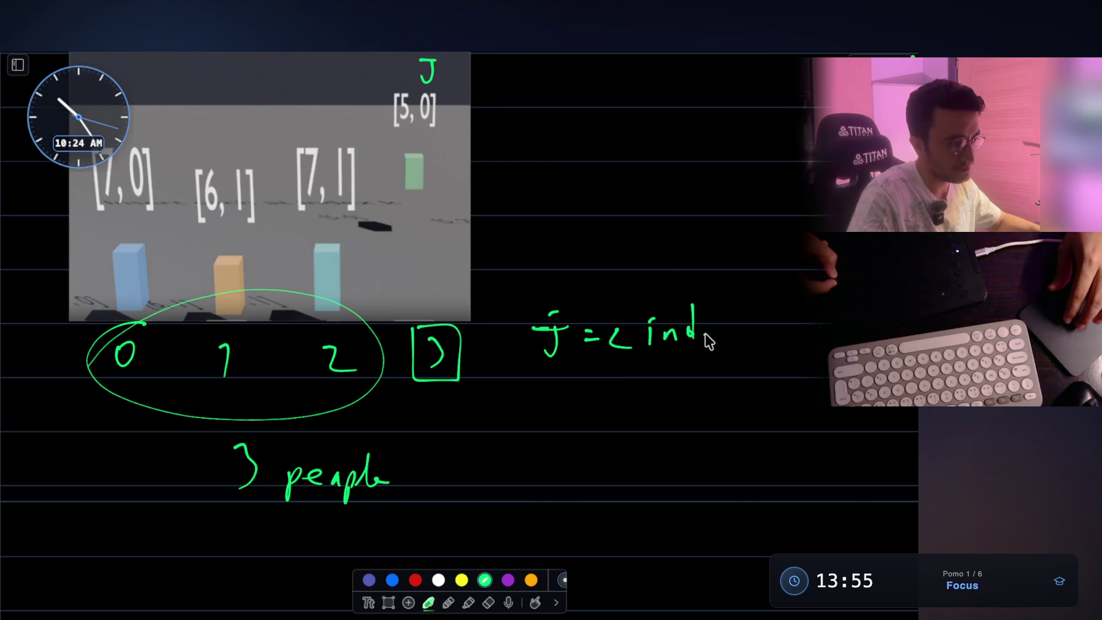
- Box the word index in purple and label it P
click(508, 580)
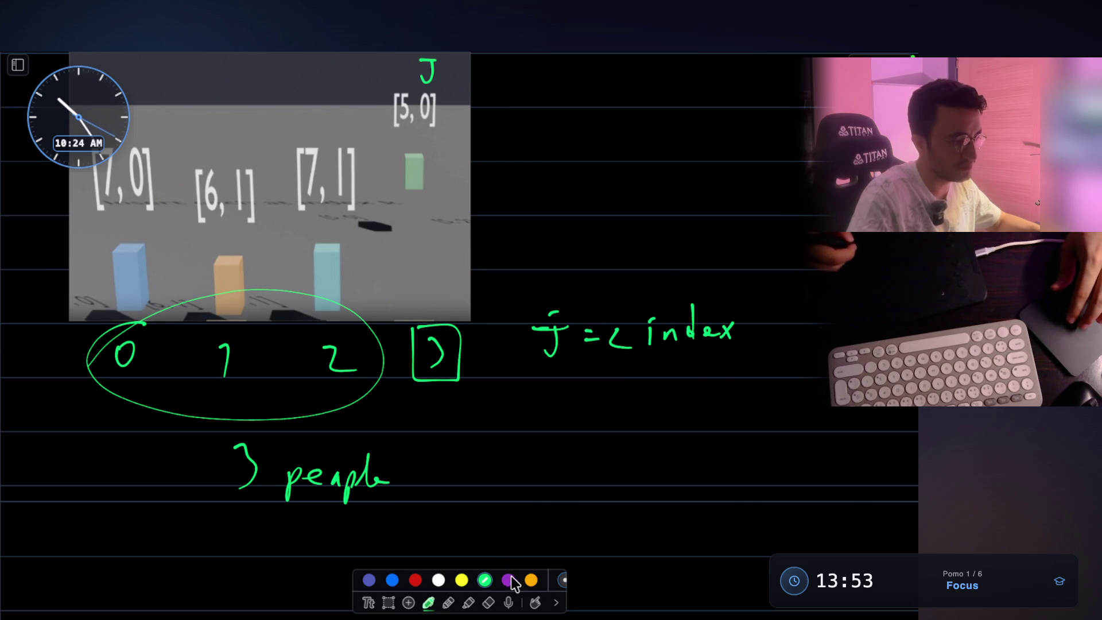
mouse_move(638, 300)
mouse_down()
mouse_move(641, 357)
mouse_move(663, 361)
mouse_up()
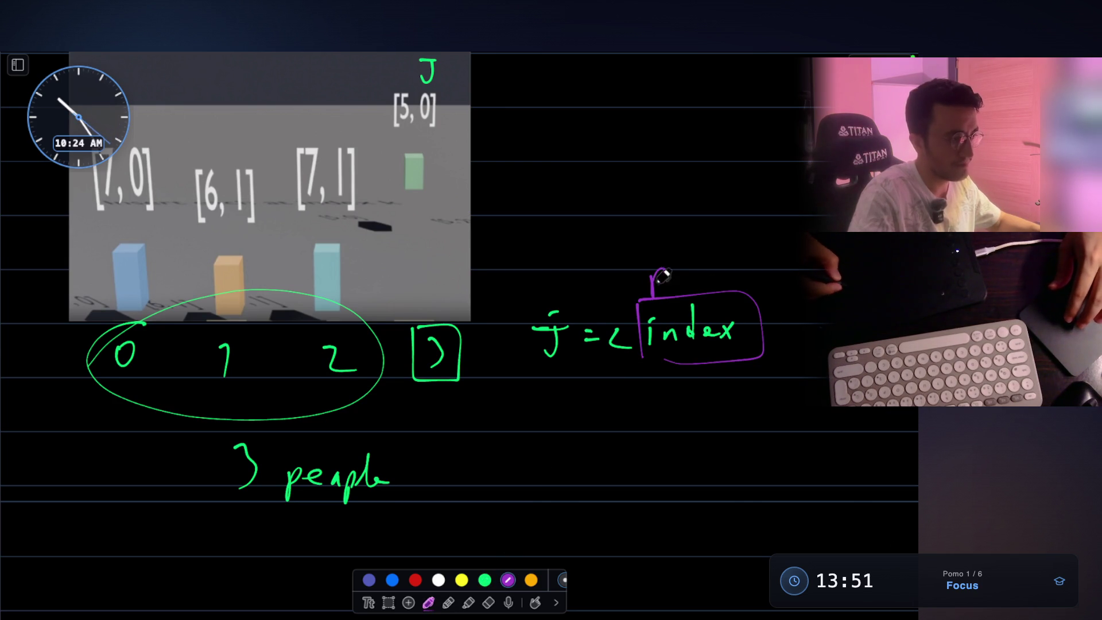
drag(664, 276, 654, 281)
click(485, 580)
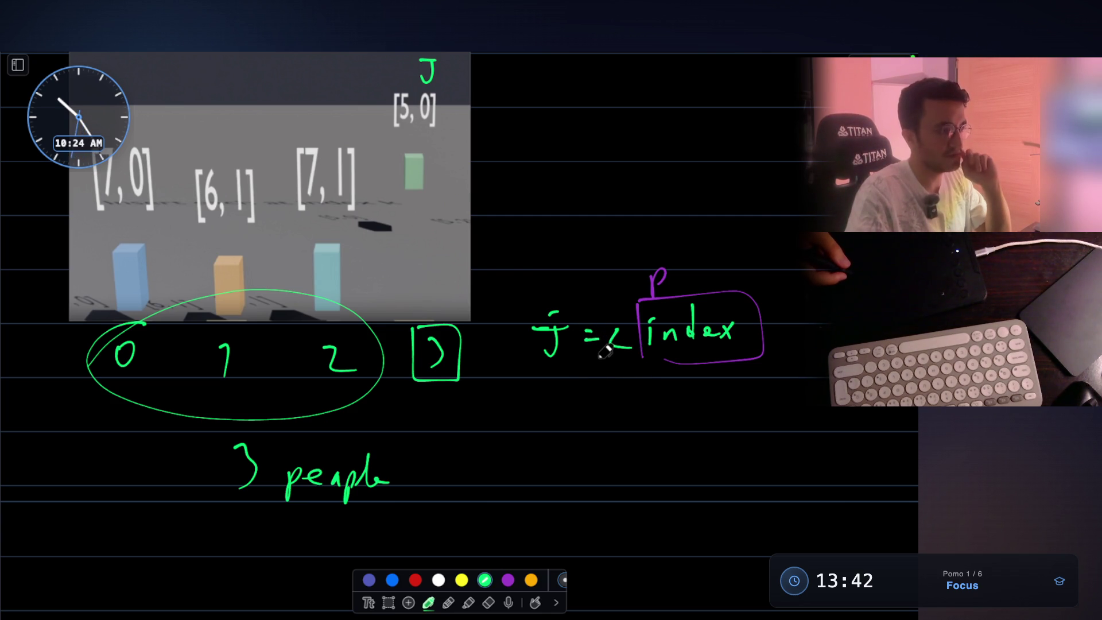
- Write a green '0 1 2 3 ...' index row above the bars, trailing off with dots
scroll(532, 248, up, 2)
drag(423, 190, 440, 187)
mouse_move(529, 202)
mouse_down()
mouse_move(531, 220)
mouse_move(535, 199)
mouse_move(585, 221)
mouse_move(686, 219)
mouse_up()
click(743, 210)
drag(755, 210, 774, 209)
drag(783, 209, 789, 208)
click(801, 208)
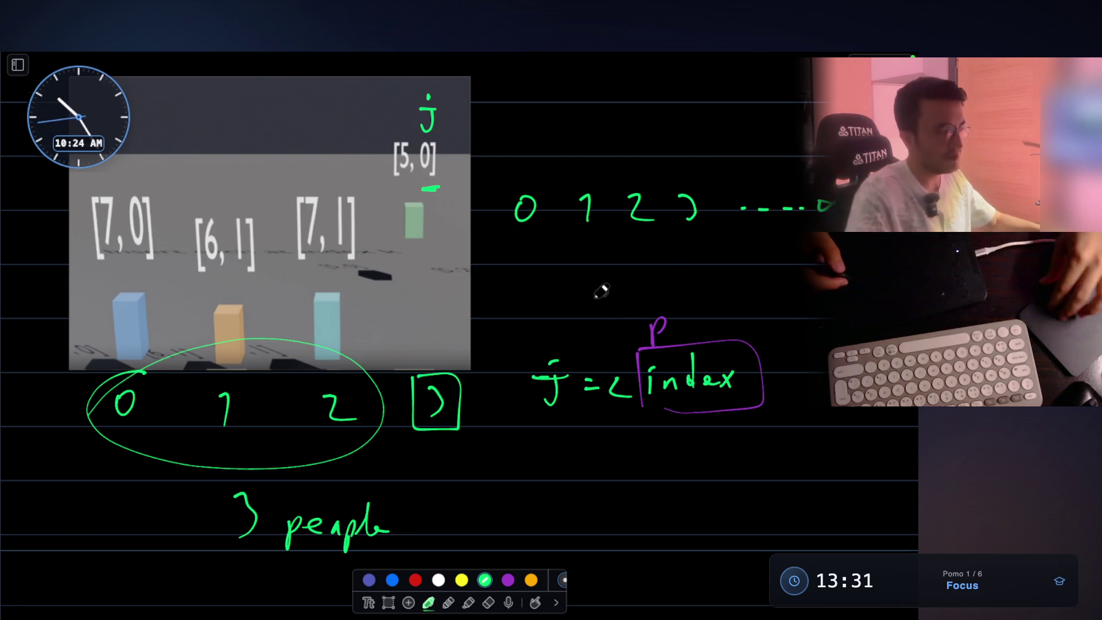
- Circle the whole j =< index expression in green
scroll(601, 288, down, 3)
mouse_move(227, 405)
mouse_down()
mouse_move(316, 475)
mouse_move(396, 402)
mouse_move(232, 387)
mouse_move(221, 405)
mouse_up()
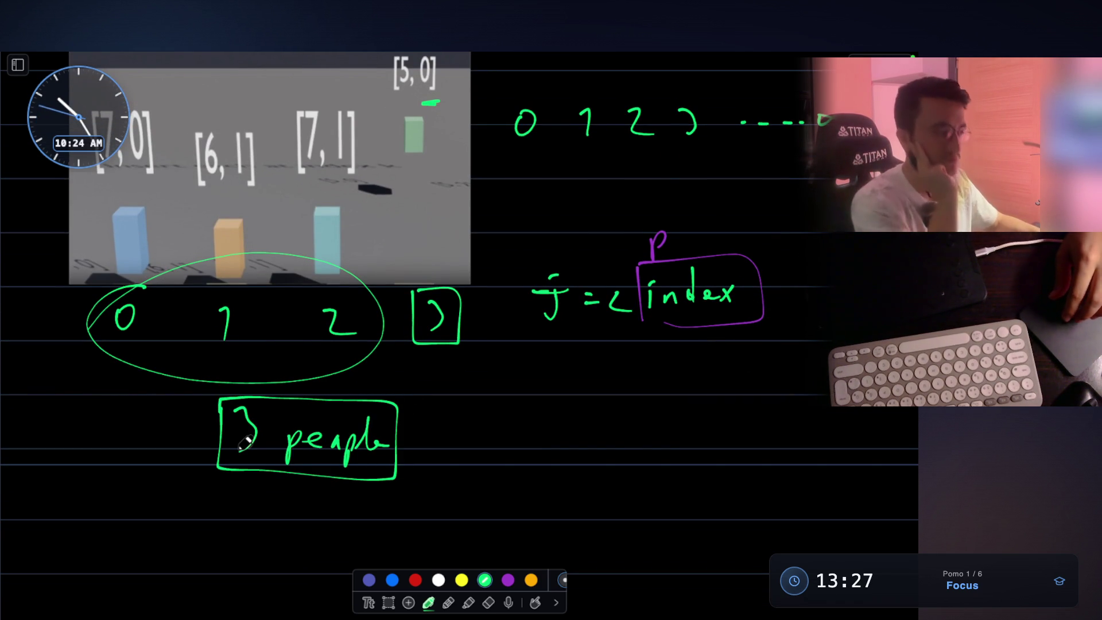
scroll(245, 443, up, 1)
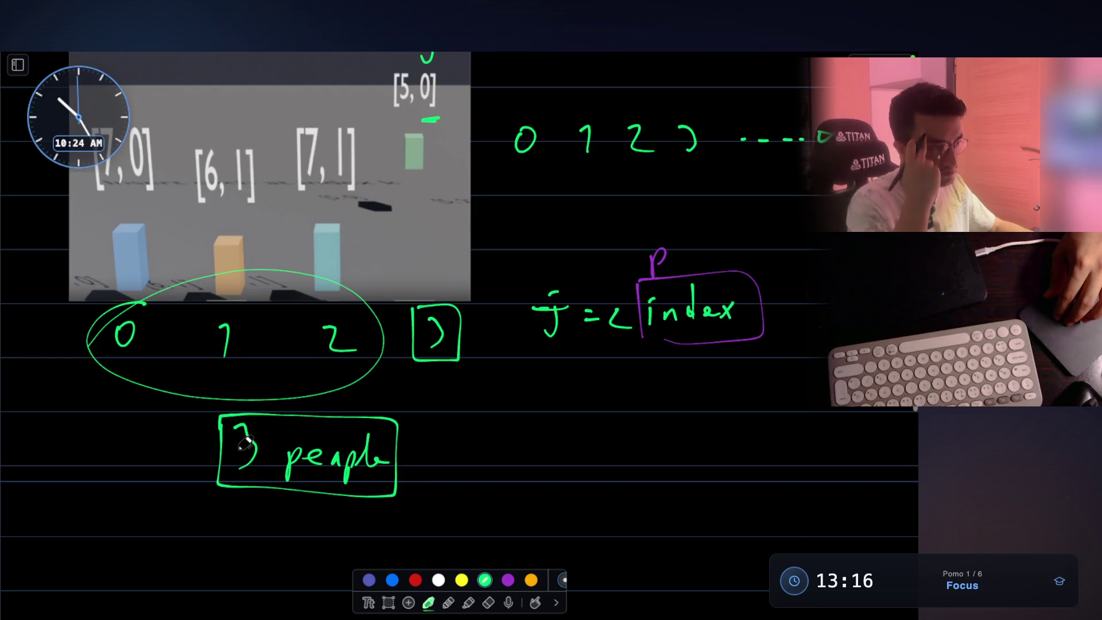
scroll(245, 443, down, 1)
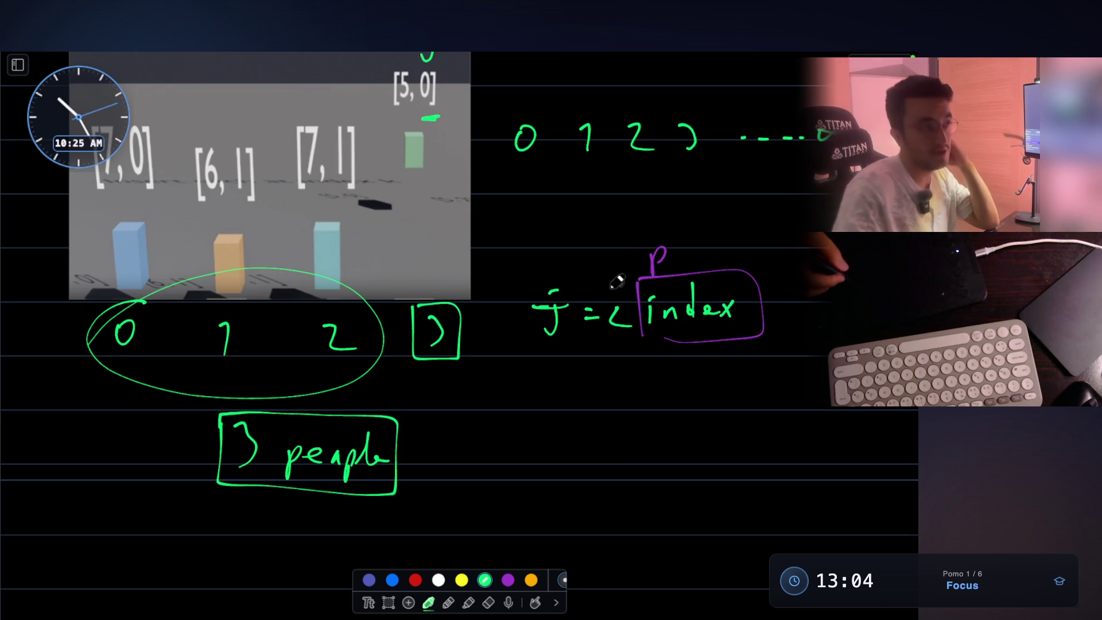
mouse_move(522, 278)
mouse_down()
mouse_move(571, 238)
mouse_move(591, 240)
mouse_up()
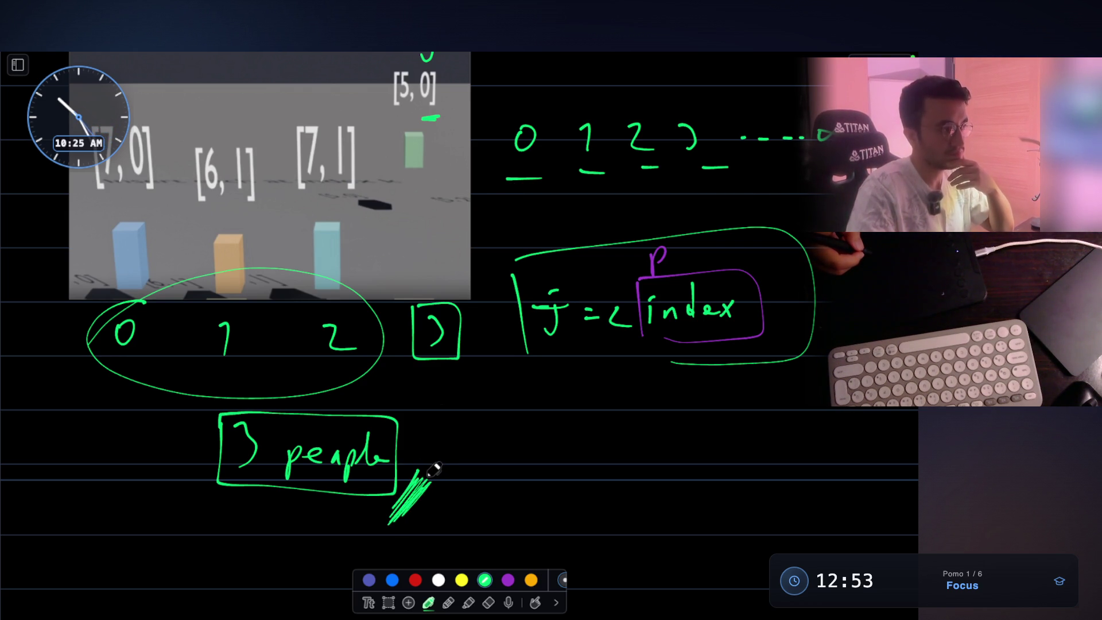
- Box indices 3 and 2 in the top row, underline the lower boxed 3, and write 2 beside '3 people'
scroll(425, 217, up, 1)
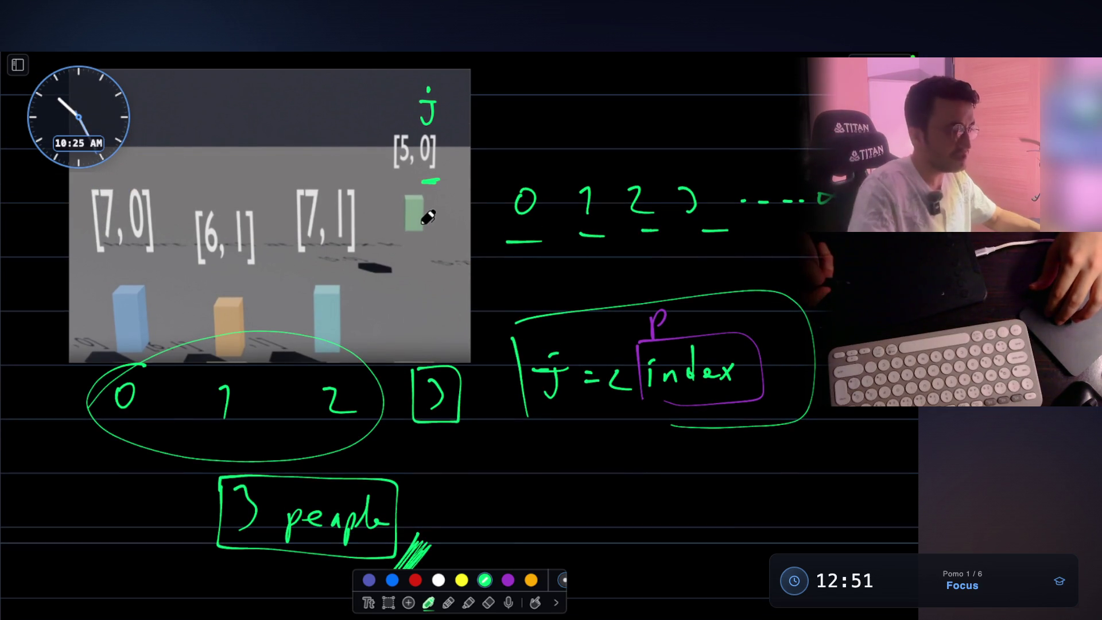
mouse_move(681, 121)
mouse_down()
mouse_move(681, 188)
mouse_move(712, 185)
mouse_move(694, 183)
mouse_up()
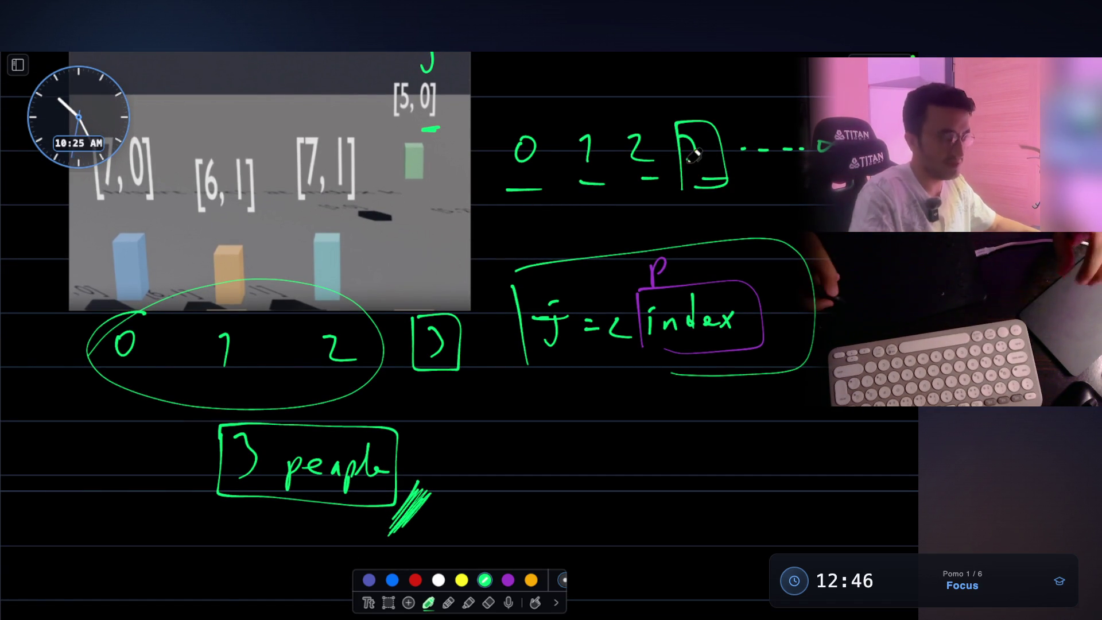
drag(414, 396, 455, 394)
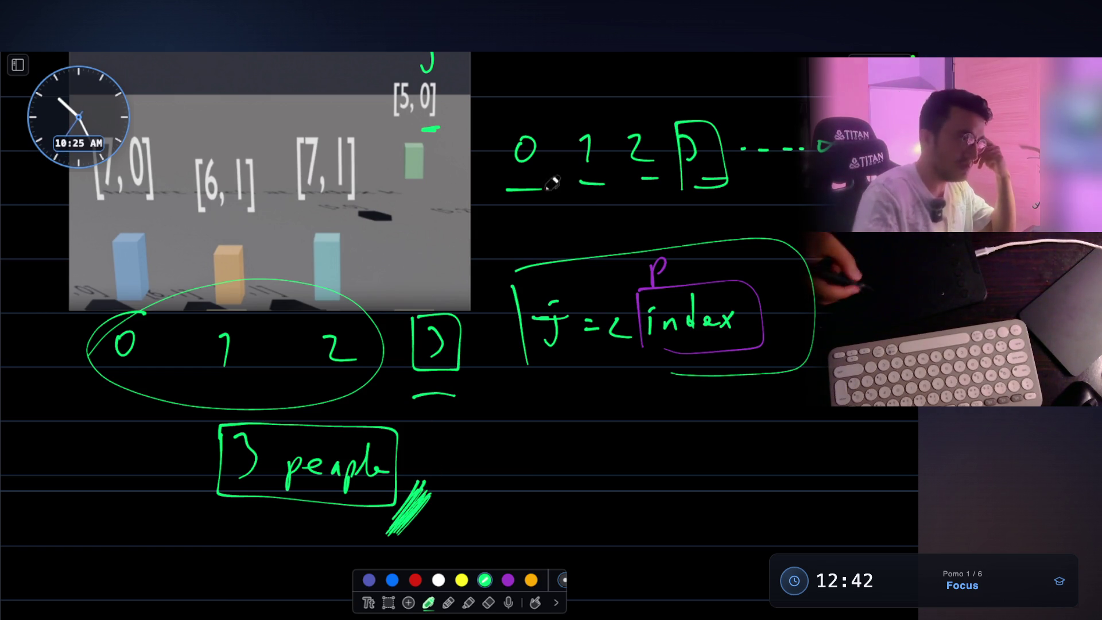
mouse_move(619, 120)
mouse_down()
mouse_move(666, 183)
mouse_move(615, 189)
mouse_up()
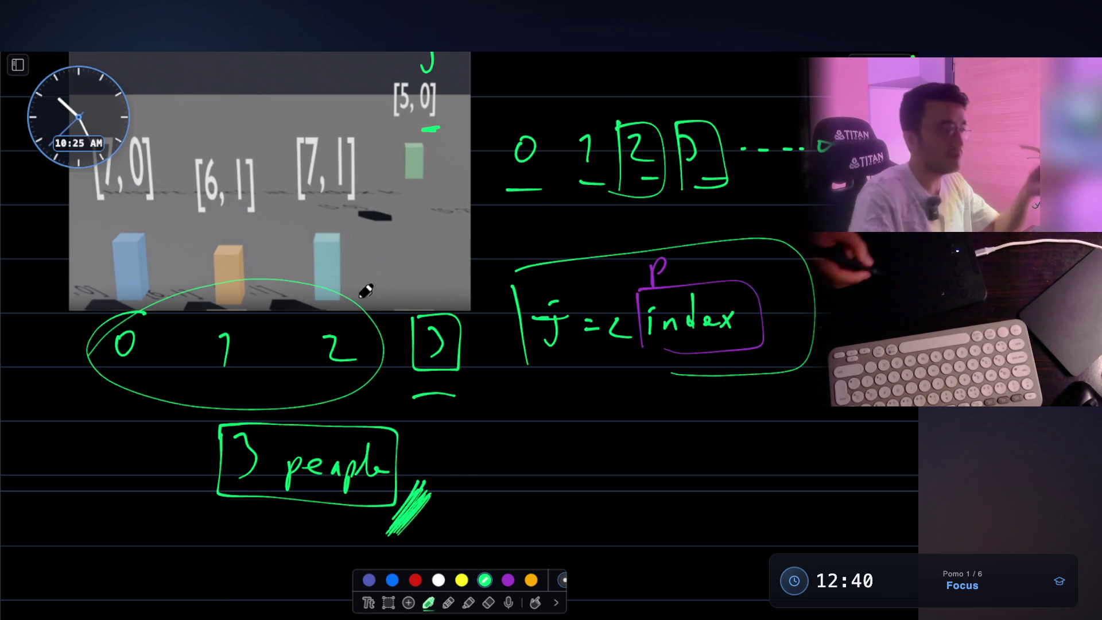
drag(456, 459, 505, 484)
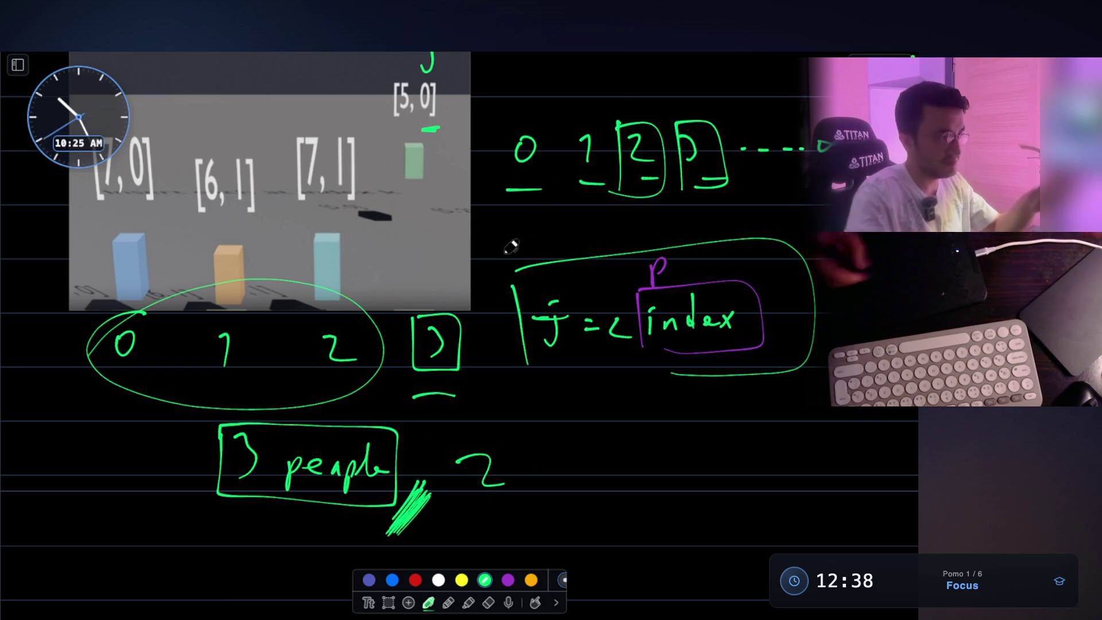
- Box index 1, bracket indices 1–3 together, and circle the 0 in [5, 0]
mouse_move(573, 117)
mouse_down()
mouse_move(595, 110)
mouse_move(576, 110)
mouse_up()
mouse_move(563, 204)
mouse_down()
mouse_move(563, 103)
mouse_move(773, 177)
mouse_move(577, 198)
mouse_up()
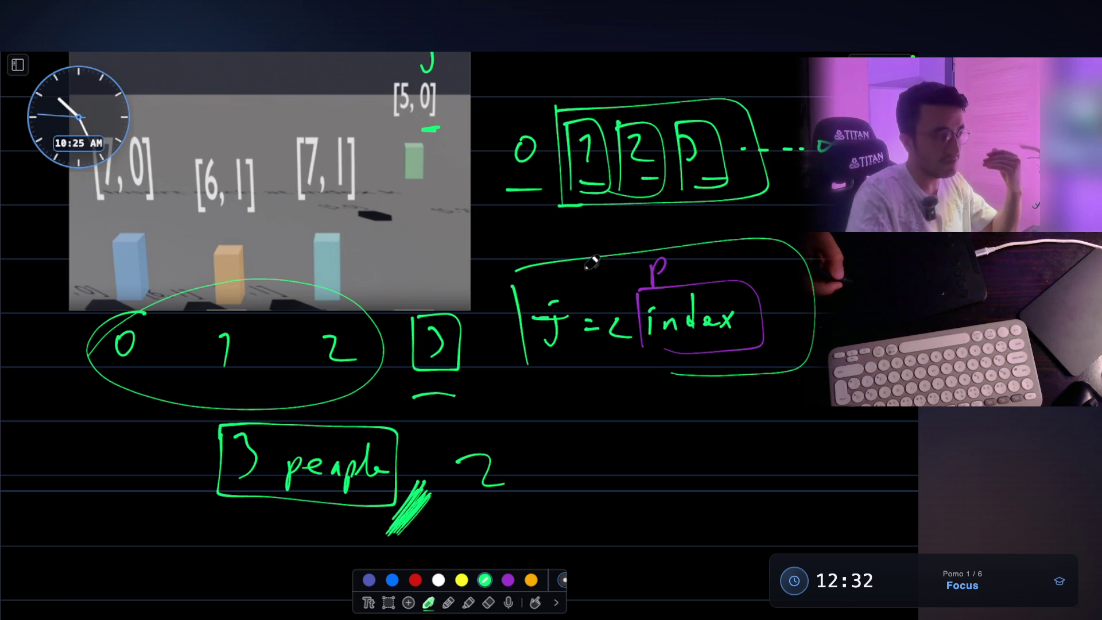
mouse_move(431, 92)
mouse_down()
mouse_move(424, 126)
mouse_move(430, 72)
mouse_up()
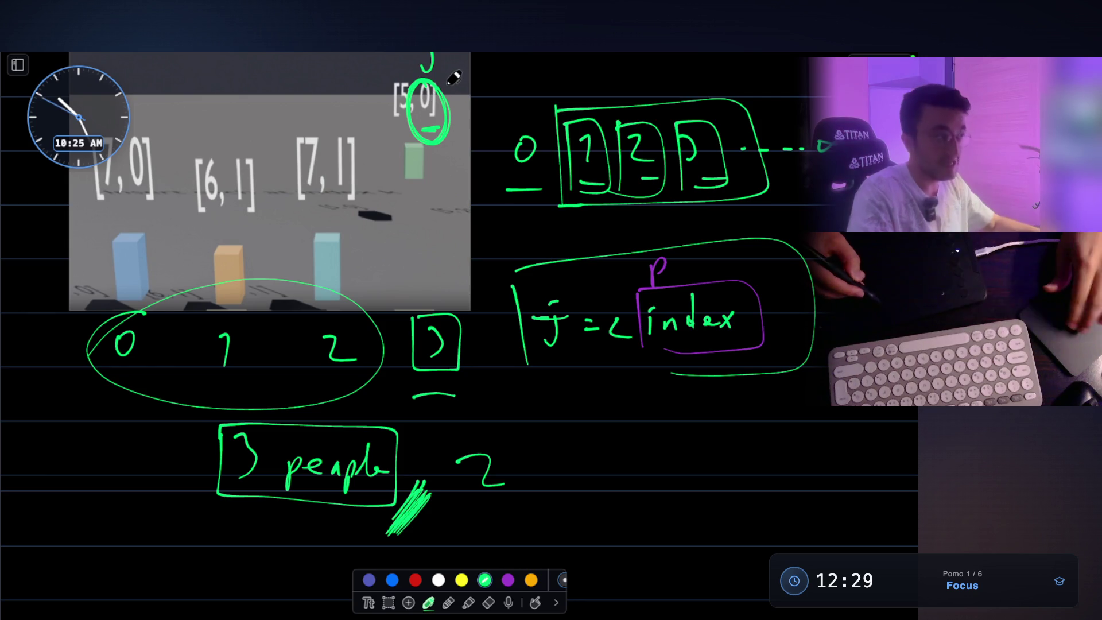
scroll(453, 81, up, 3)
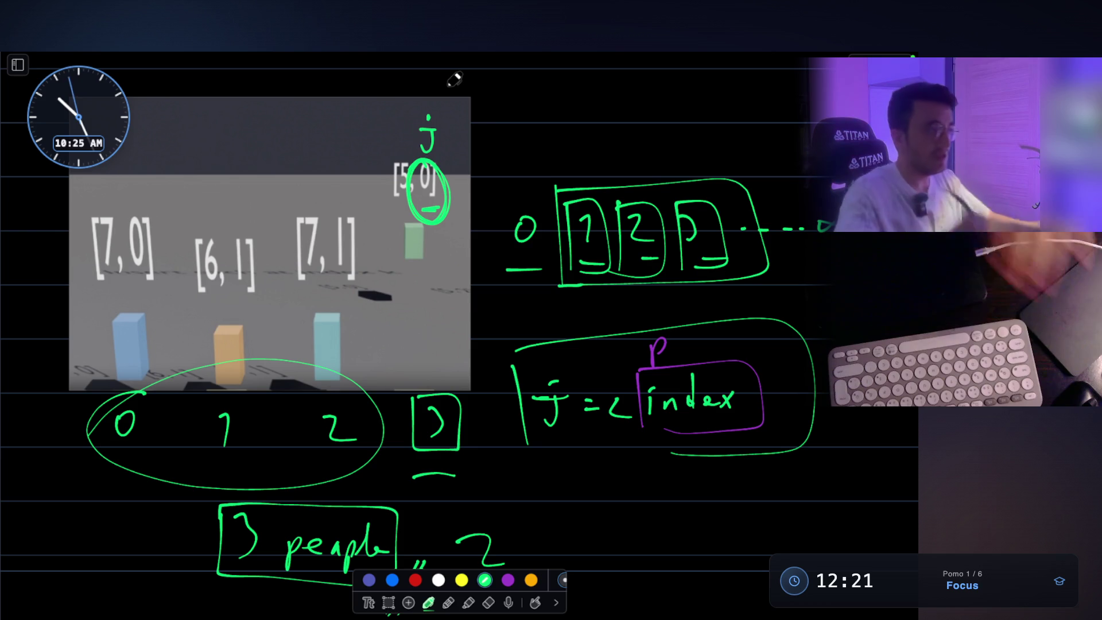
scroll(454, 78, down, 1)
drag(428, 538, 408, 565)
scroll(454, 78, up, 1)
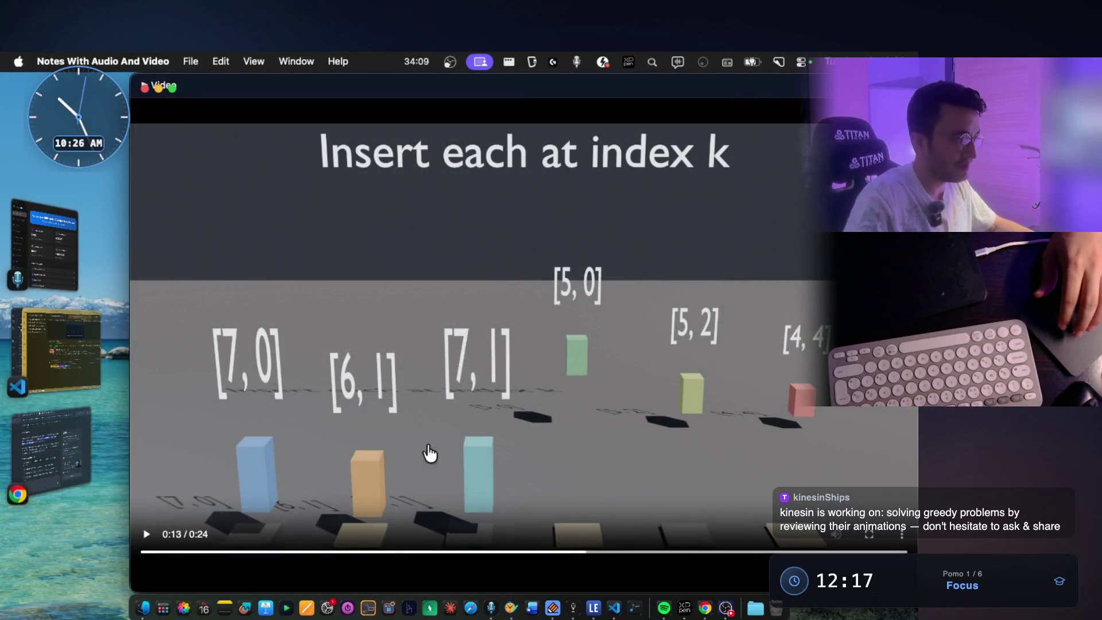
- Advance the insertion animation to 0:16 with [5, 0] first and screenshot the frame
click(147, 539)
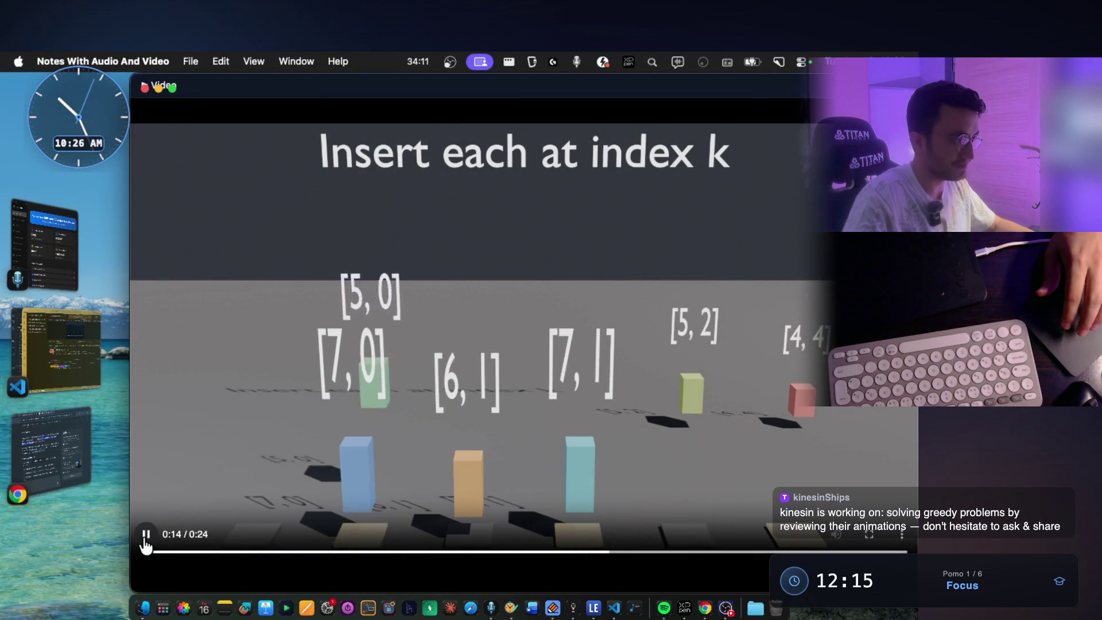
click(274, 417)
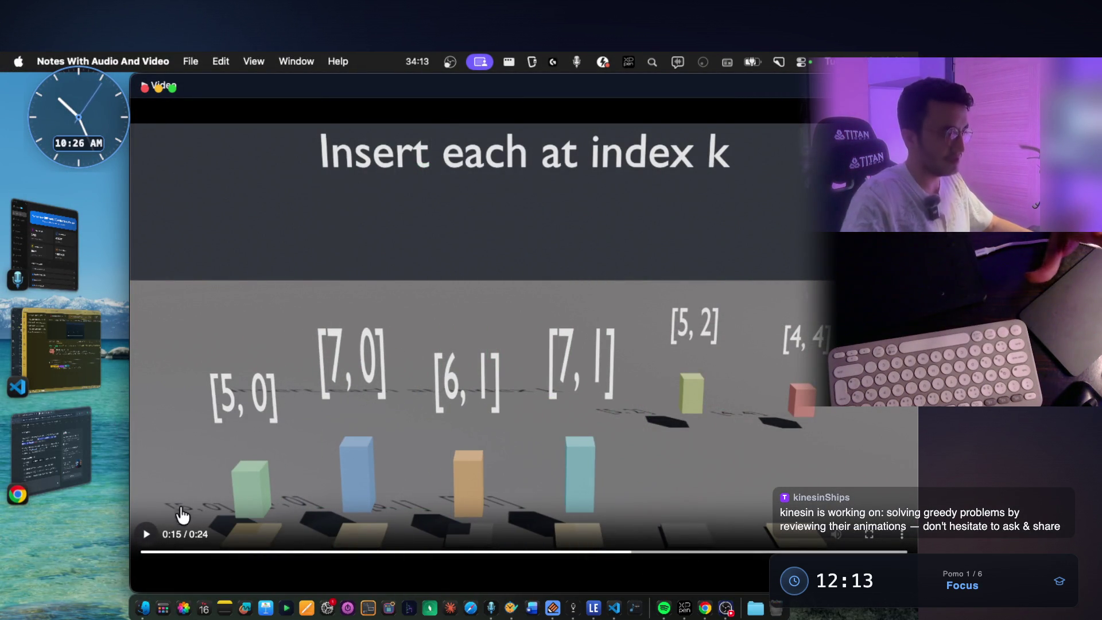
click(146, 539)
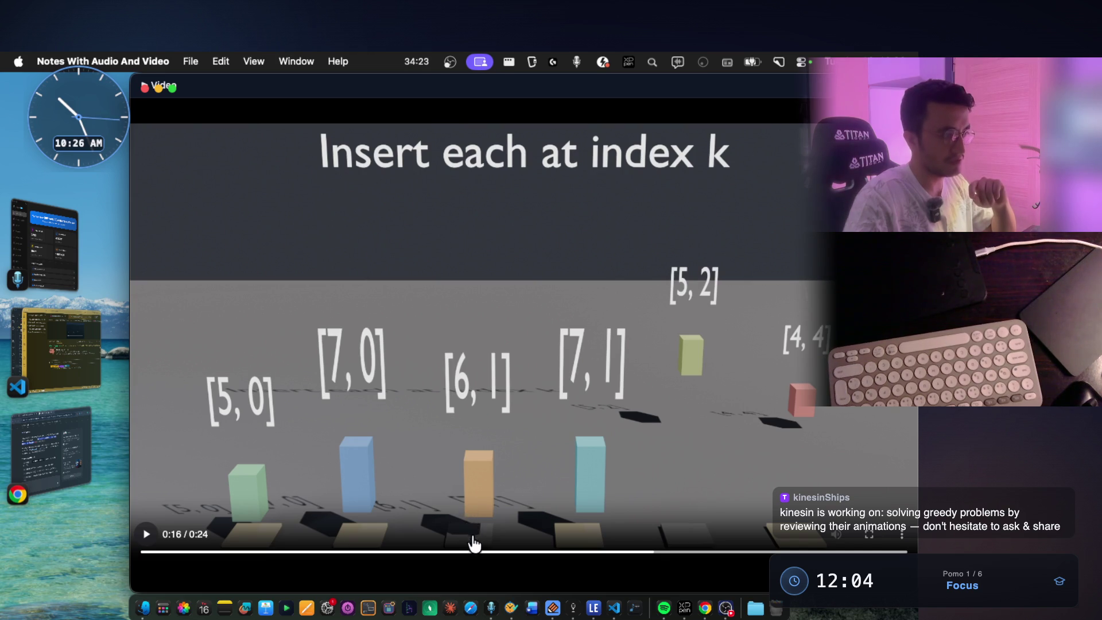
key(super+shift+4)
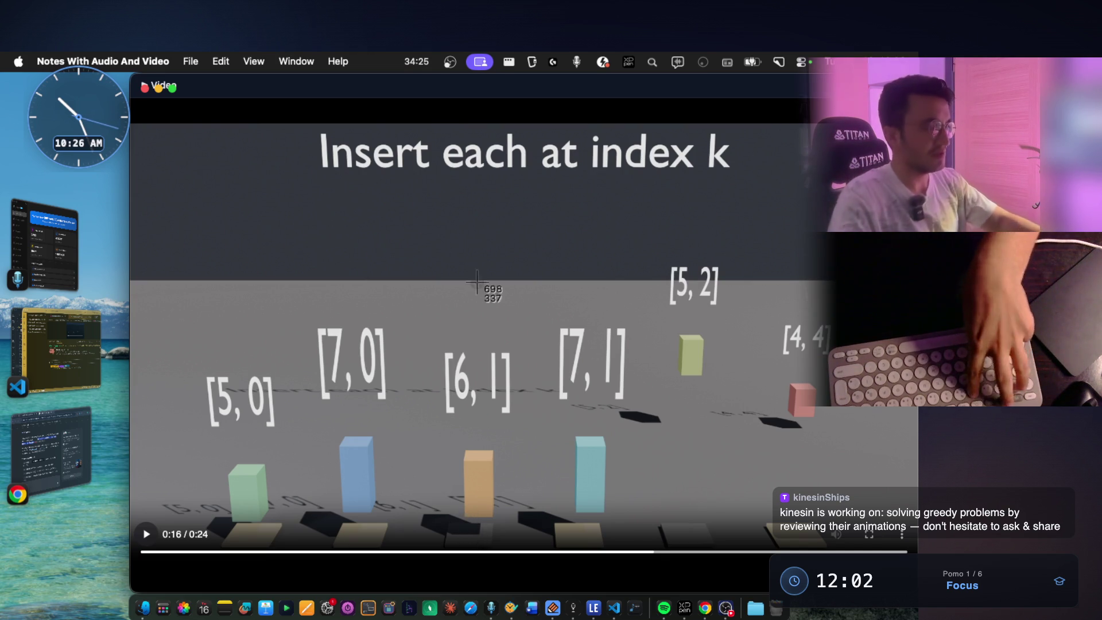
mouse_move(174, 207)
mouse_down()
mouse_move(833, 613)
mouse_move(745, 546)
mouse_up()
scroll(571, 383, down, 10)
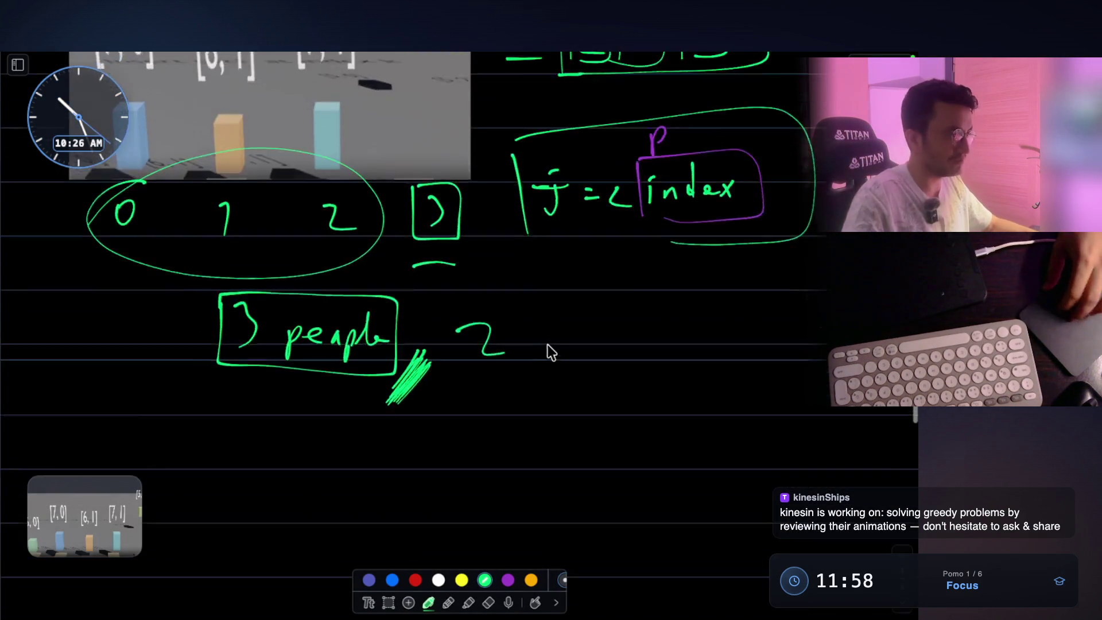
- Paste the captured 0:16 frame into the notes and move it left
key(super+v)
mouse_move(444, 279)
mouse_down()
mouse_move(386, 362)
mouse_move(333, 345)
mouse_up()
scroll(610, 321, down, 3)
key(Escape)
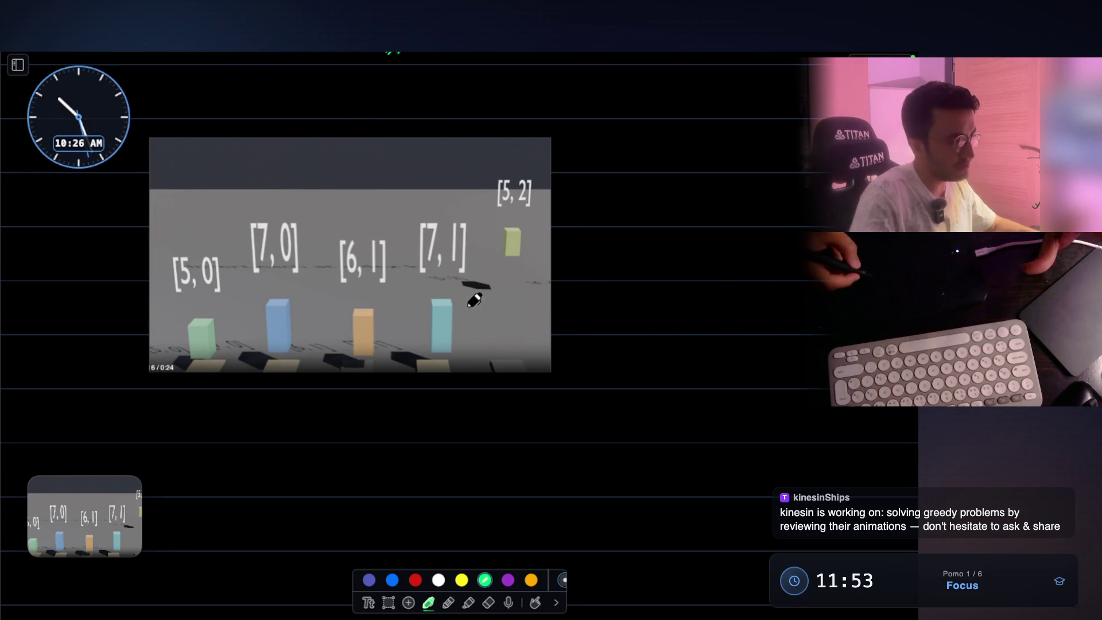
scroll(342, 288, up, 4)
scroll(339, 285, up, 2)
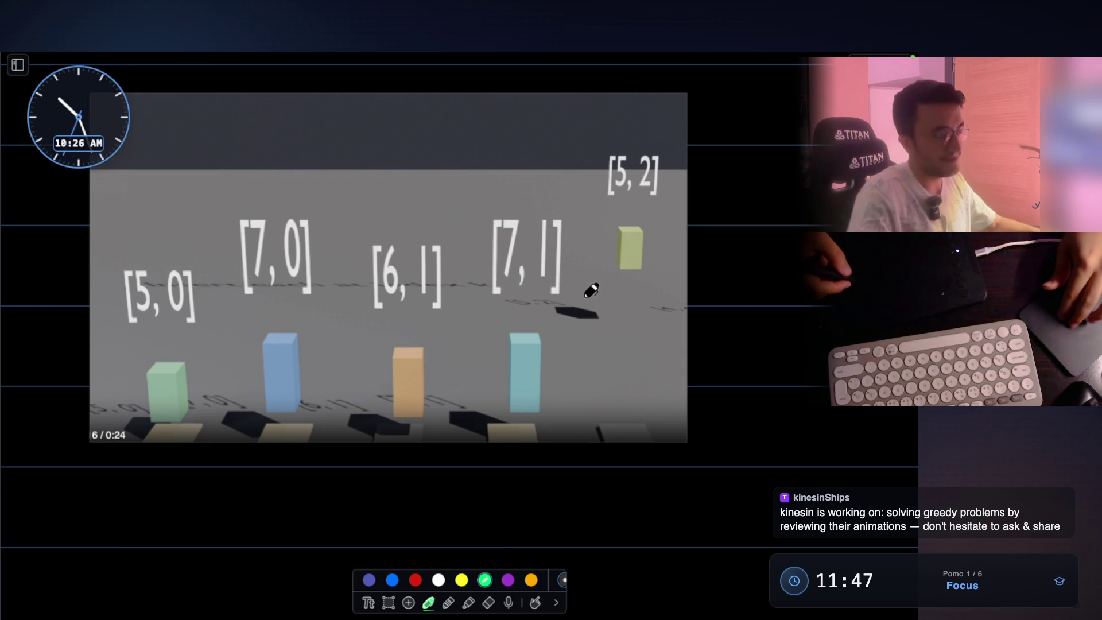
scroll(591, 294, right, 2)
- Handwrite 'J =< index' in green beside the pasted frame
mouse_move(654, 214)
mouse_down()
mouse_move(666, 204)
mouse_move(698, 219)
mouse_up()
drag(687, 231, 695, 232)
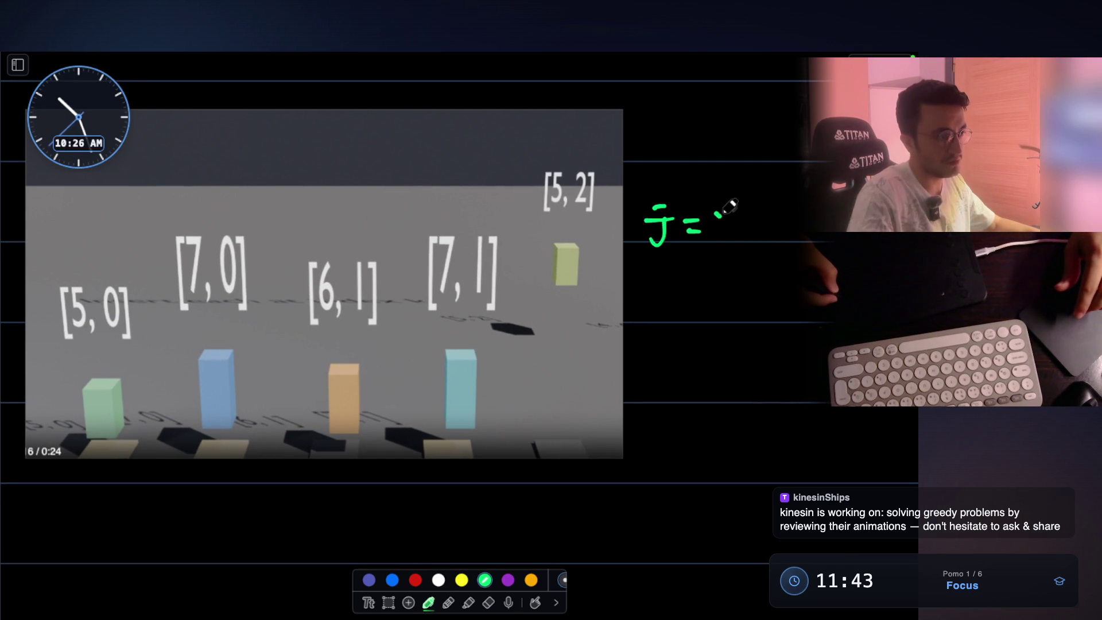
drag(728, 213, 739, 241)
mouse_move(754, 211)
mouse_down()
mouse_move(752, 228)
mouse_move(789, 227)
mouse_move(808, 189)
mouse_up()
click(760, 194)
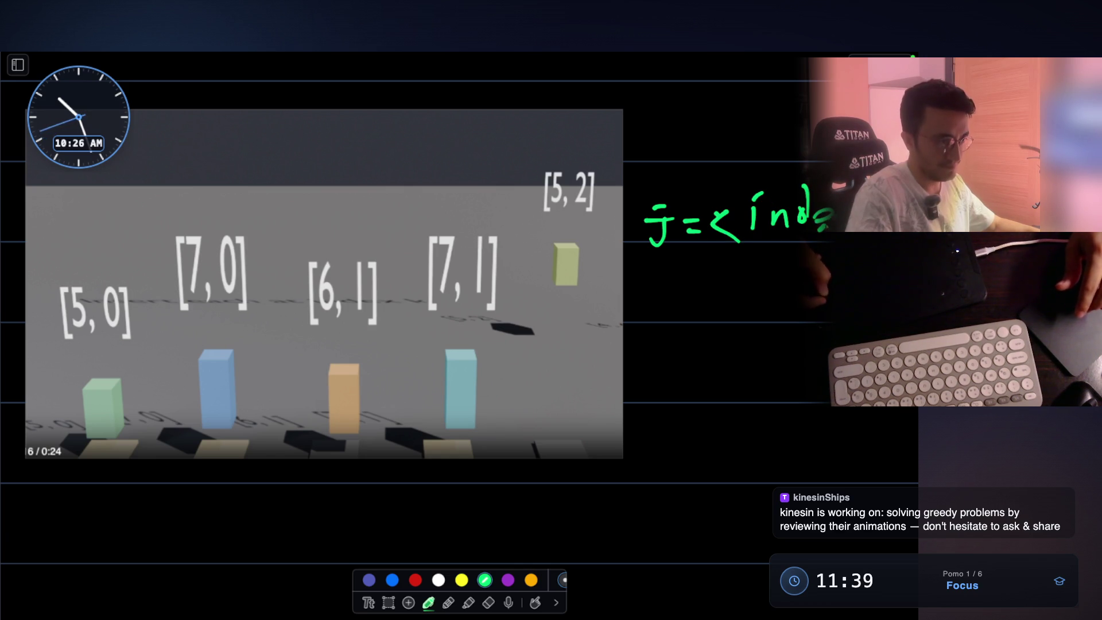
- Box the word index in purple, then return to the green pen
click(508, 579)
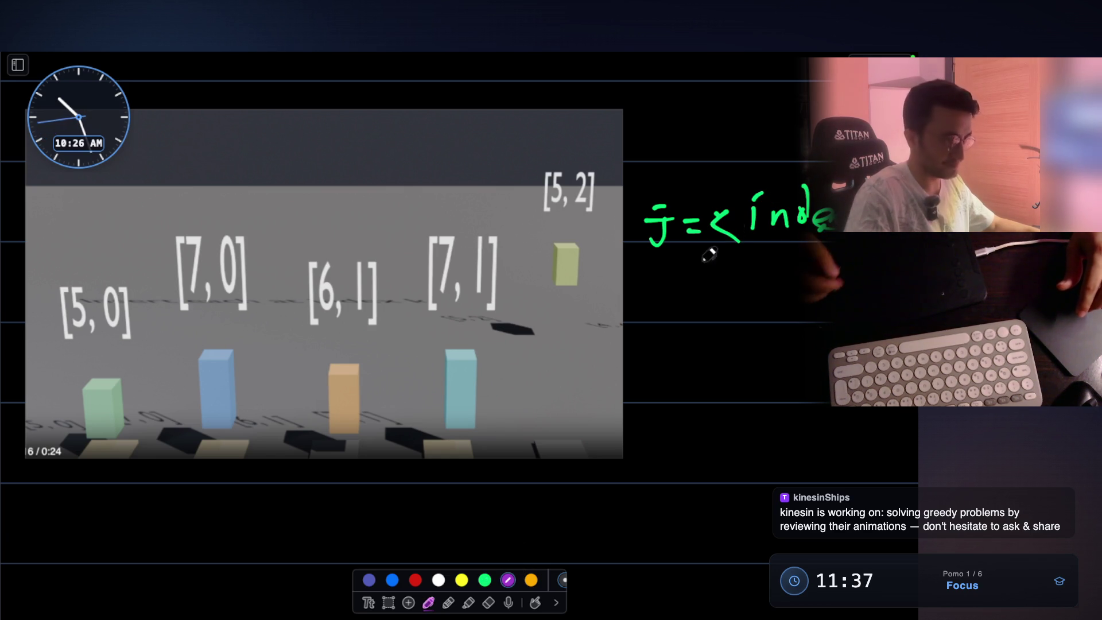
drag(741, 176, 745, 240)
drag(741, 178, 809, 181)
drag(764, 245, 745, 247)
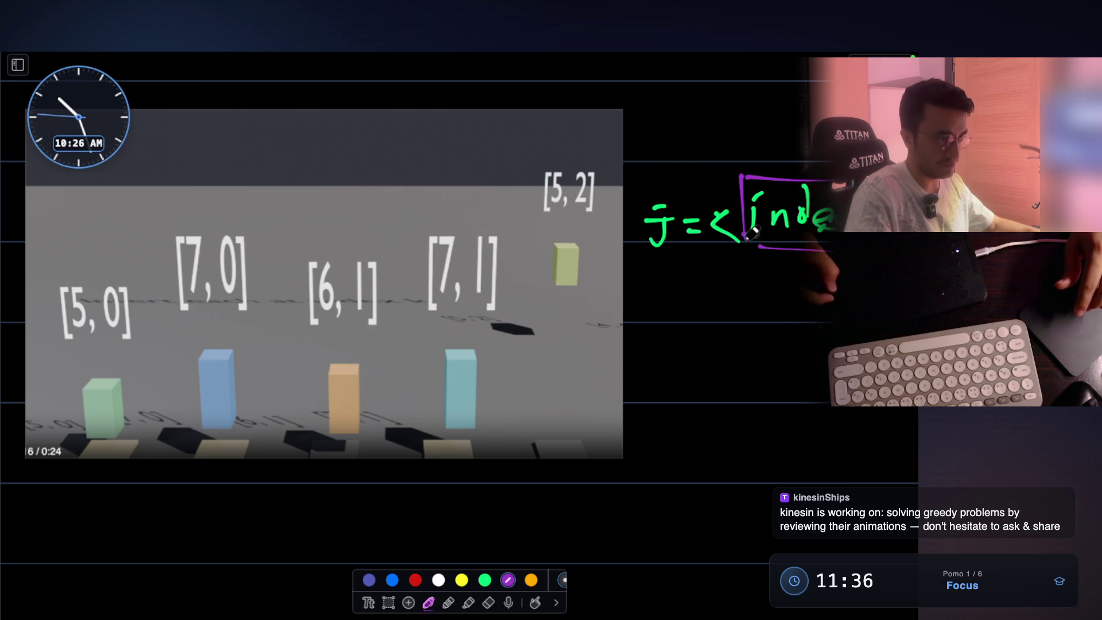
click(485, 579)
scroll(478, 379, down, 3)
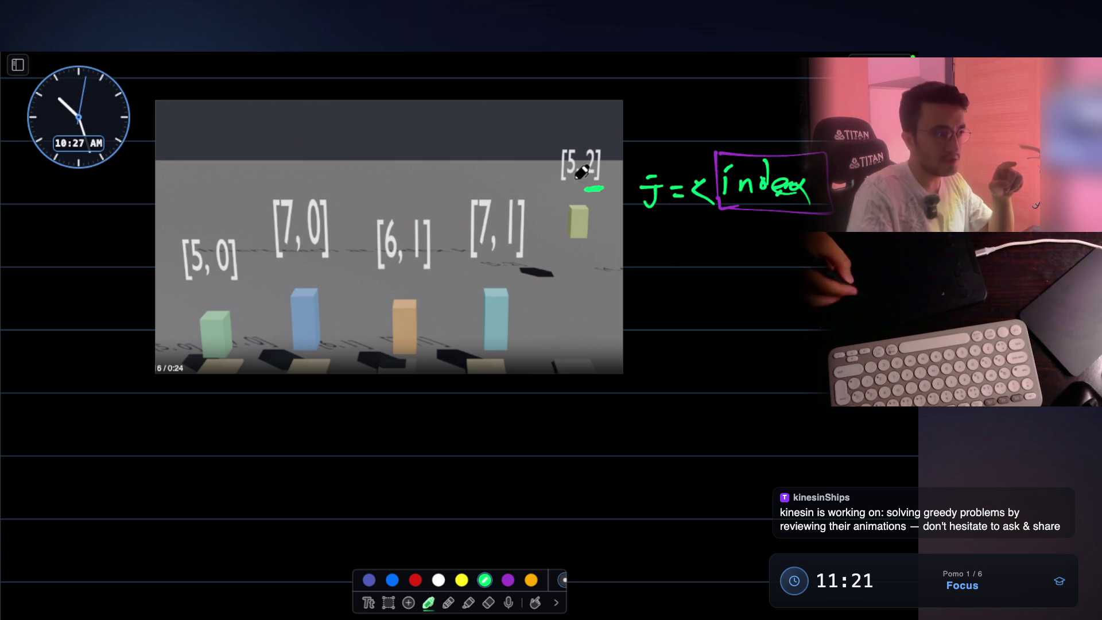
- Write '2 3 ( J' below the index formula and underline it
drag(633, 288, 678, 311)
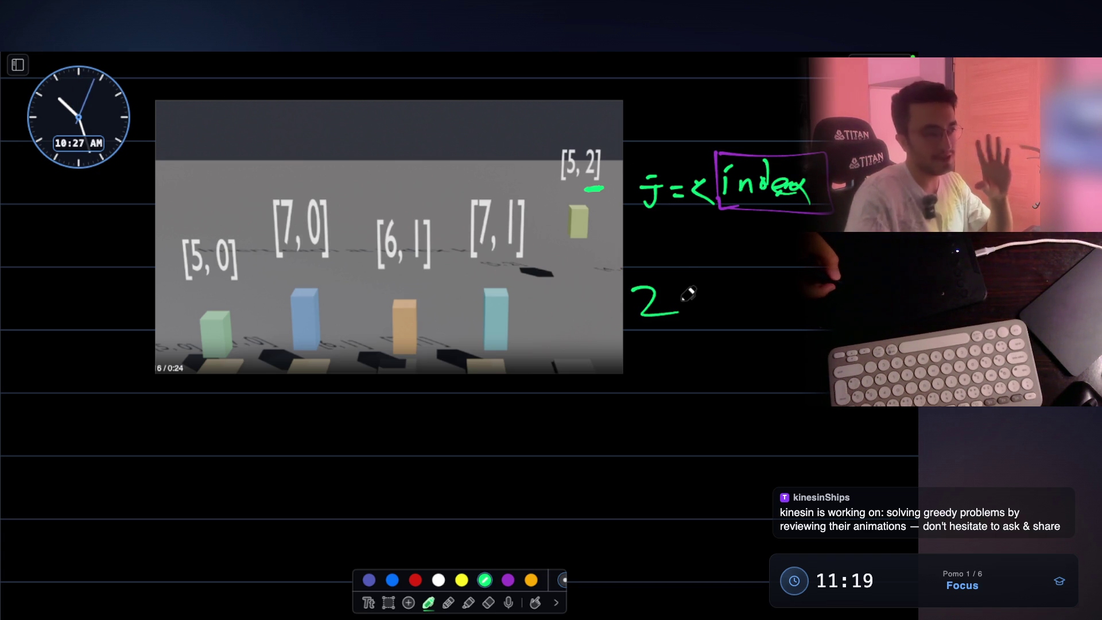
mouse_move(710, 288)
mouse_down()
mouse_move(727, 293)
mouse_move(712, 316)
mouse_move(747, 326)
mouse_up()
scroll(772, 301, right, 2)
drag(801, 294, 804, 317)
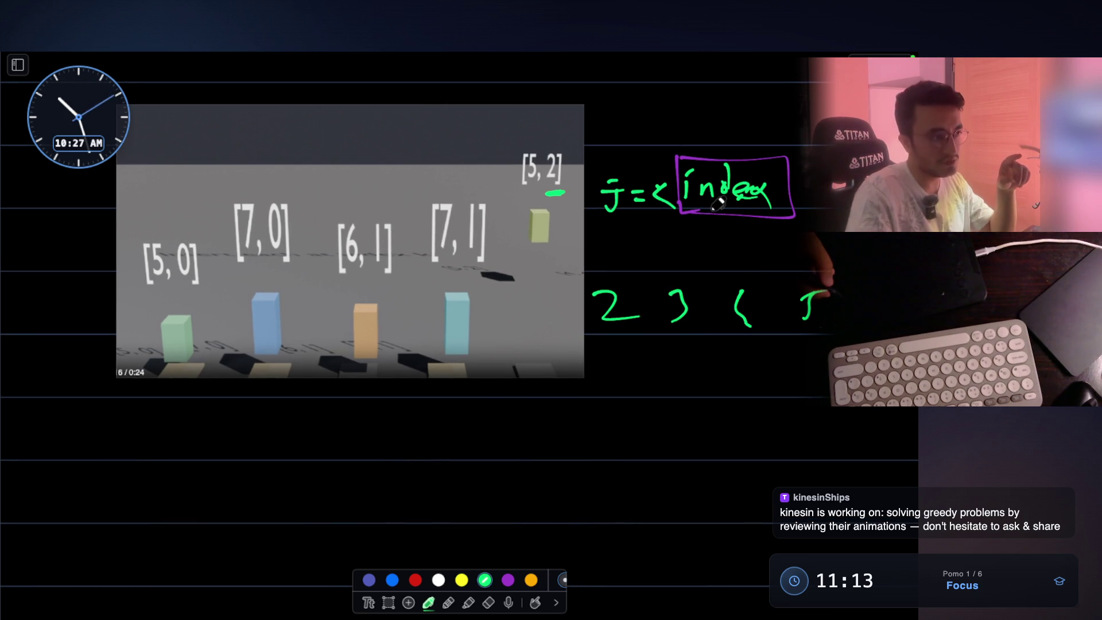
drag(607, 347, 859, 353)
- Add another character after the J and draw an L bracket under the pasted frame
scroll(769, 304, right, 5)
drag(778, 282, 763, 304)
click(791, 317)
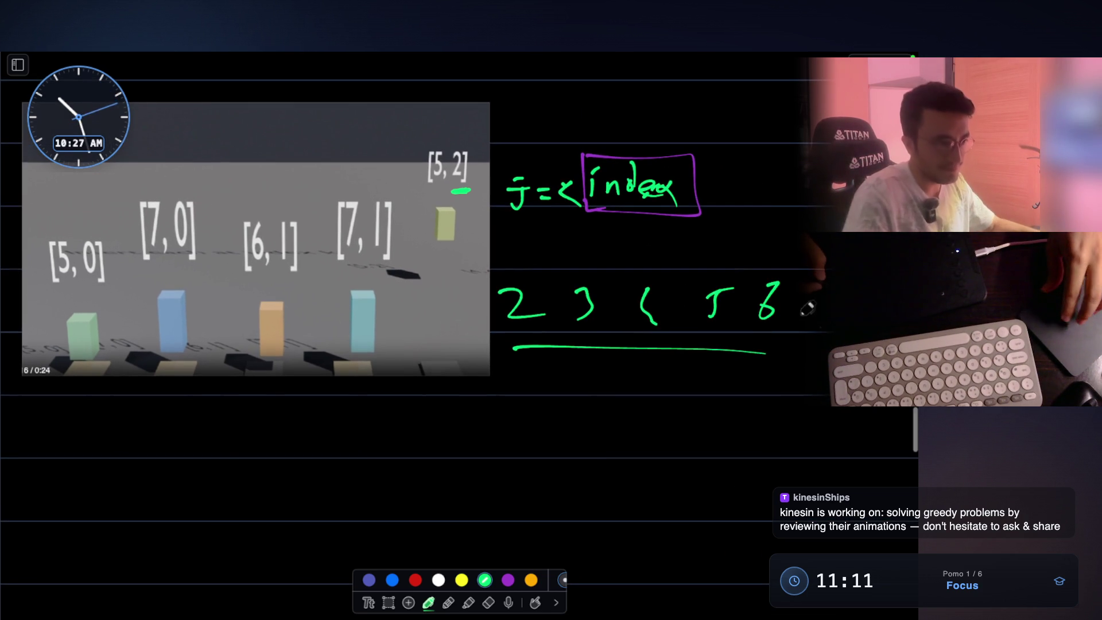
scroll(734, 239, left, 5)
scroll(733, 238, down, 2)
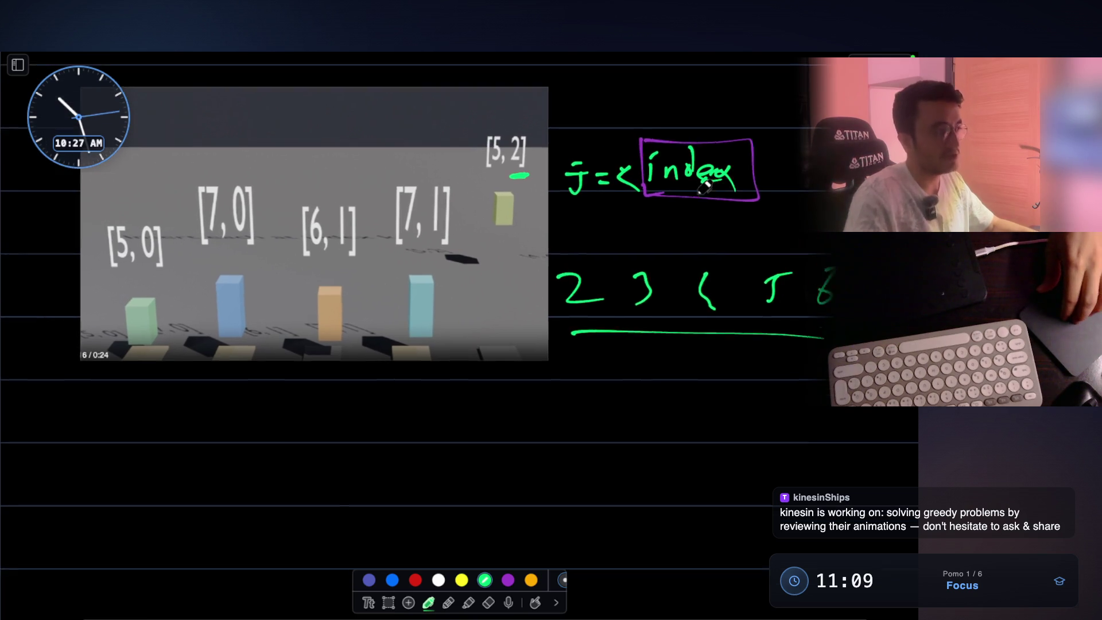
scroll(704, 188, right, 1)
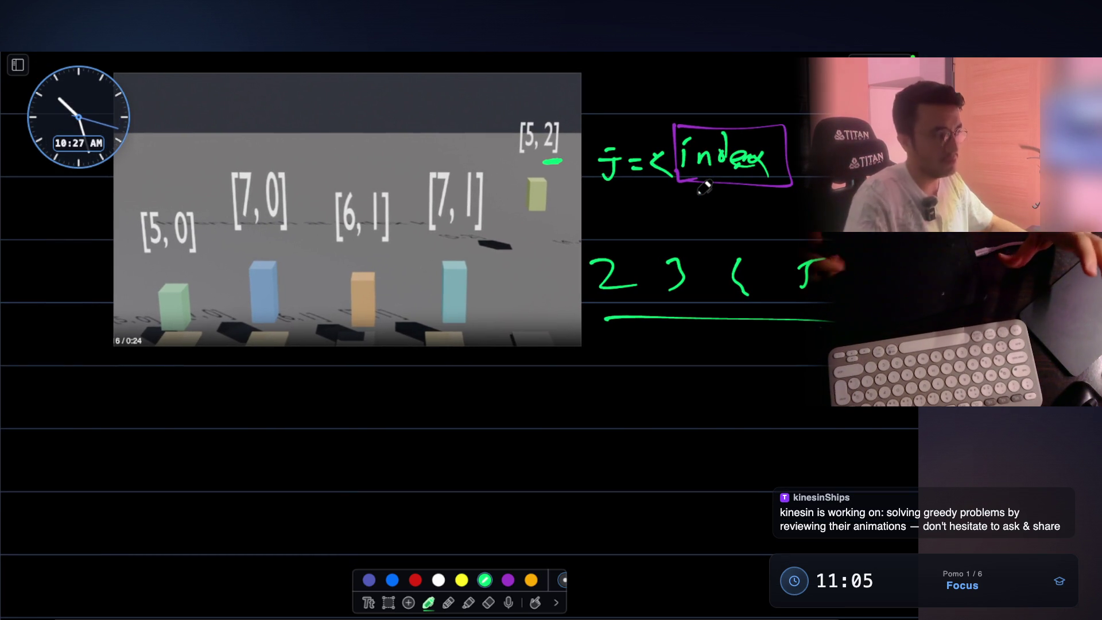
mouse_move(136, 255)
mouse_down()
mouse_move(133, 281)
mouse_move(442, 375)
mouse_move(479, 376)
mouse_up()
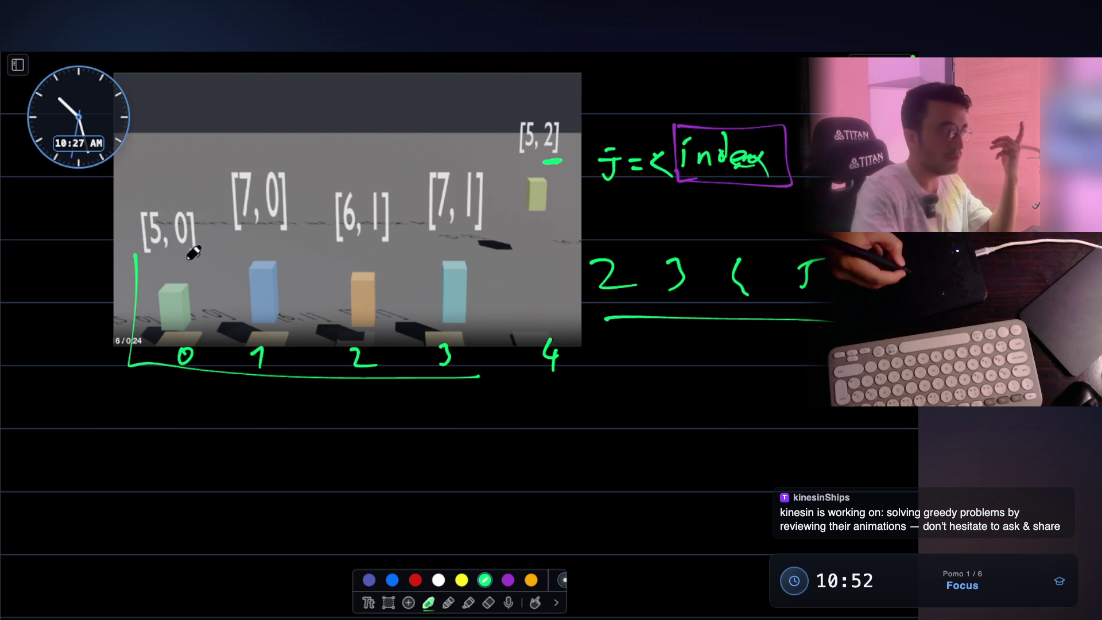
- Close the green box around indices 0–3 and underline index 4
mouse_move(131, 251)
mouse_down()
mouse_move(485, 248)
mouse_move(489, 364)
mouse_up()
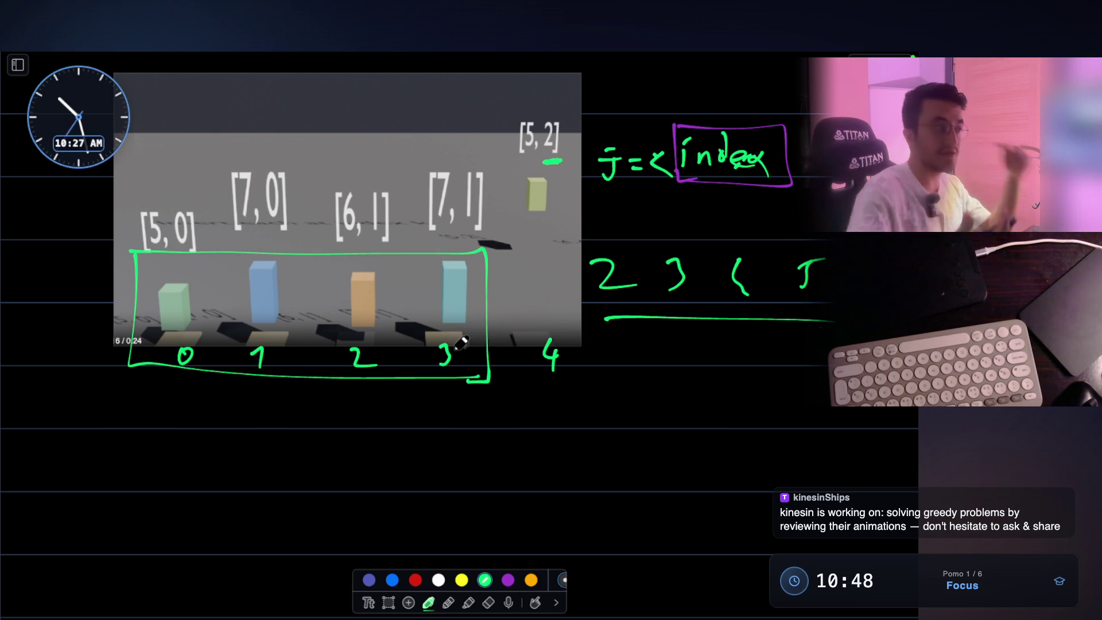
scroll(462, 343, up, 1)
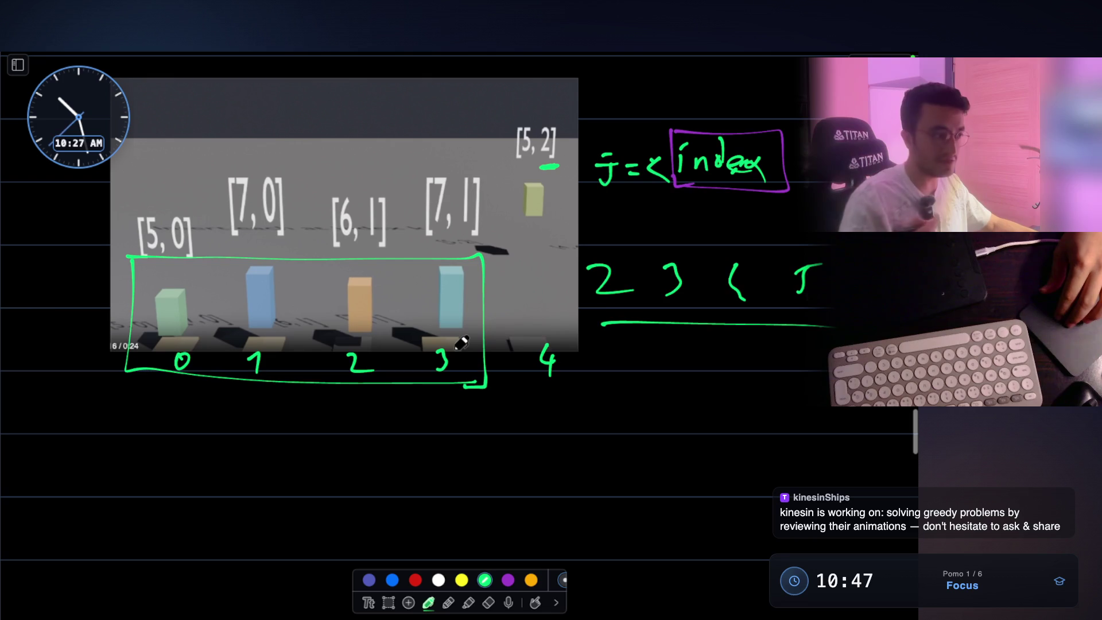
drag(526, 403, 568, 403)
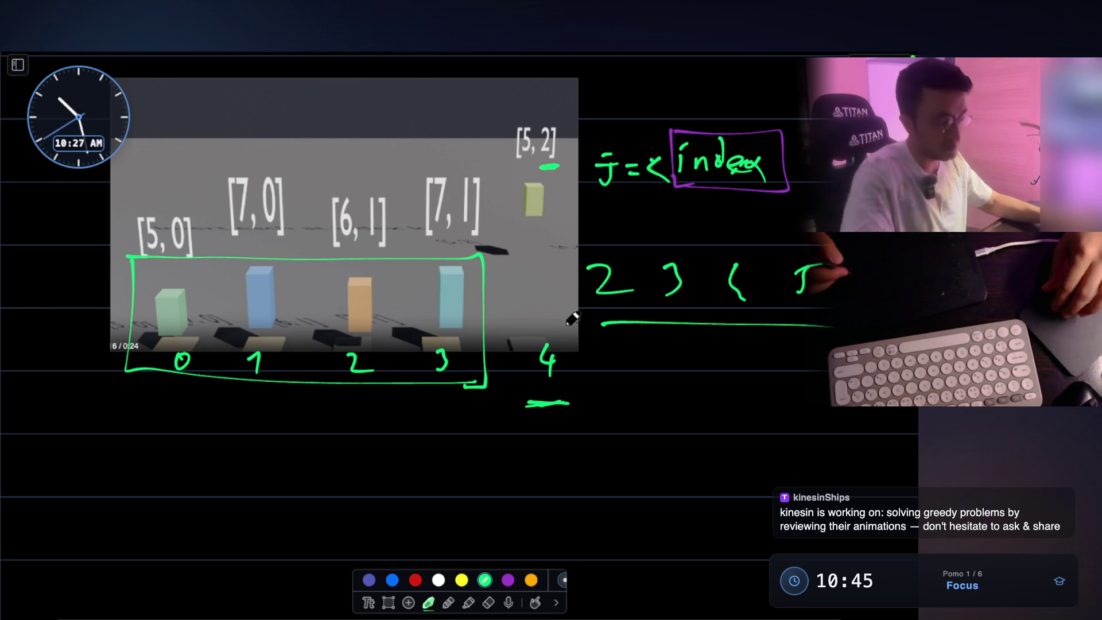
- Write a 4 below the boxed array, circle the 2 in [5, 2], and box the 4
scroll(572, 319, down, 2)
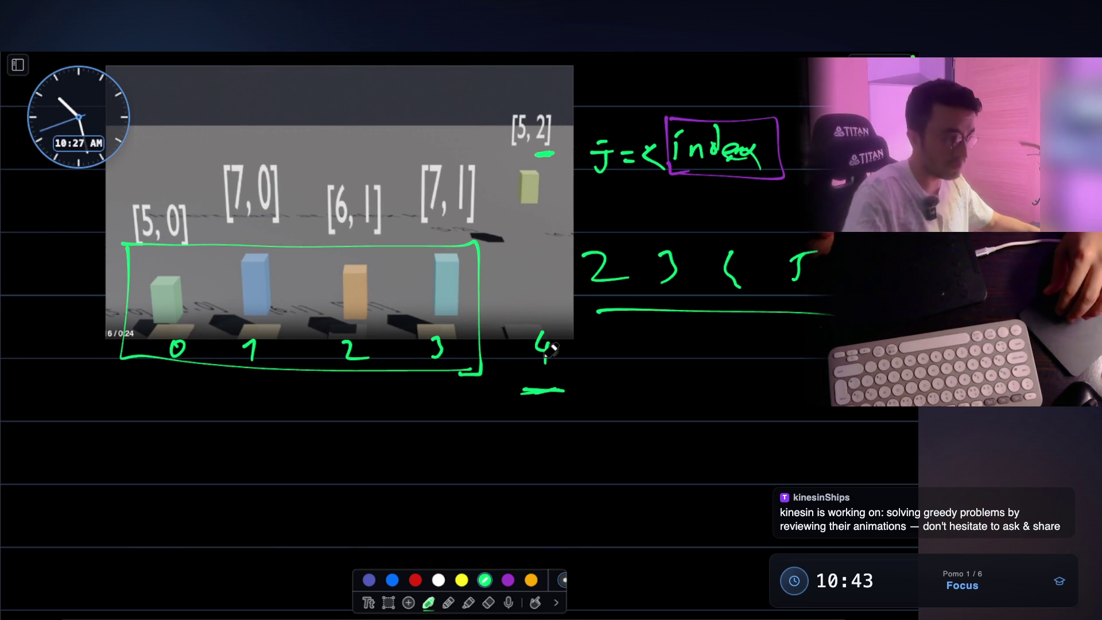
scroll(550, 348, down, 6)
drag(282, 402, 295, 428)
drag(289, 414, 289, 458)
scroll(545, 217, up, 6)
mouse_move(541, 107)
mouse_down()
mouse_move(533, 163)
mouse_move(544, 115)
mouse_up()
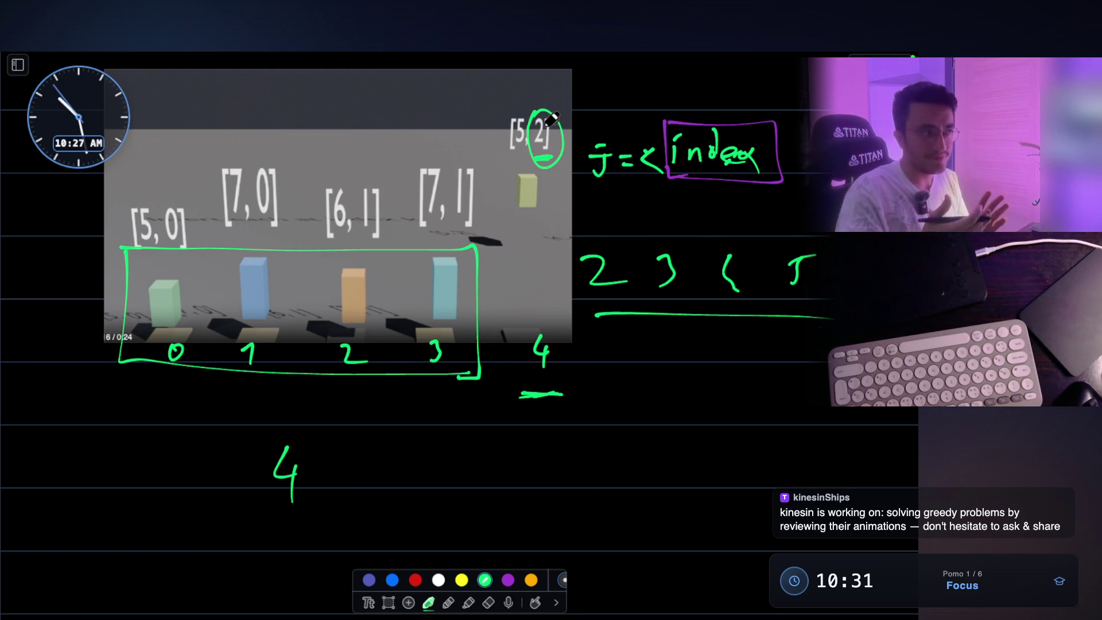
drag(514, 225, 540, 219)
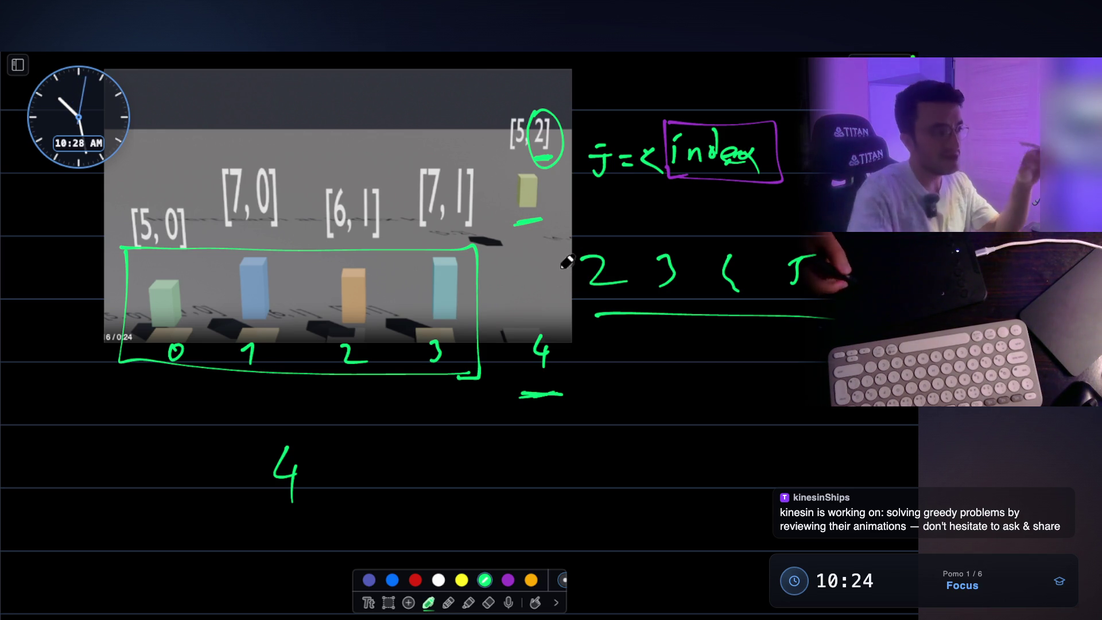
mouse_move(268, 439)
mouse_down()
mouse_move(318, 428)
mouse_move(273, 427)
mouse_up()
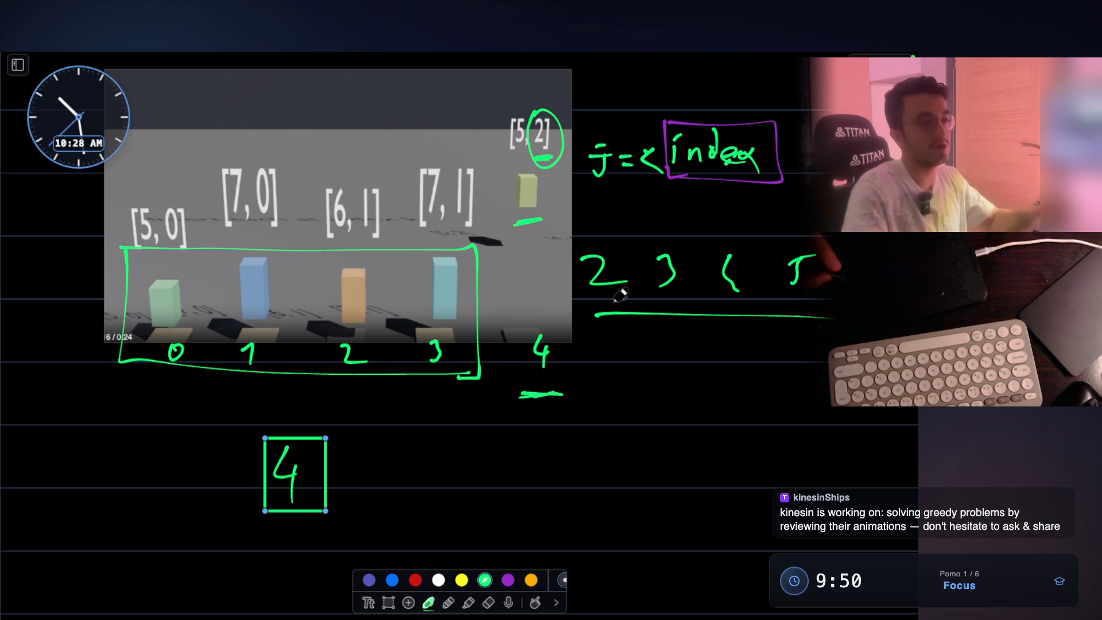
- In red ink, write 0 and 1, cross out the 0, and draw an arrow over the 1
scroll(595, 406, down, 1)
click(415, 579)
drag(664, 364, 667, 361)
drag(739, 372, 749, 405)
drag(686, 349, 649, 410)
drag(657, 371, 701, 407)
mouse_move(757, 357)
mouse_down()
mouse_move(720, 412)
mouse_move(771, 401)
mouse_up()
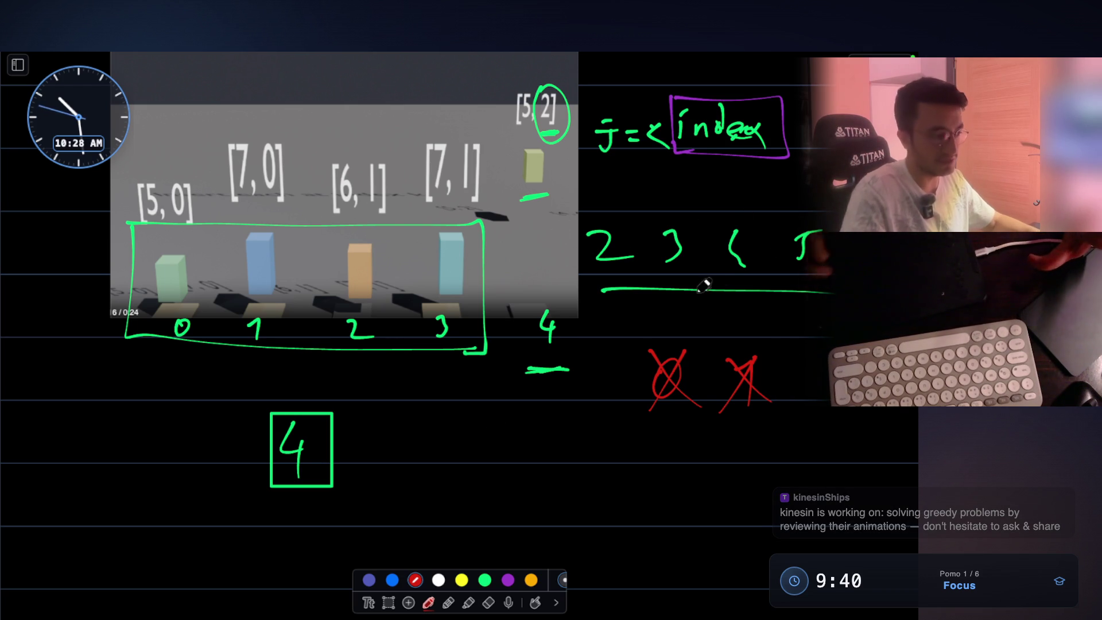
- In green ink, circle the 1 beside [5,2], then write a circled 2 at the lower left
click(485, 579)
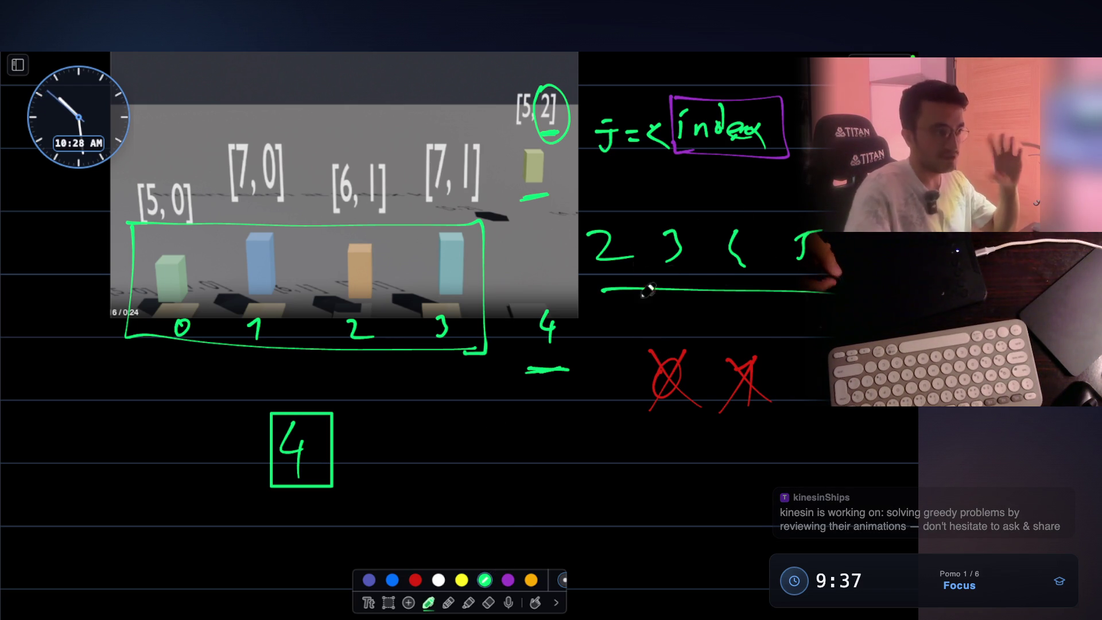
drag(564, 194, 558, 185)
drag(91, 451, 122, 483)
drag(113, 436, 76, 438)
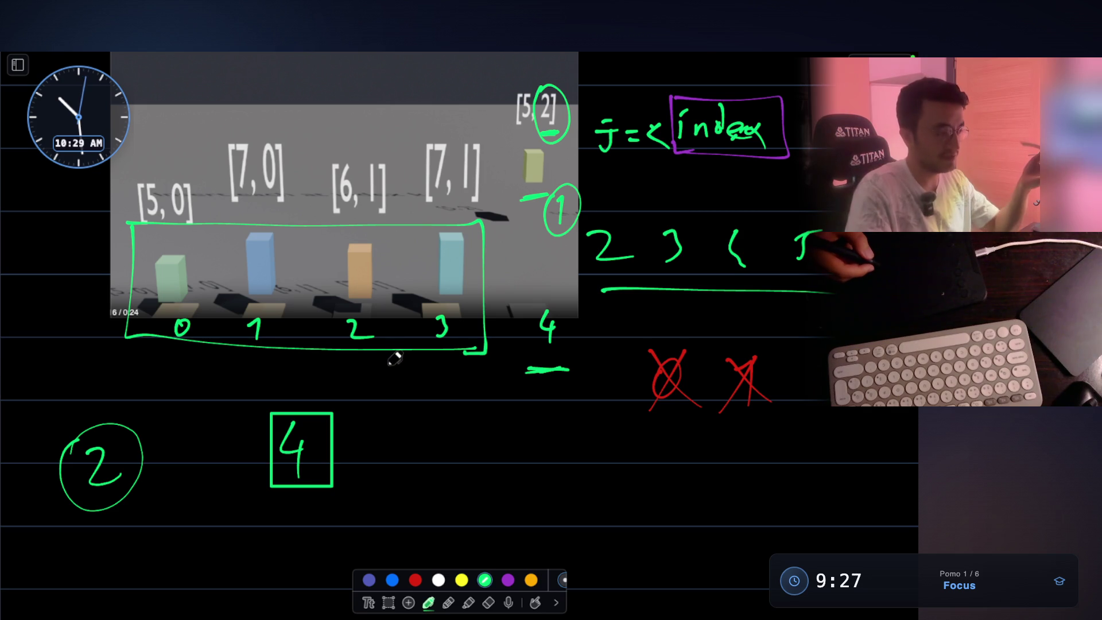
- Write 3 and 2 after the boxed 4, strike out 4 and 3, and box the 2
drag(388, 438, 386, 477)
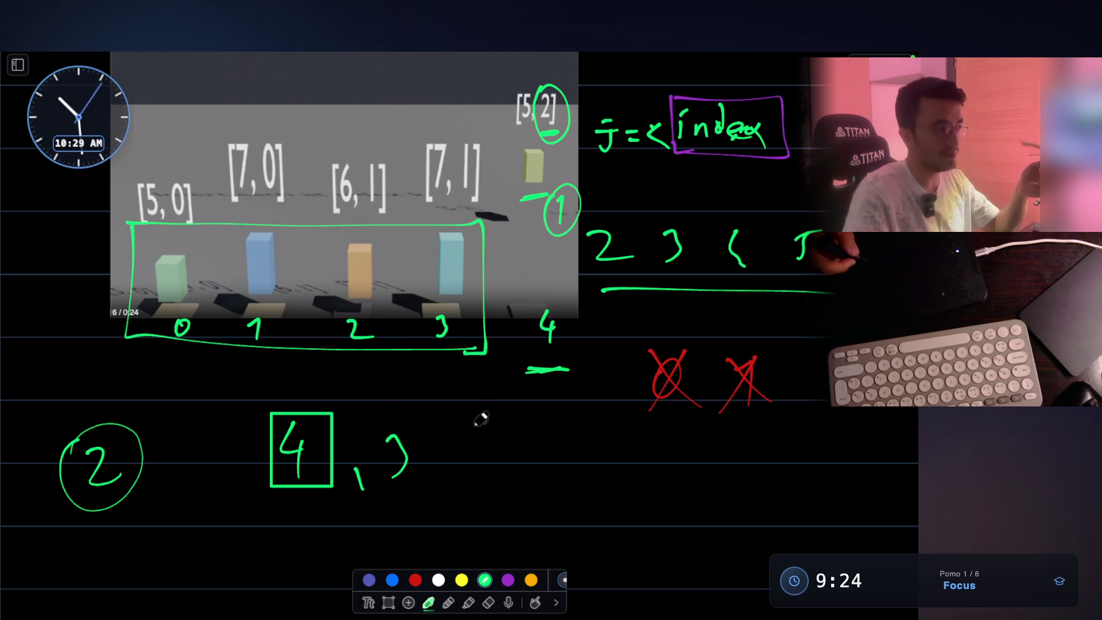
drag(416, 423, 377, 490)
drag(331, 401, 287, 488)
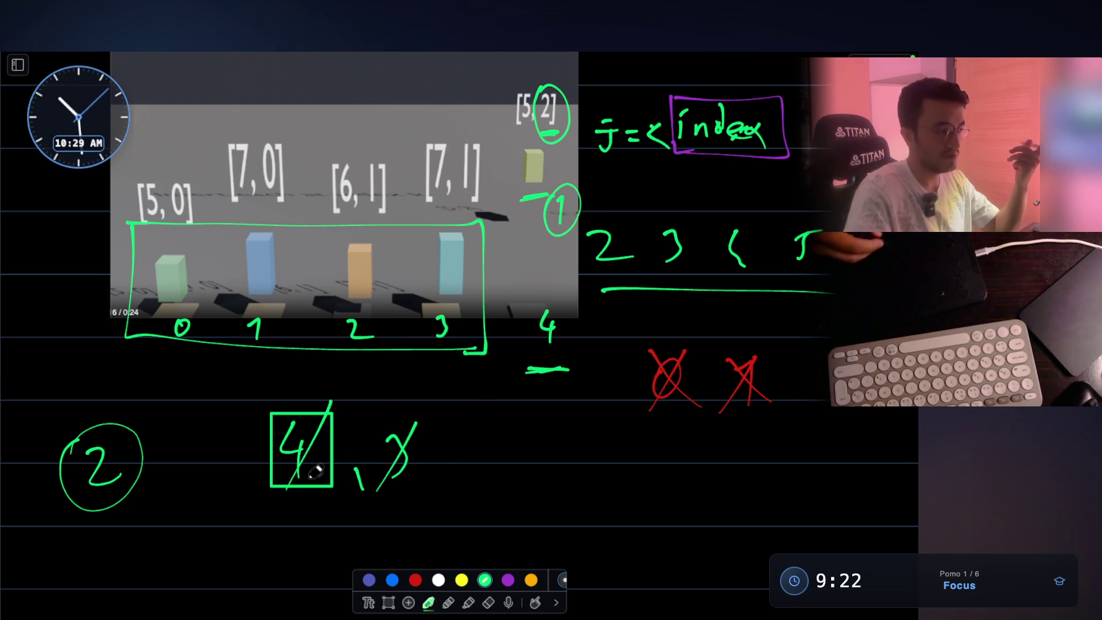
drag(441, 469, 443, 488)
drag(493, 449, 507, 473)
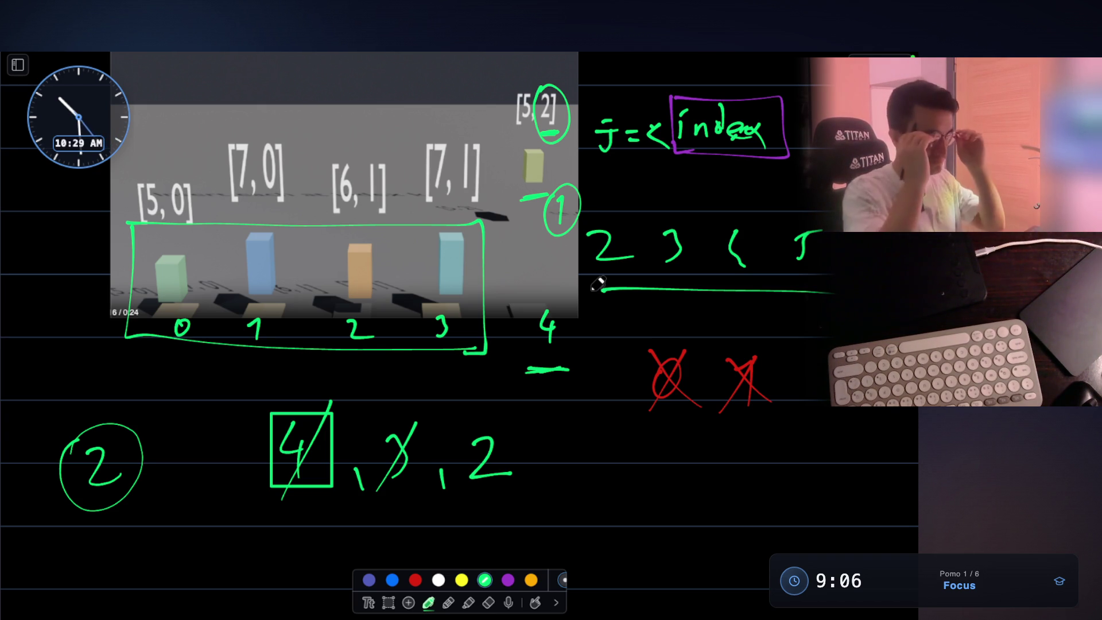
mouse_move(456, 504)
mouse_down()
mouse_move(457, 419)
mouse_move(459, 494)
mouse_up()
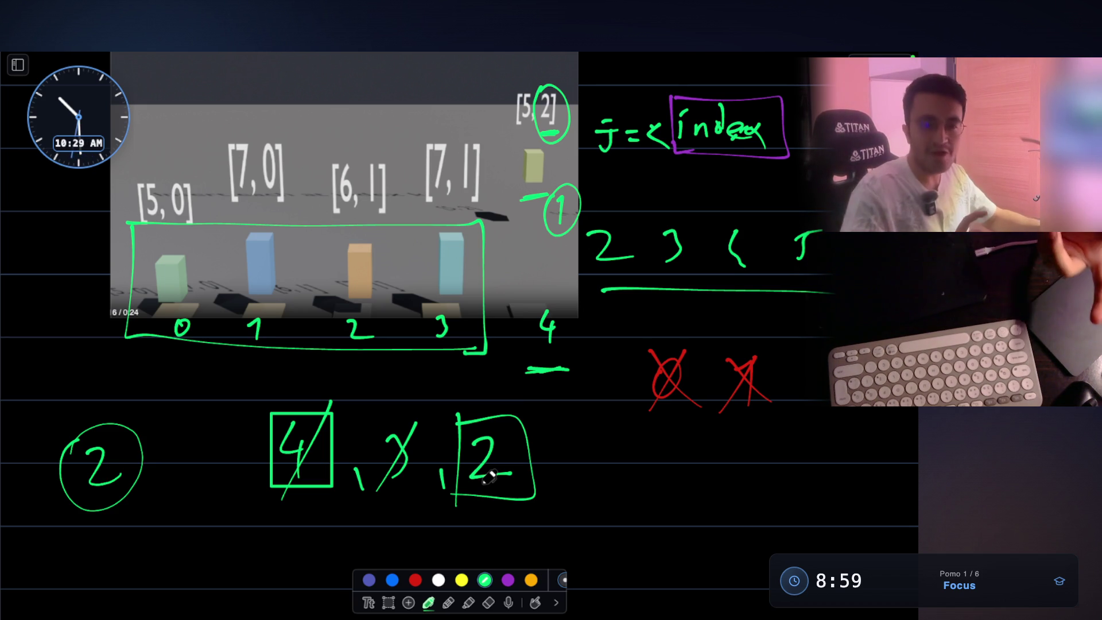
- Begin writing 'There' below the crossed-out list
scroll(488, 477, down, 5)
mouse_move(171, 413)
mouse_down()
mouse_move(122, 456)
mouse_move(198, 392)
mouse_up()
mouse_move(210, 383)
mouse_down()
mouse_move(202, 431)
mouse_move(223, 446)
mouse_up()
mouse_move(230, 438)
mouse_down()
mouse_move(244, 447)
mouse_move(330, 420)
mouse_move(312, 423)
mouse_move(365, 442)
mouse_up()
scroll(439, 358, up, 1)
scroll(439, 358, up, 3)
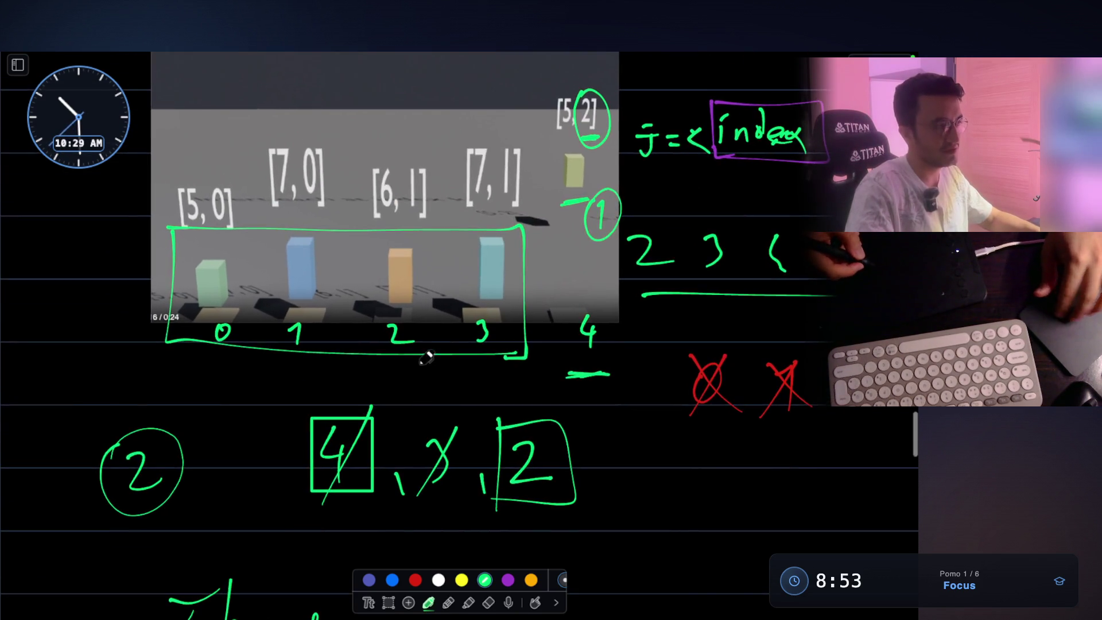
click(398, 315)
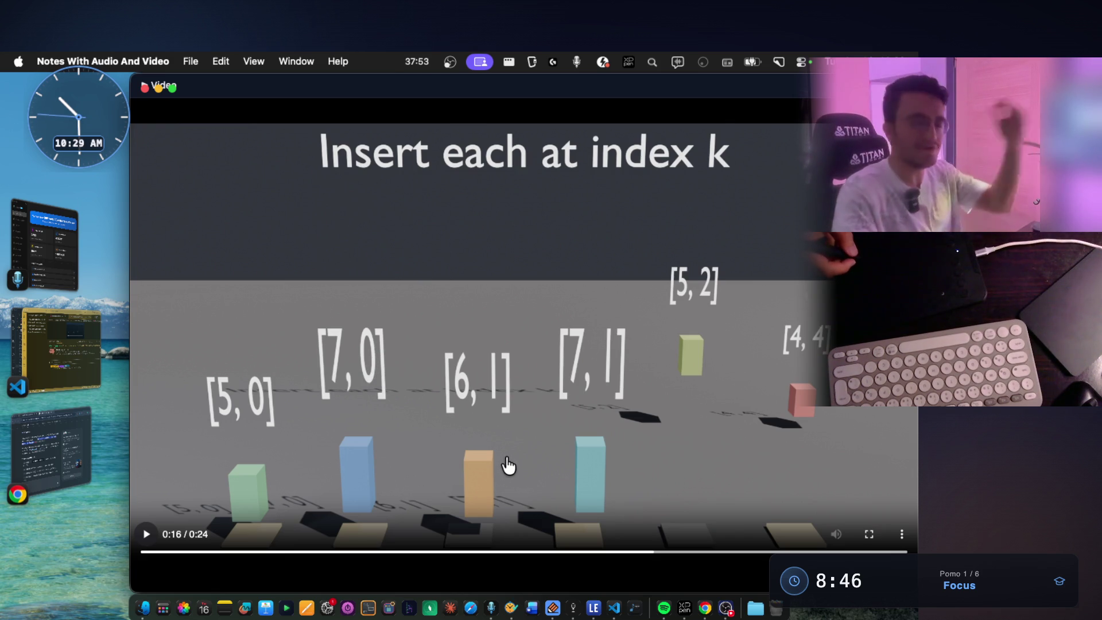
mouse_move(653, 552)
mouse_down()
mouse_move(171, 550)
mouse_move(278, 553)
mouse_move(266, 566)
mouse_move(340, 556)
mouse_up()
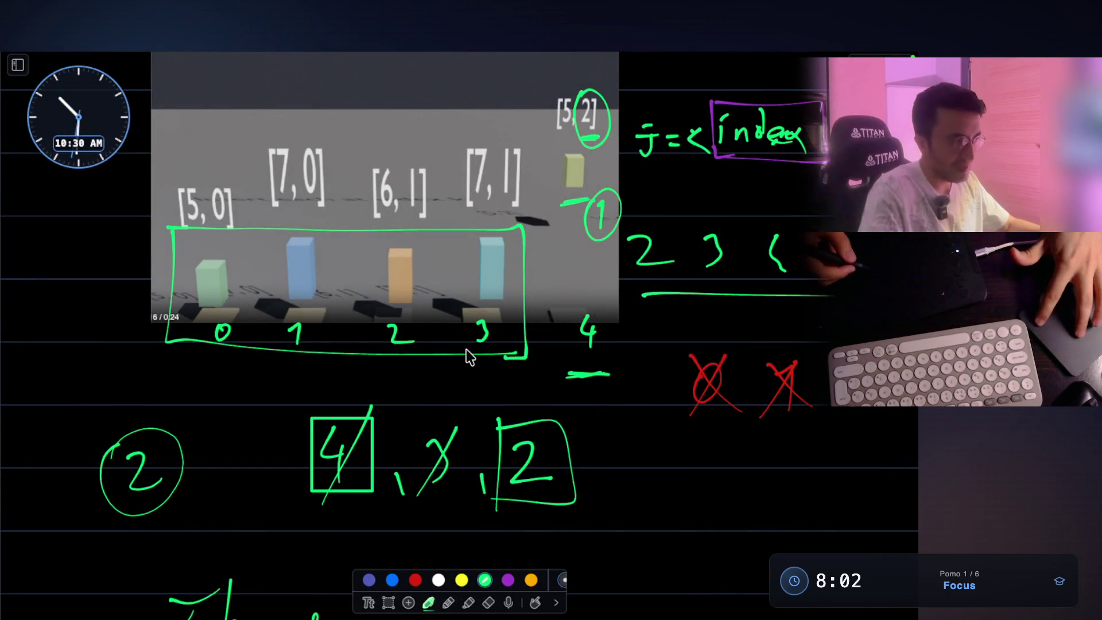
- Circle the 0 in the [7,0] label in green
scroll(475, 347, up, 3)
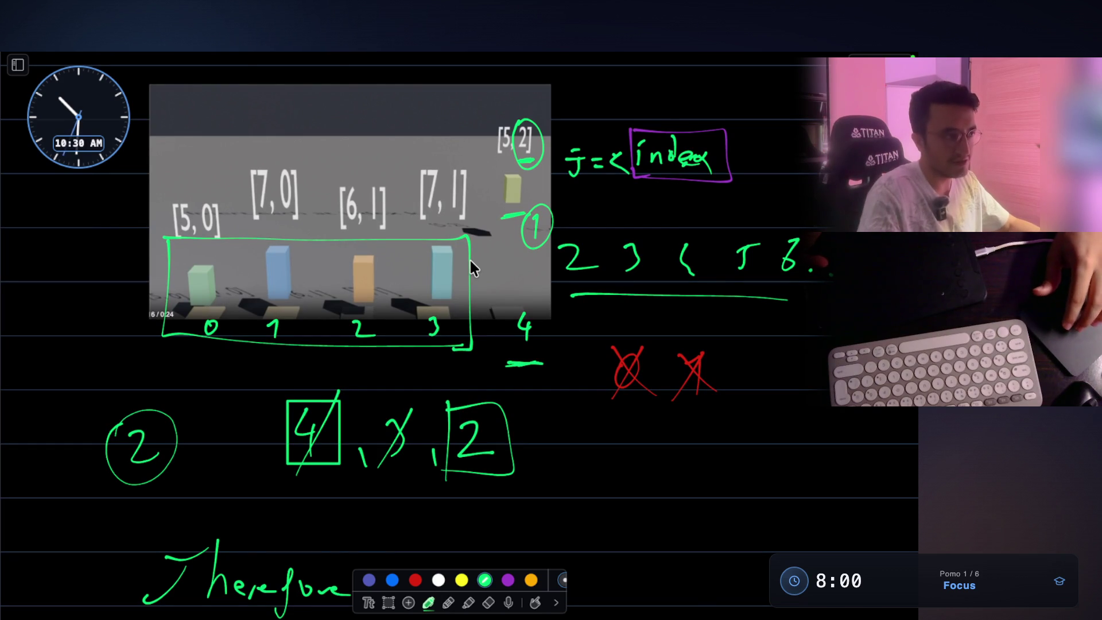
scroll(470, 257, up, 1)
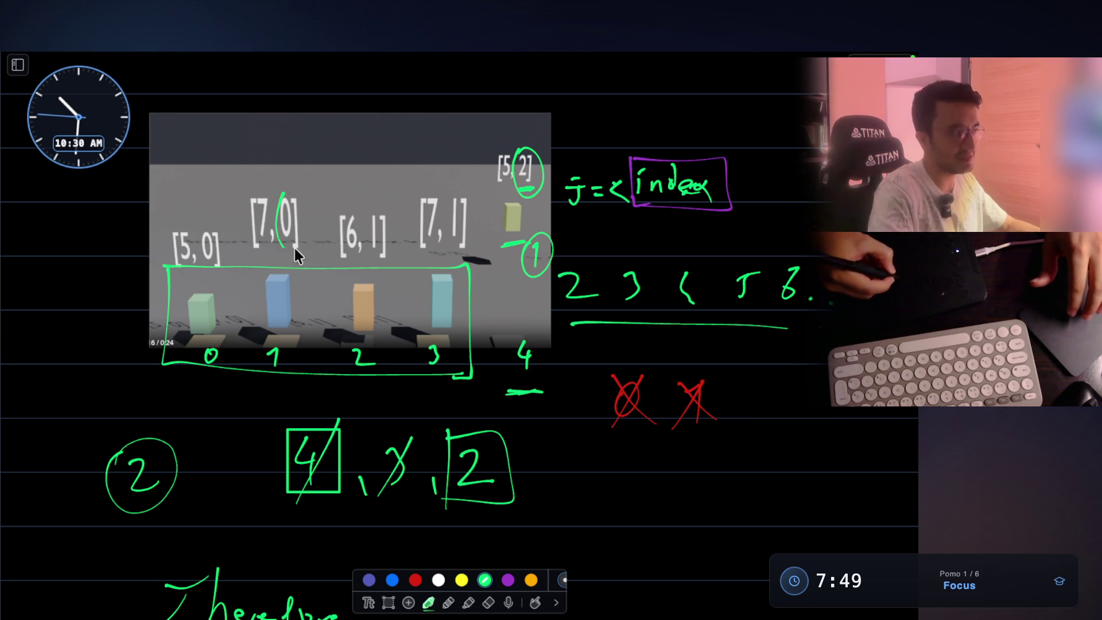
drag(292, 185, 304, 190)
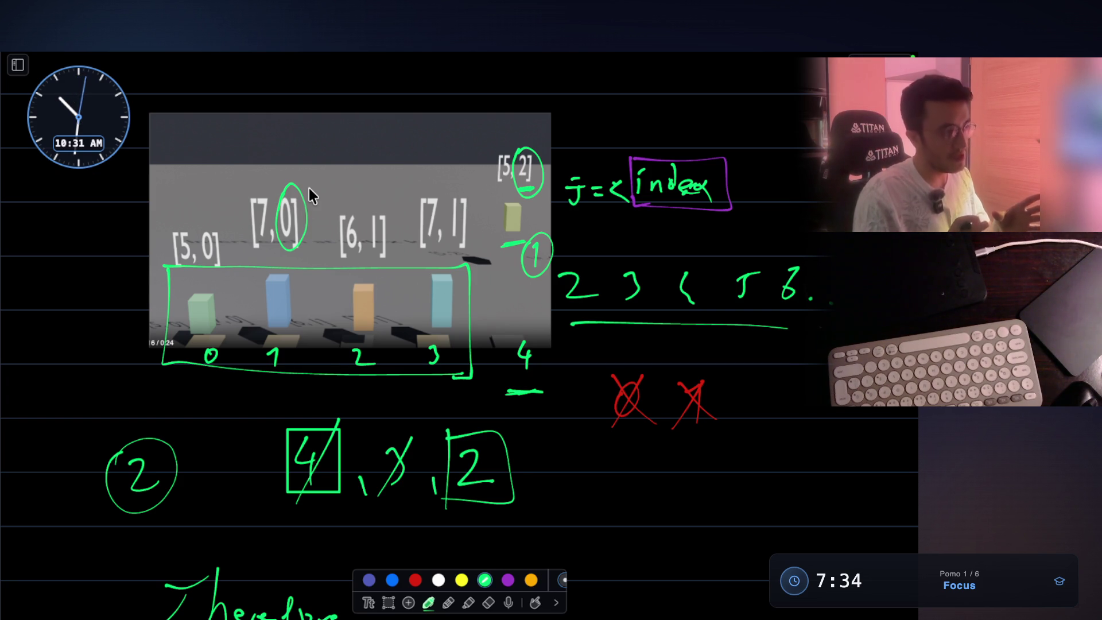
- Handwrite 'add( j,' under Therefore, undo a stray stroke, and switch to the sorting video
scroll(522, 373, down, 6)
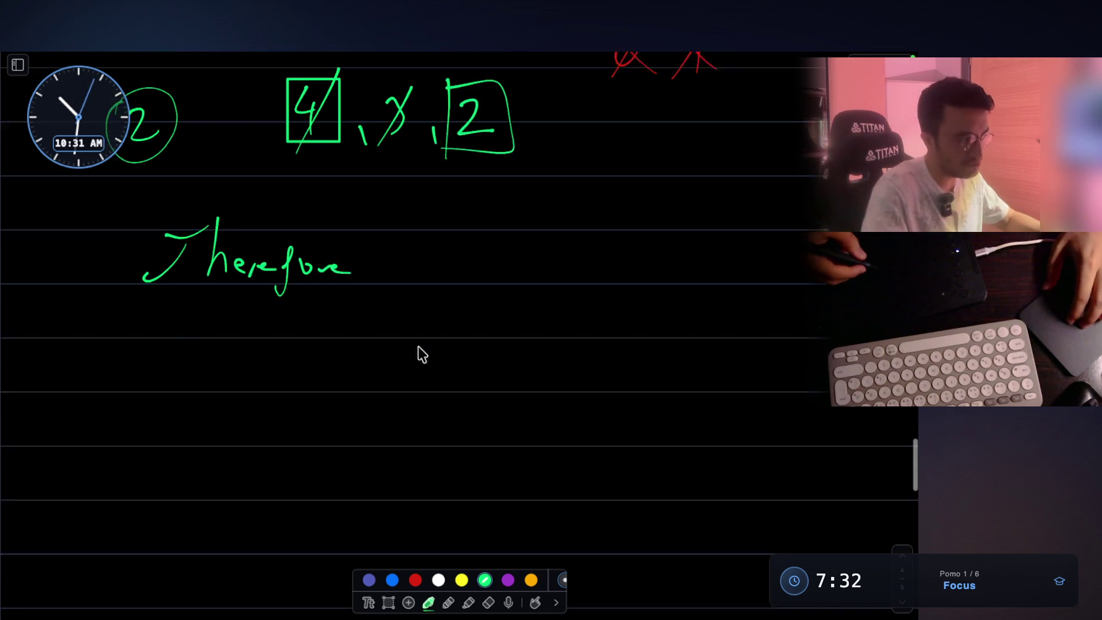
mouse_move(360, 350)
mouse_down()
mouse_move(360, 371)
mouse_move(379, 368)
mouse_up()
mouse_move(388, 329)
mouse_down()
mouse_move(388, 374)
mouse_move(408, 367)
mouse_up()
drag(417, 327, 417, 369)
mouse_move(463, 316)
mouse_down()
mouse_move(475, 395)
mouse_move(495, 427)
mouse_up()
scroll(487, 317, up, 4)
scroll(503, 406, down, 3)
click(499, 387)
drag(573, 413, 599, 428)
key(ctrl+z)
key(ctrl+z)
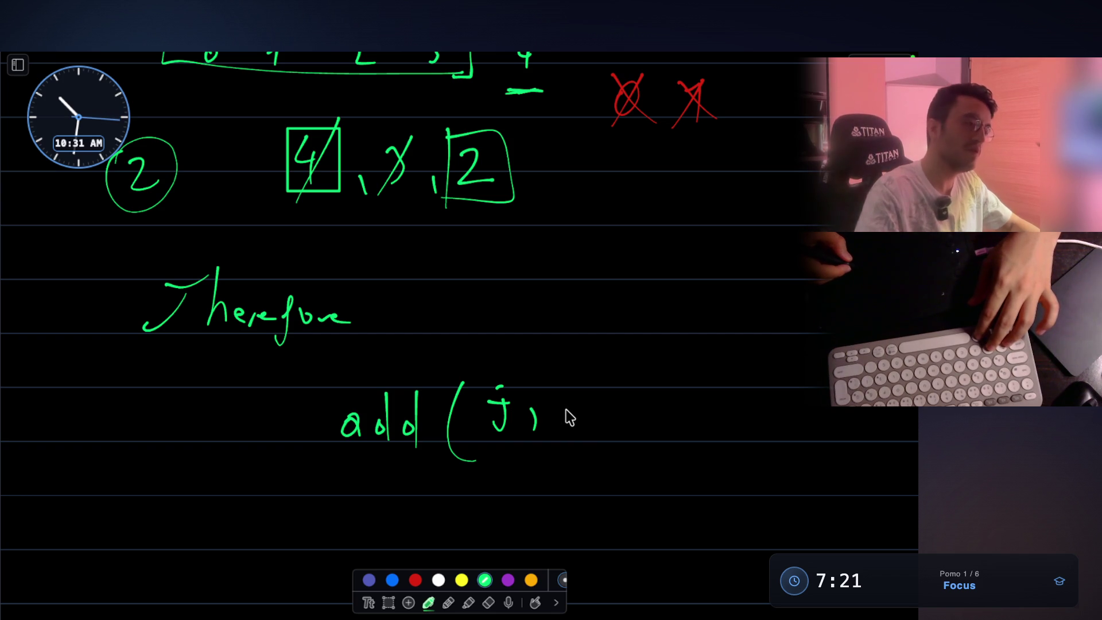
key(Escape)
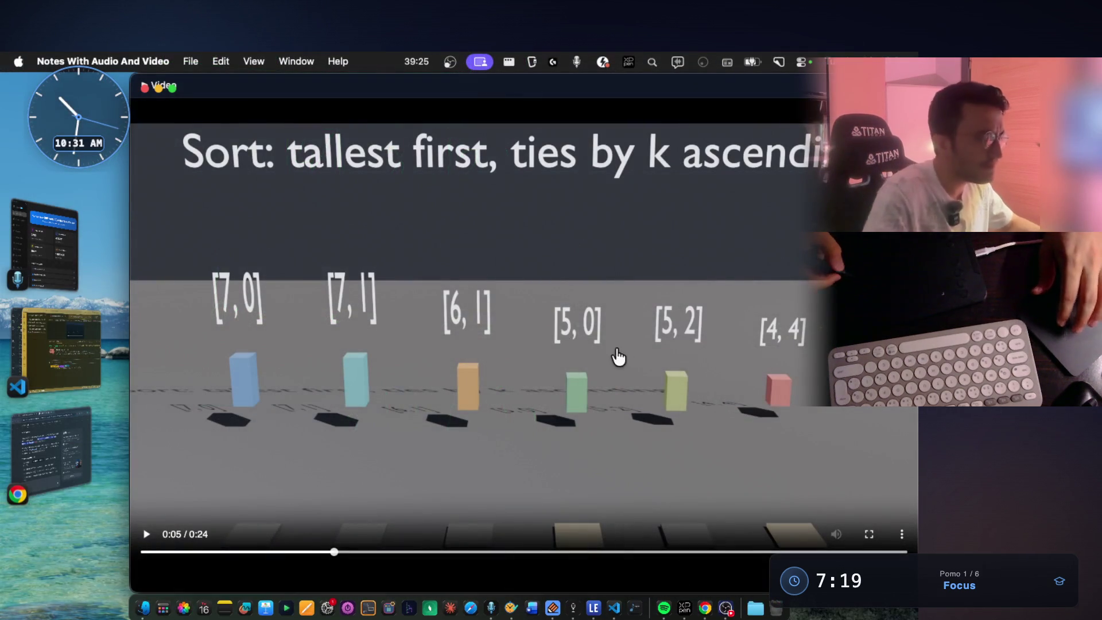
- Close the sorting video, view the 406 Queue Reconstruction by Height image, and return to the notes
key(Escape)
scroll(629, 234, up, 5)
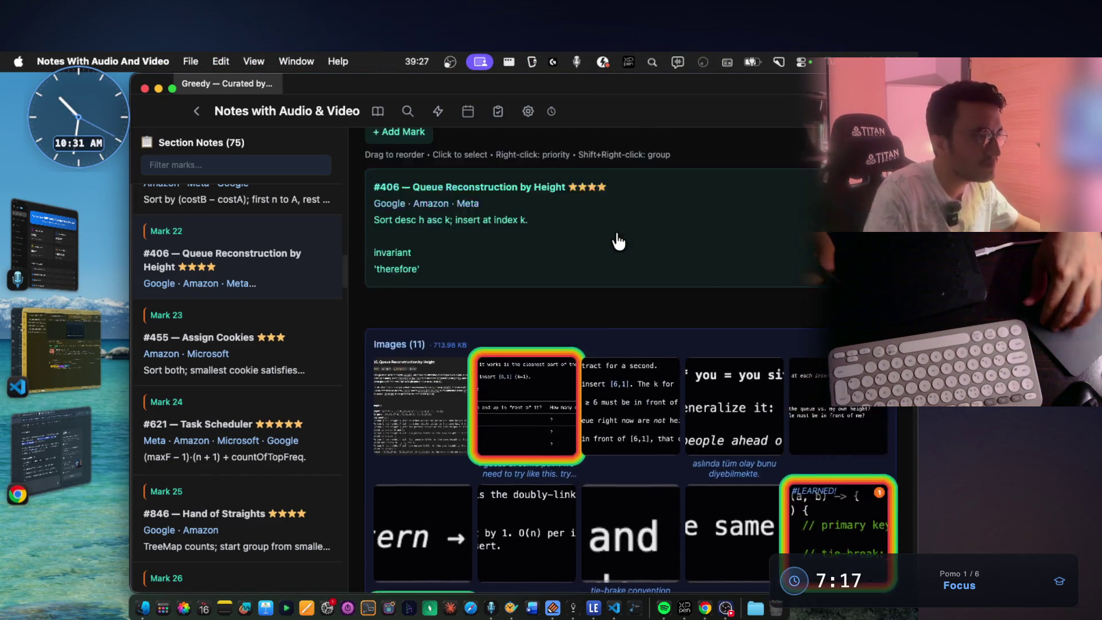
scroll(618, 241, down, 5)
click(430, 419)
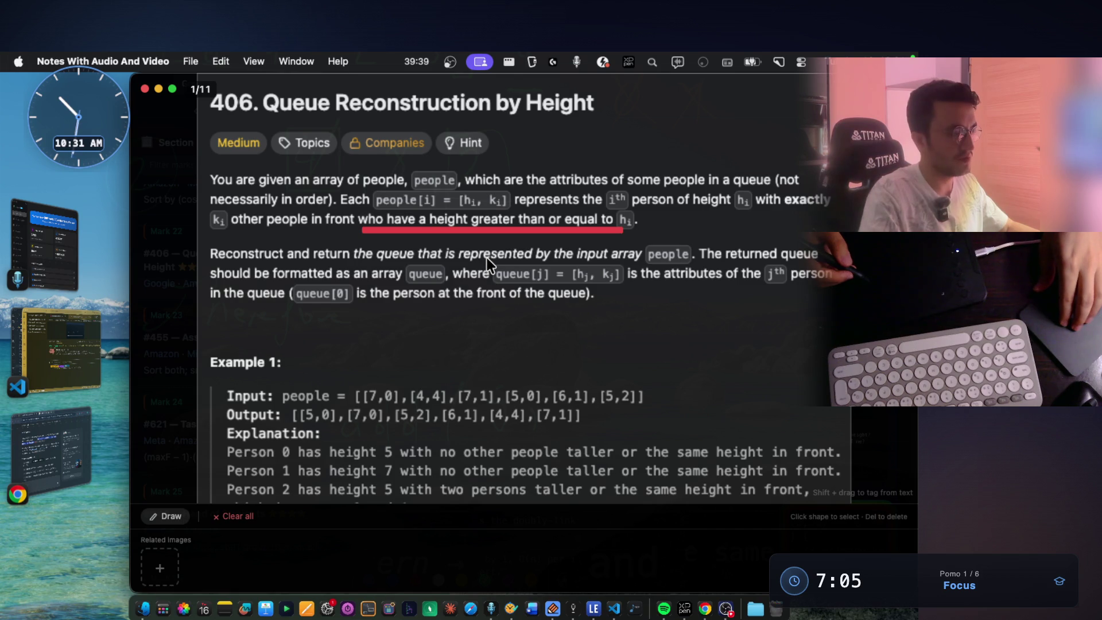
key(ctrl+Right)
scroll(536, 303, down, 3)
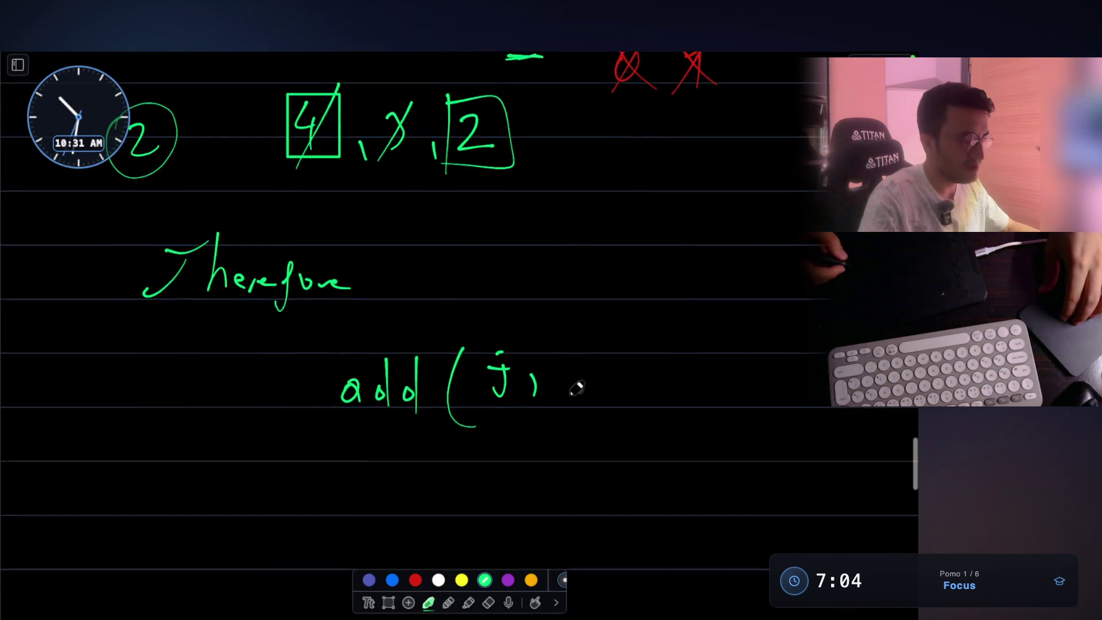
- Write 'people[0][' after j and underline the j argument
drag(571, 340, 618, 345)
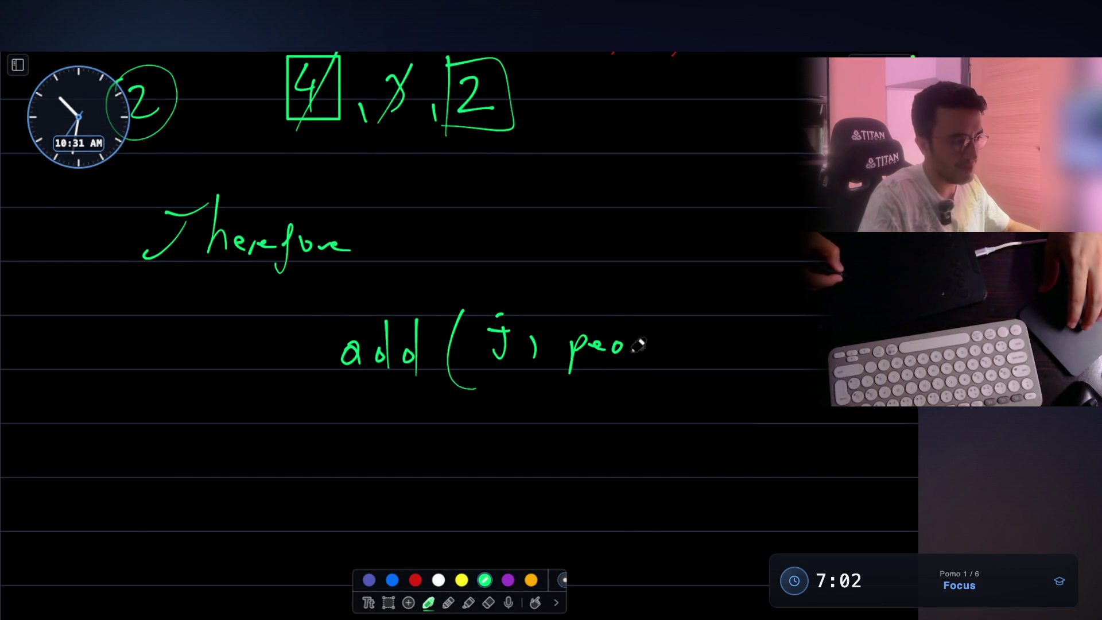
drag(652, 311, 654, 370)
mouse_move(664, 352)
mouse_down()
mouse_move(674, 344)
mouse_move(684, 358)
mouse_up()
mouse_move(705, 322)
mouse_down()
mouse_move(704, 365)
mouse_move(708, 339)
mouse_move(721, 365)
mouse_up()
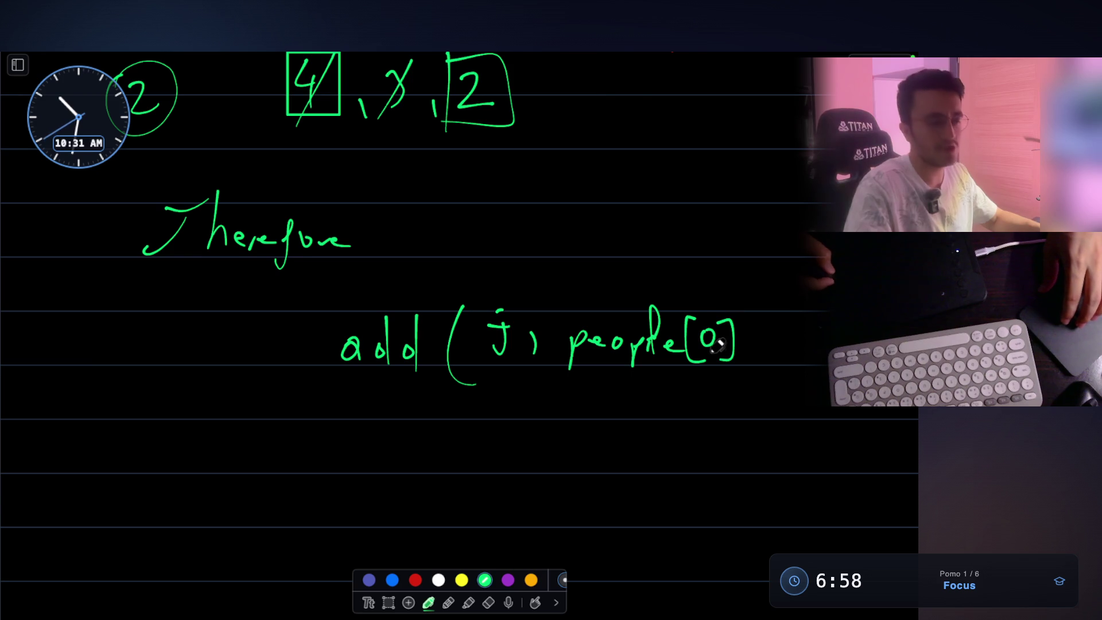
mouse_move(762, 323)
mouse_down()
mouse_move(747, 322)
mouse_move(746, 351)
mouse_move(761, 362)
mouse_up()
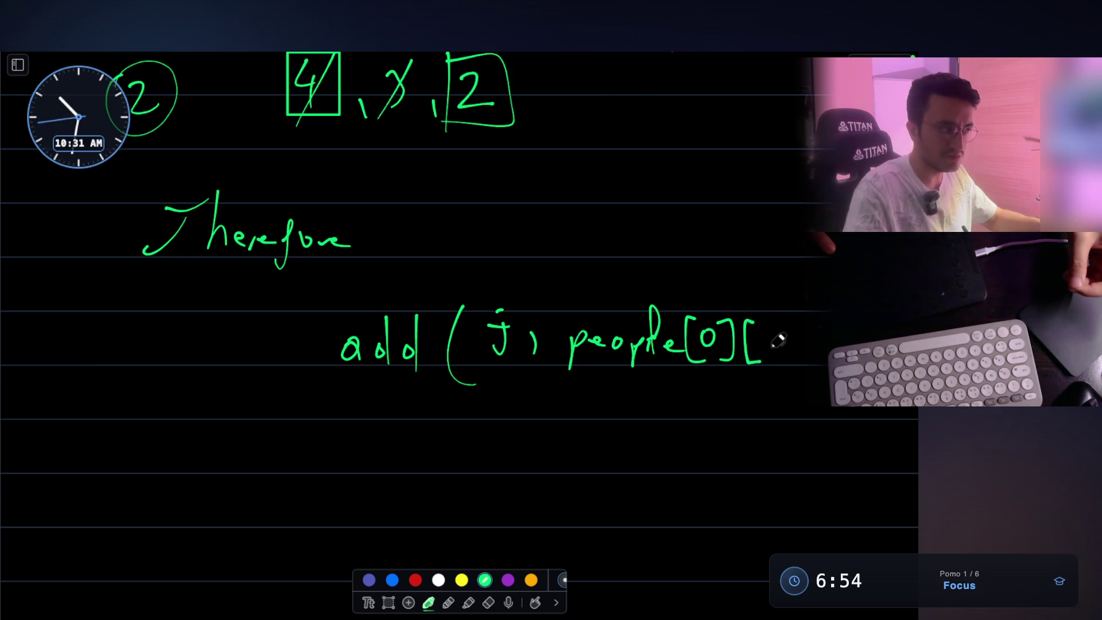
drag(483, 375, 513, 373)
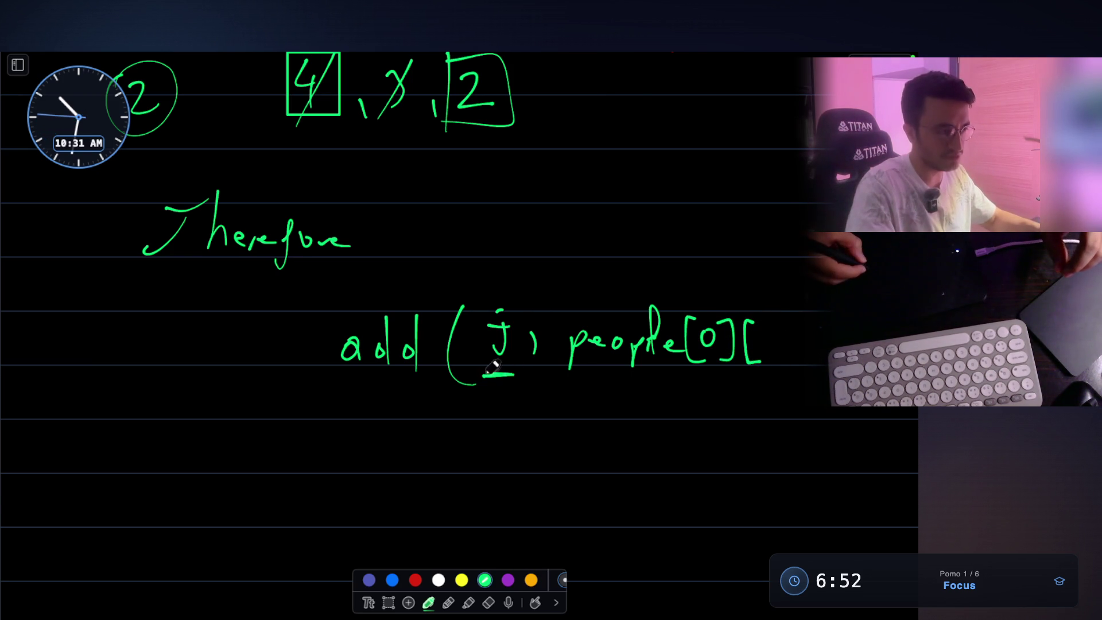
- Erase j and 'people[0][', then rewrite 'people[0]' directly after add(
key(e)
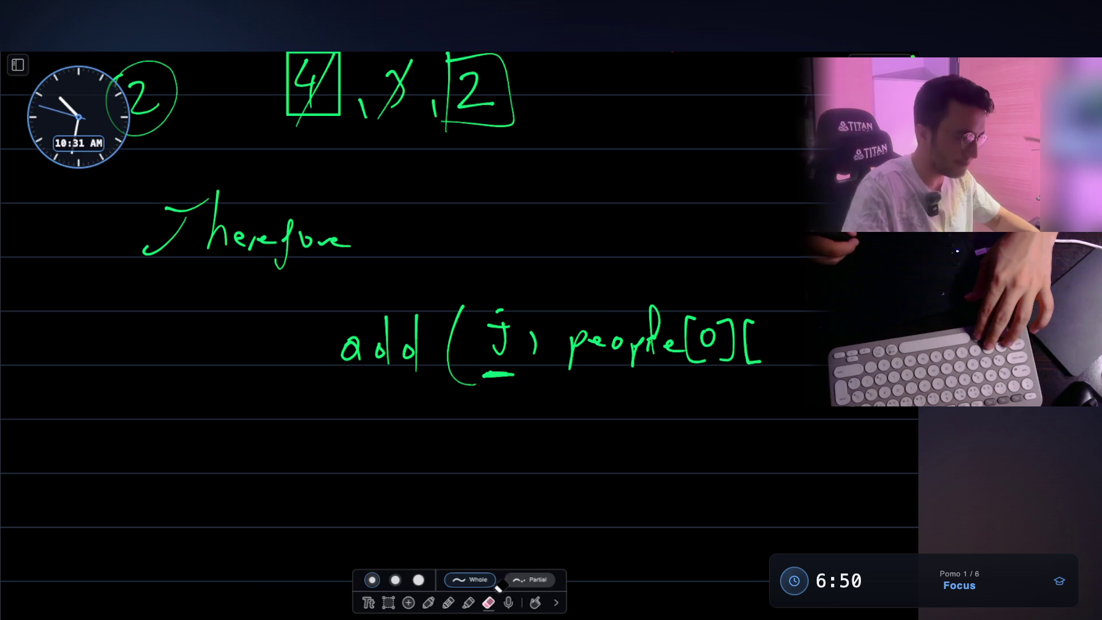
drag(502, 368, 509, 299)
mouse_move(590, 318)
mouse_down()
mouse_move(660, 341)
mouse_move(760, 345)
mouse_up()
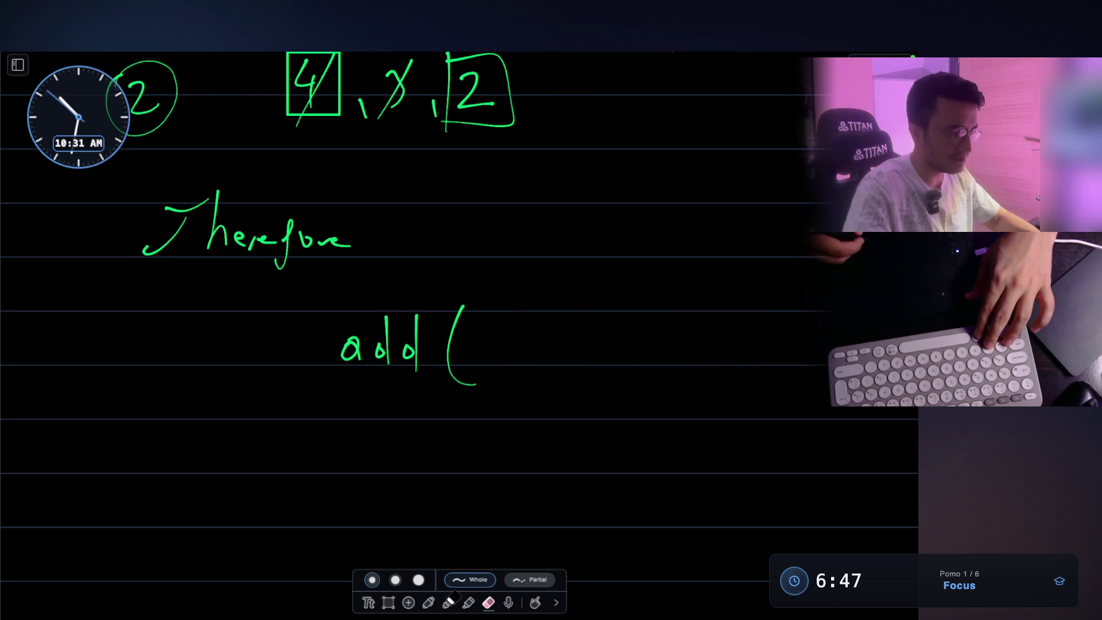
key(p)
mouse_move(491, 350)
mouse_down()
mouse_move(600, 350)
mouse_move(617, 321)
mouse_move(628, 374)
mouse_up()
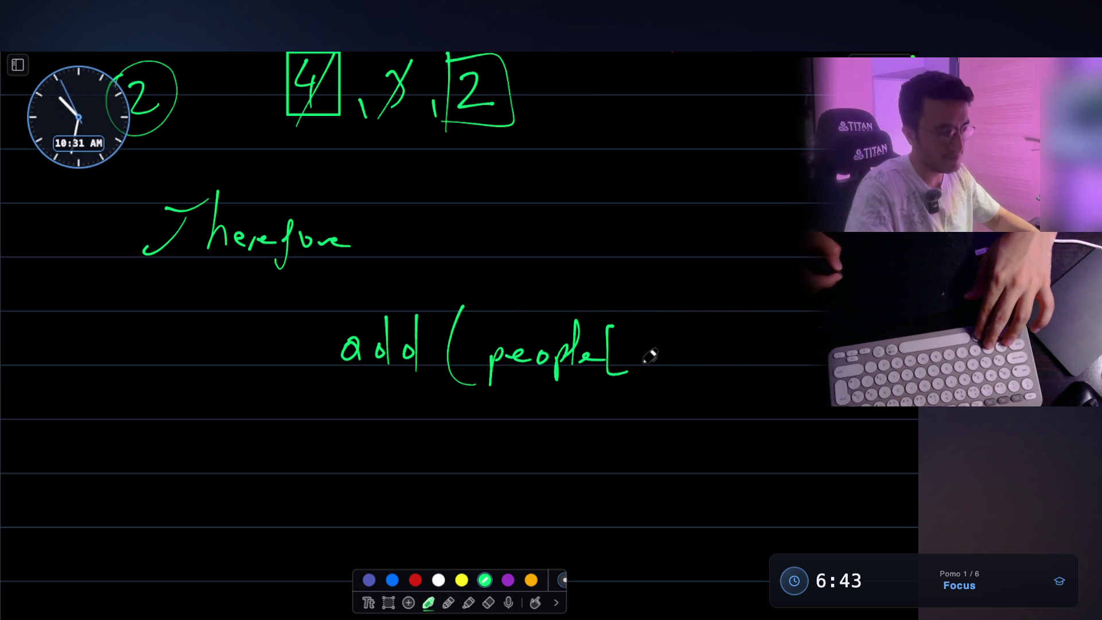
mouse_move(630, 336)
mouse_down()
mouse_move(661, 344)
mouse_move(647, 380)
mouse_up()
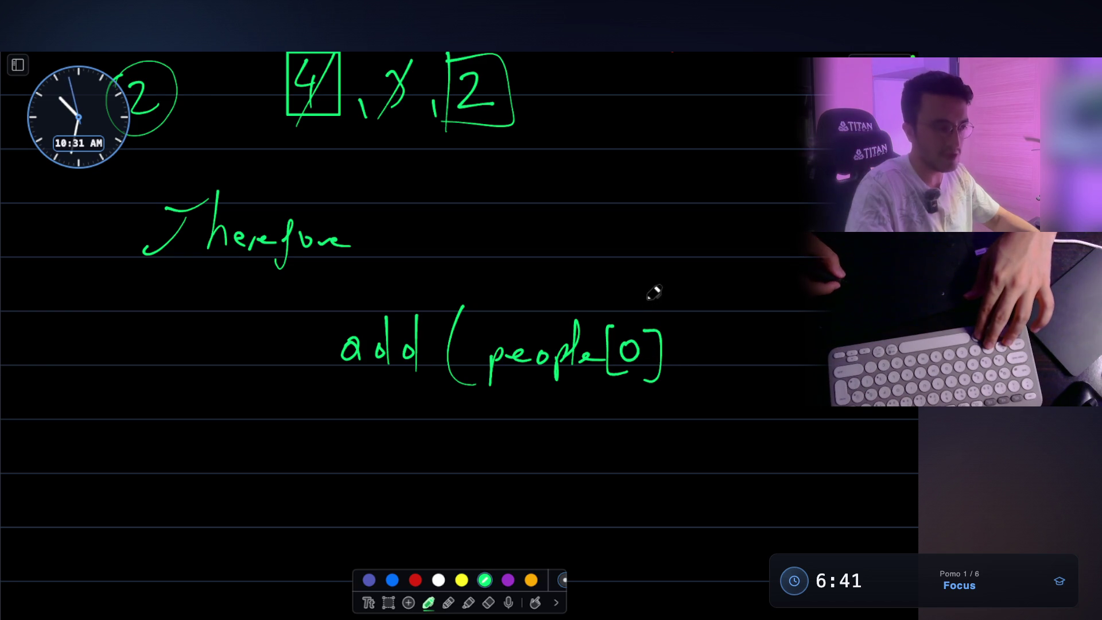
- Draw an arrow labelled [1] above people[0] and add the [1] index after it
drag(631, 298, 668, 253)
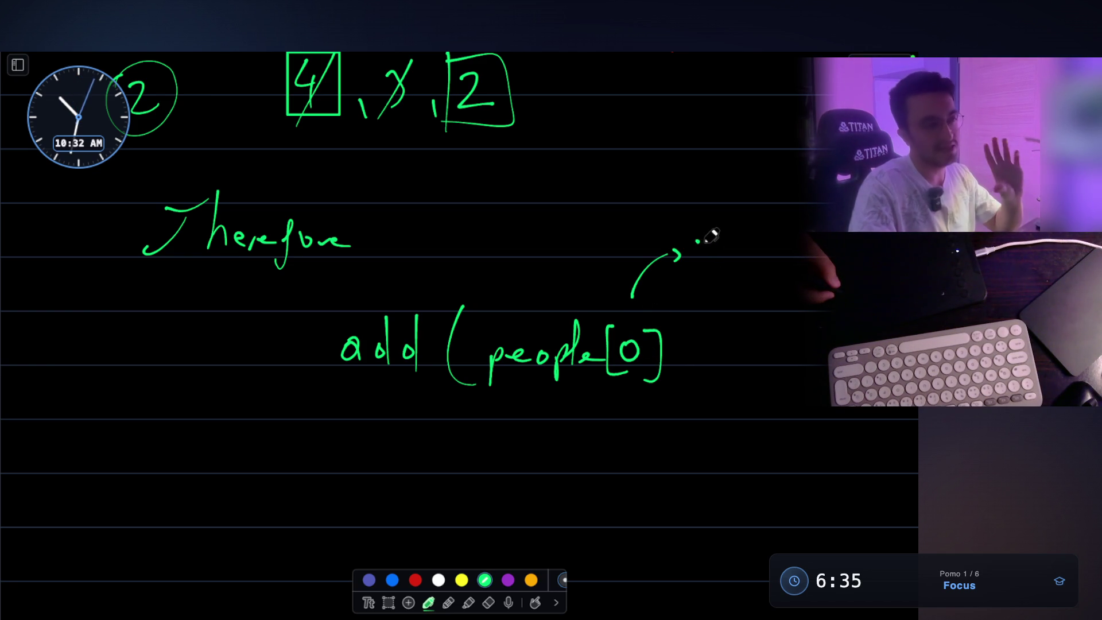
drag(701, 239, 702, 265)
drag(710, 247, 737, 265)
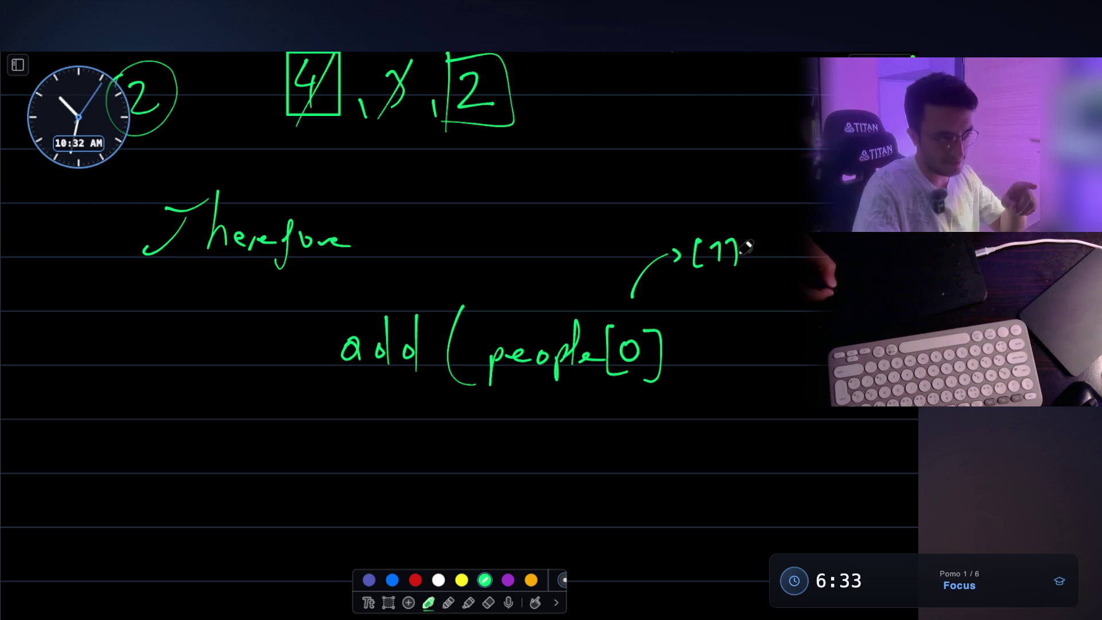
mouse_move(681, 324)
mouse_down()
mouse_move(699, 374)
mouse_move(709, 363)
mouse_up()
mouse_move(714, 328)
mouse_down()
mouse_move(727, 329)
mouse_move(719, 372)
mouse_up()
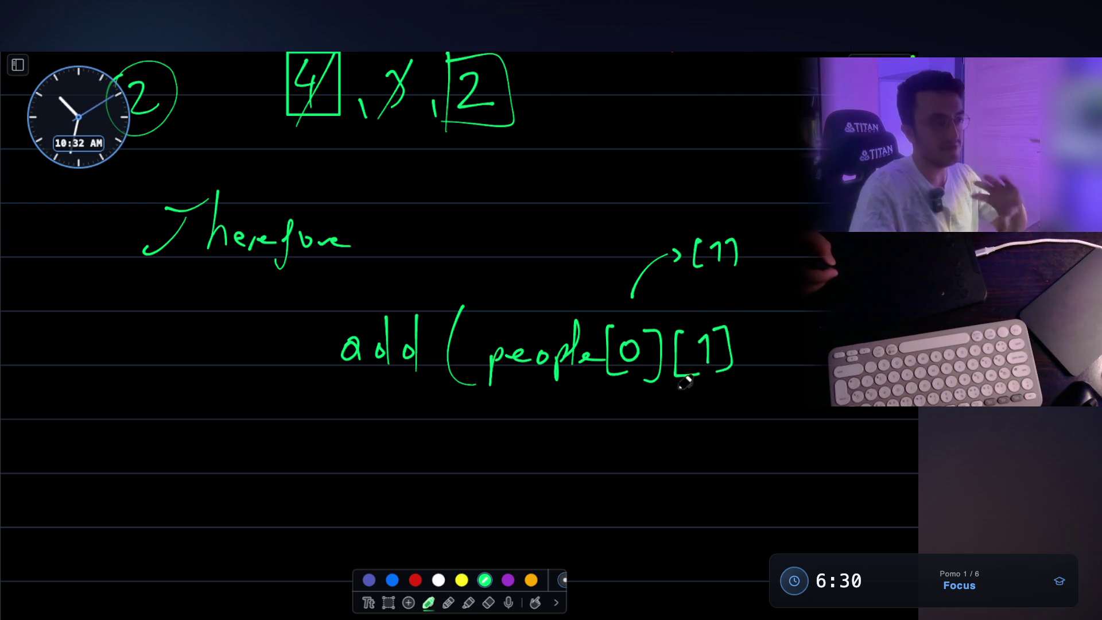
- Erase the 0 inside people[0] and return to green ink
click(489, 602)
drag(630, 351, 633, 360)
click(468, 602)
click(428, 602)
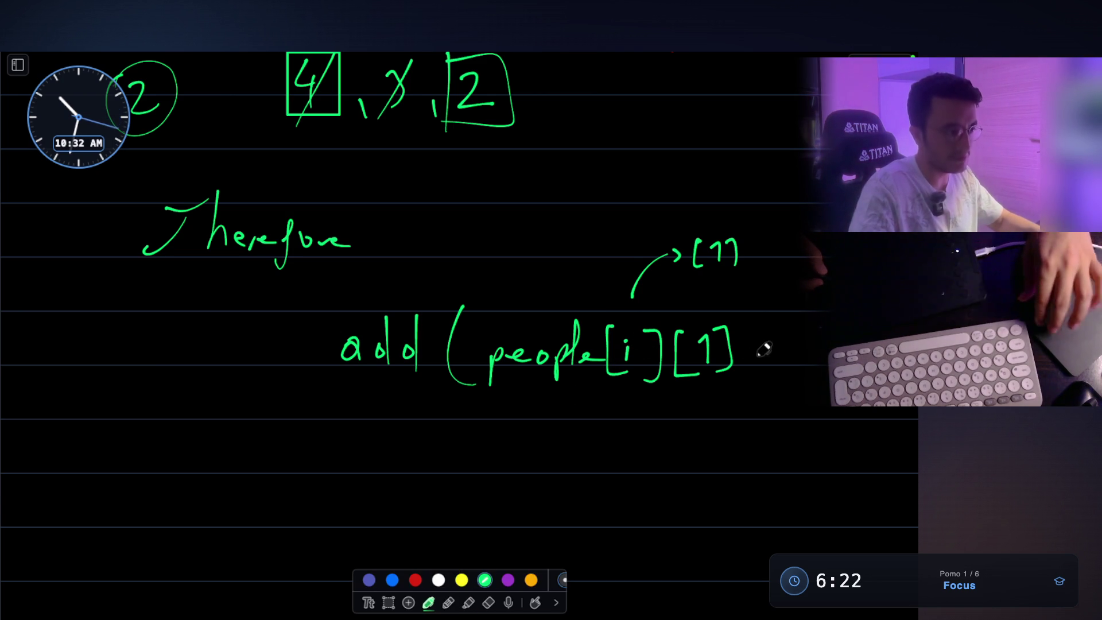
scroll(660, 356, down, 1)
click(388, 602)
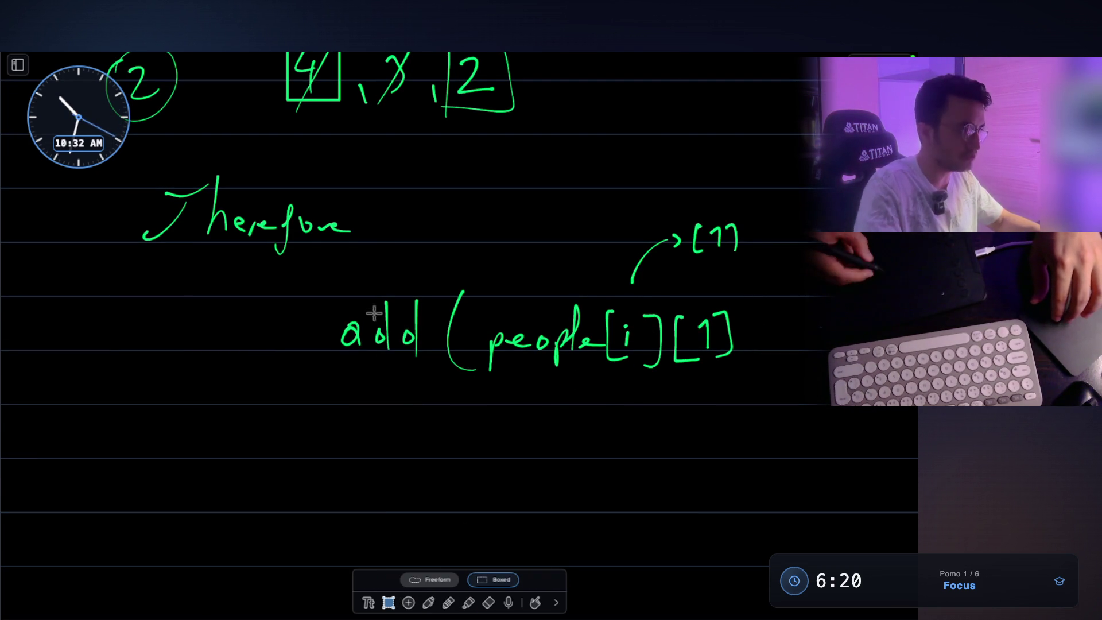
- Move the add expression lower-left and append ', people[i][0]' after people[i][1]
drag(333, 192, 791, 413)
mouse_move(794, 363)
mouse_down()
mouse_move(745, 459)
mouse_move(641, 463)
mouse_up()
scroll(641, 463, down, 3)
click(428, 602)
drag(597, 399, 601, 418)
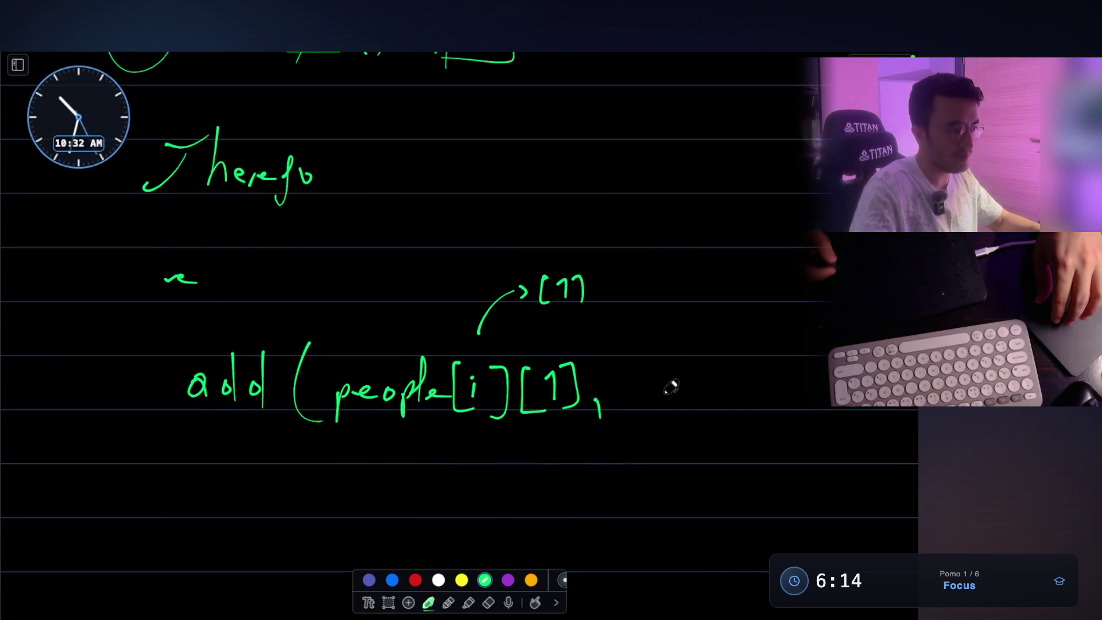
mouse_move(632, 383)
mouse_down()
mouse_move(654, 384)
mouse_move(704, 356)
mouse_move(720, 393)
mouse_move(793, 409)
mouse_up()
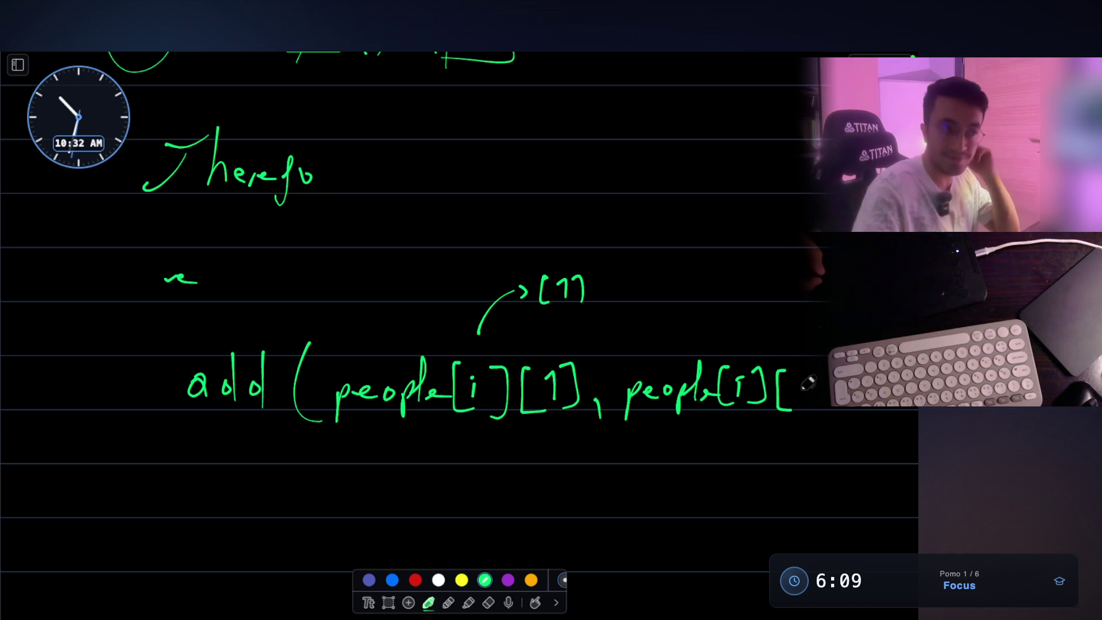
mouse_move(796, 383)
mouse_down()
mouse_move(811, 371)
mouse_move(824, 431)
mouse_up()
- Erase a stray stroke and the arrow with its [1] note
click(489, 602)
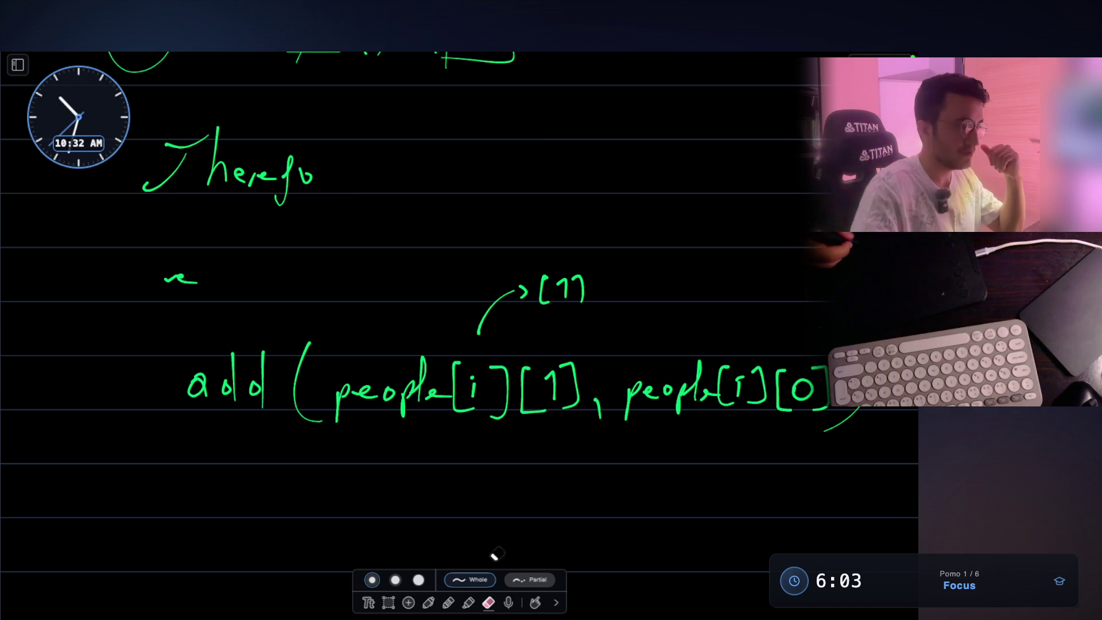
click(203, 280)
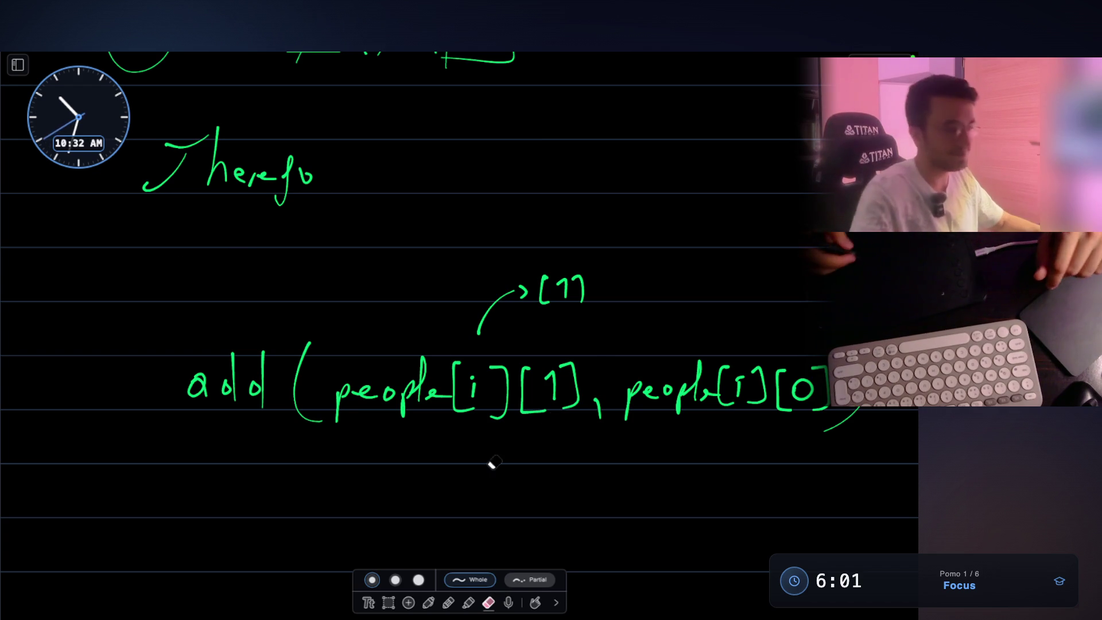
mouse_move(578, 328)
mouse_down()
mouse_move(494, 312)
mouse_move(574, 284)
mouse_move(516, 294)
mouse_up()
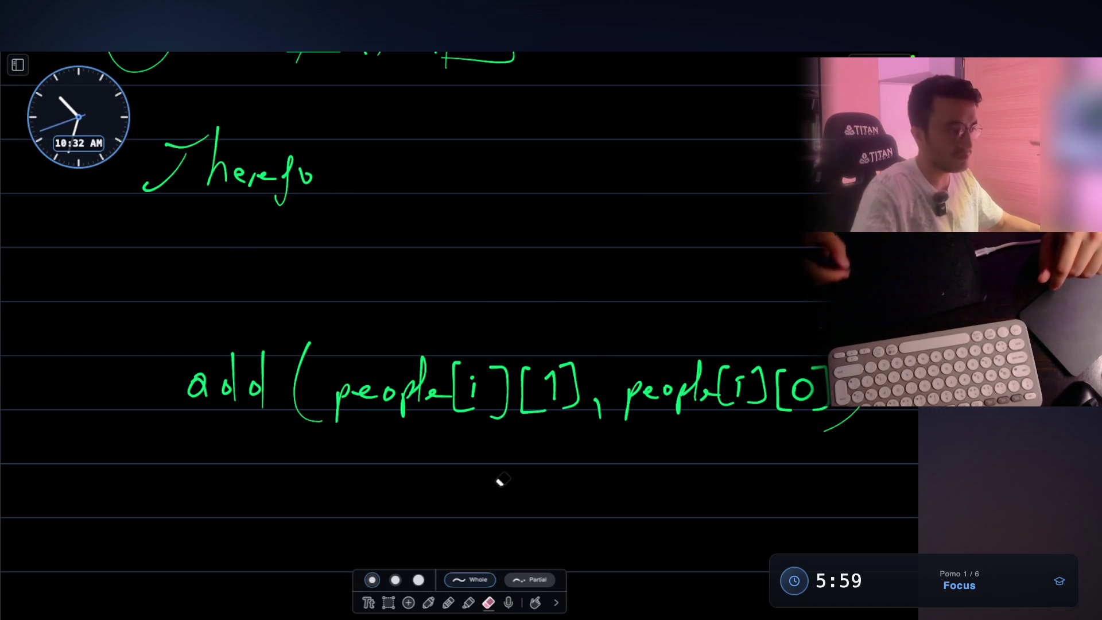
click(428, 602)
- Write 'for( i : ) {' above the add line and a closing brace below it
mouse_move(140, 274)
mouse_down()
mouse_move(121, 327)
mouse_move(141, 295)
mouse_up()
drag(175, 276, 210, 279)
drag(227, 253, 240, 306)
drag(610, 250, 607, 312)
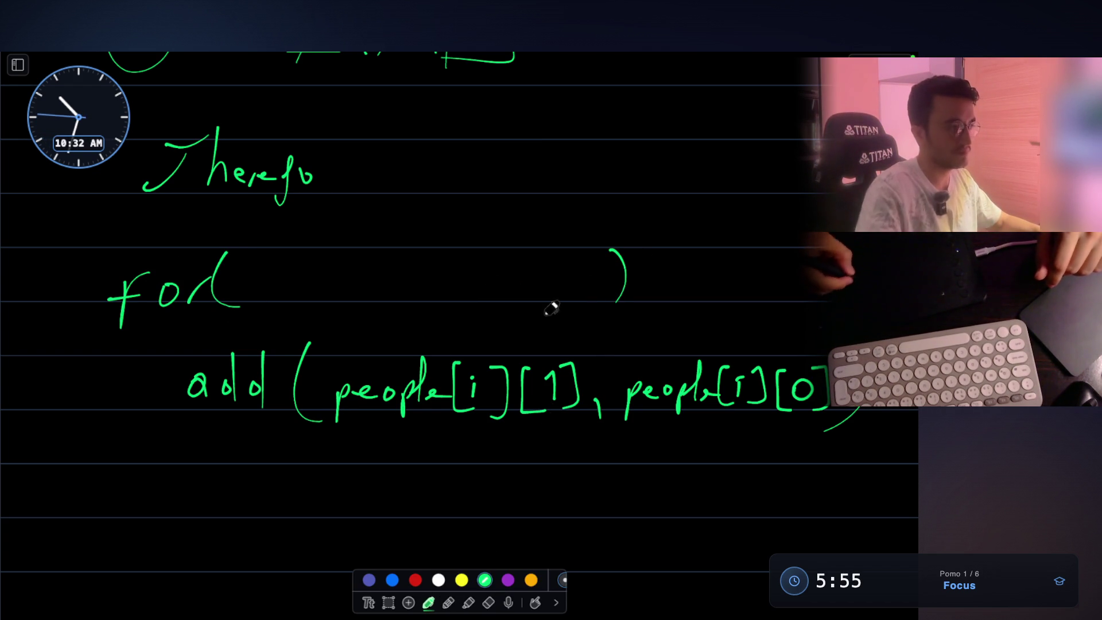
drag(316, 271, 317, 272)
mouse_move(318, 279)
mouse_down()
mouse_move(320, 293)
mouse_move(362, 282)
mouse_up()
drag(360, 296, 362, 299)
drag(762, 244, 748, 325)
drag(115, 459, 116, 552)
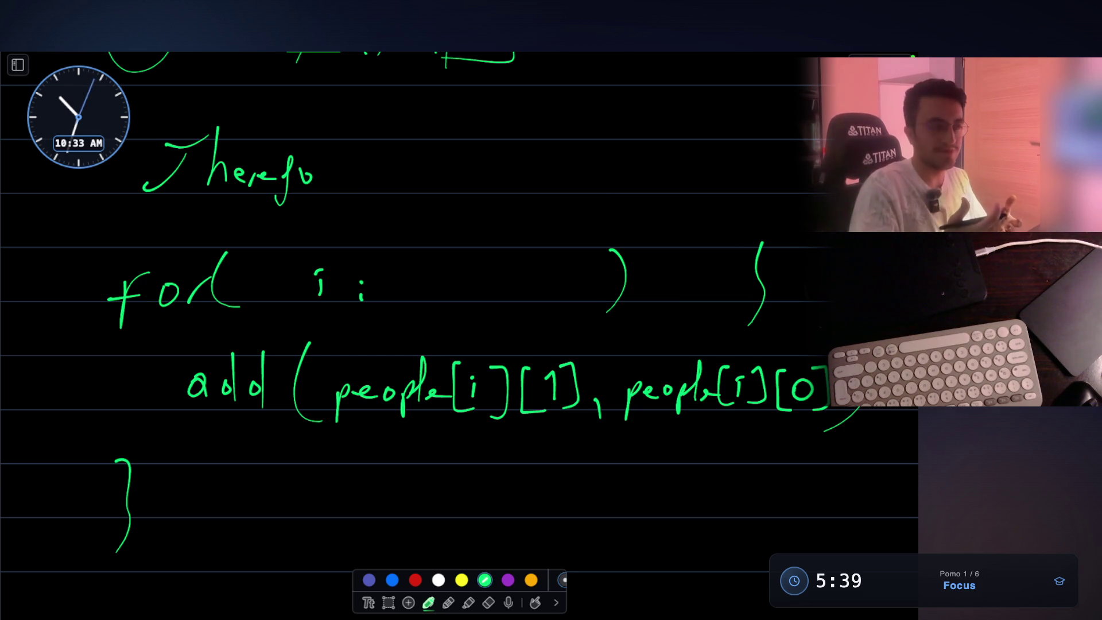
scroll(459, 322, up, 15)
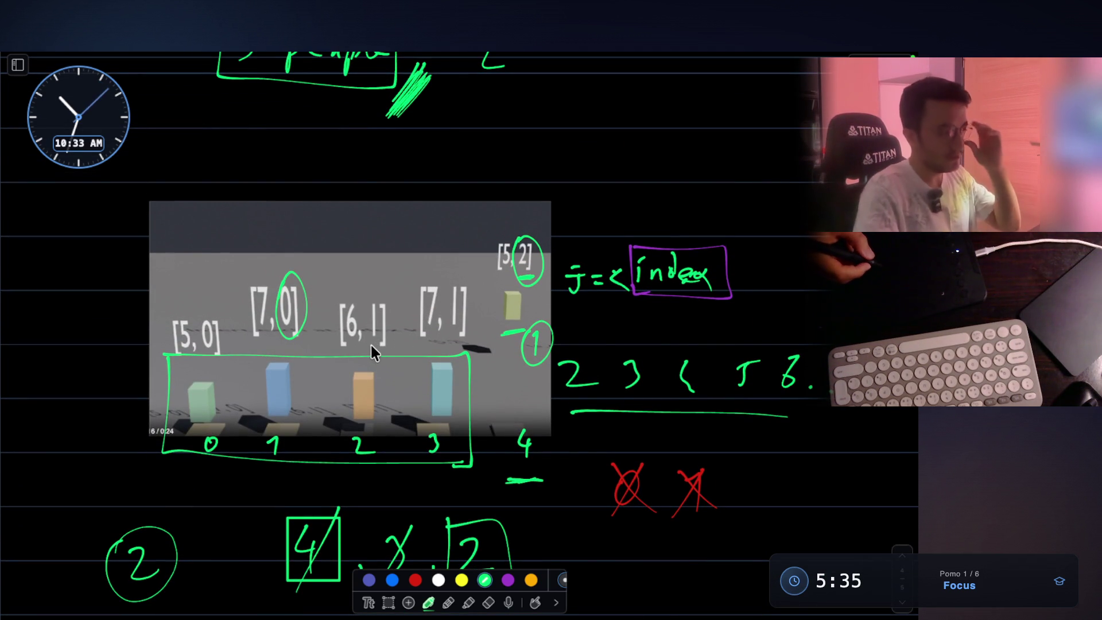
- Circle the [6, 1] label on the earlier bar diagram, undoing a stray ellipse
scroll(366, 339, up, 5)
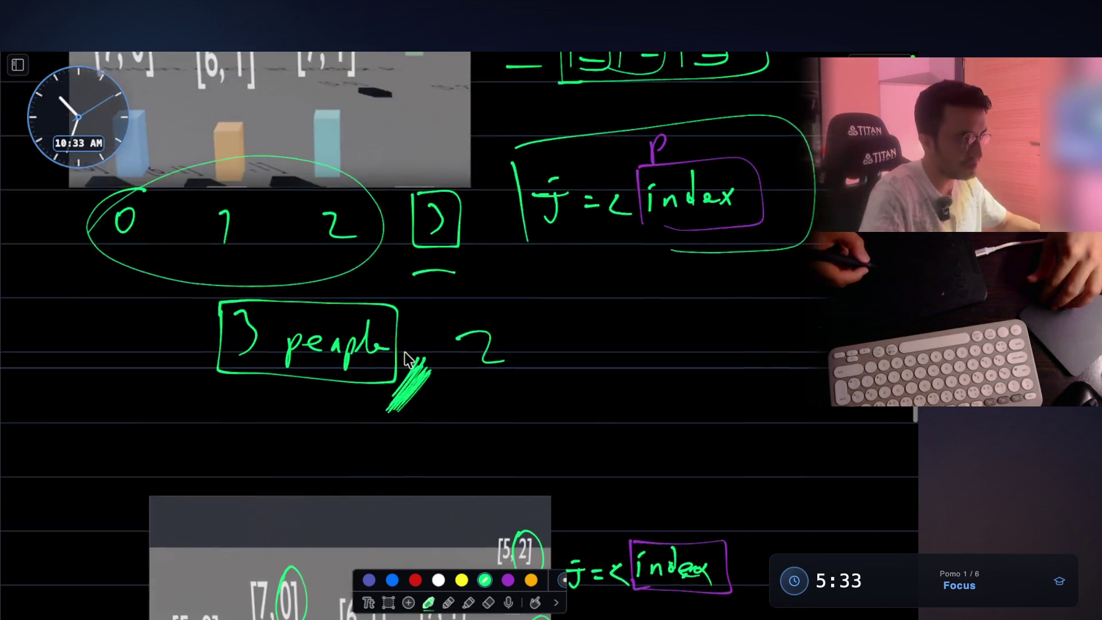
scroll(402, 355, up, 20)
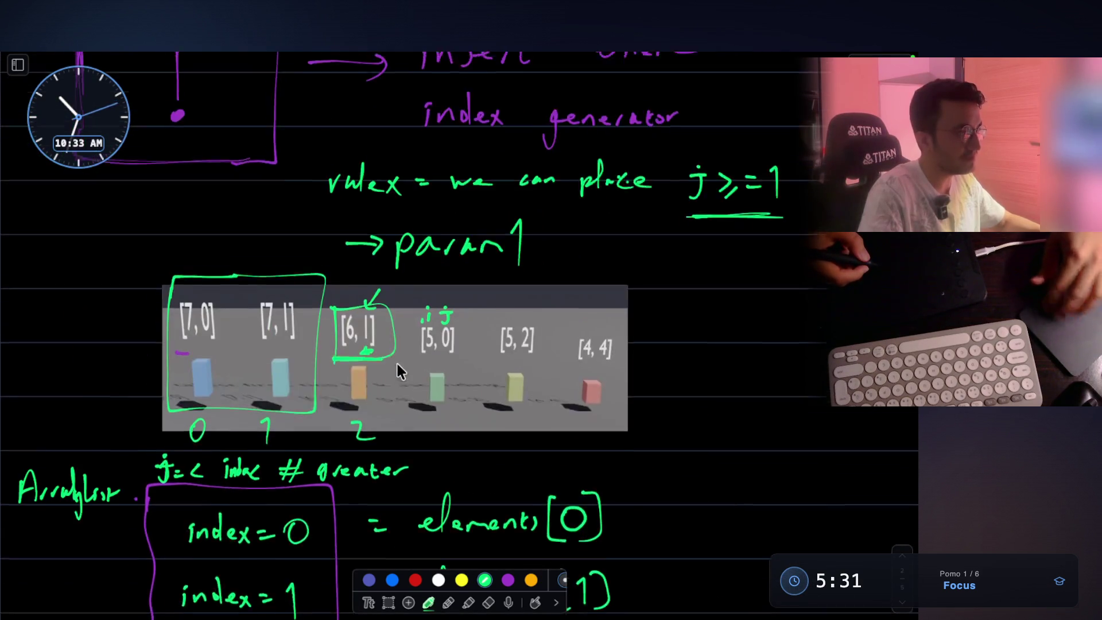
scroll(356, 319, up, 3)
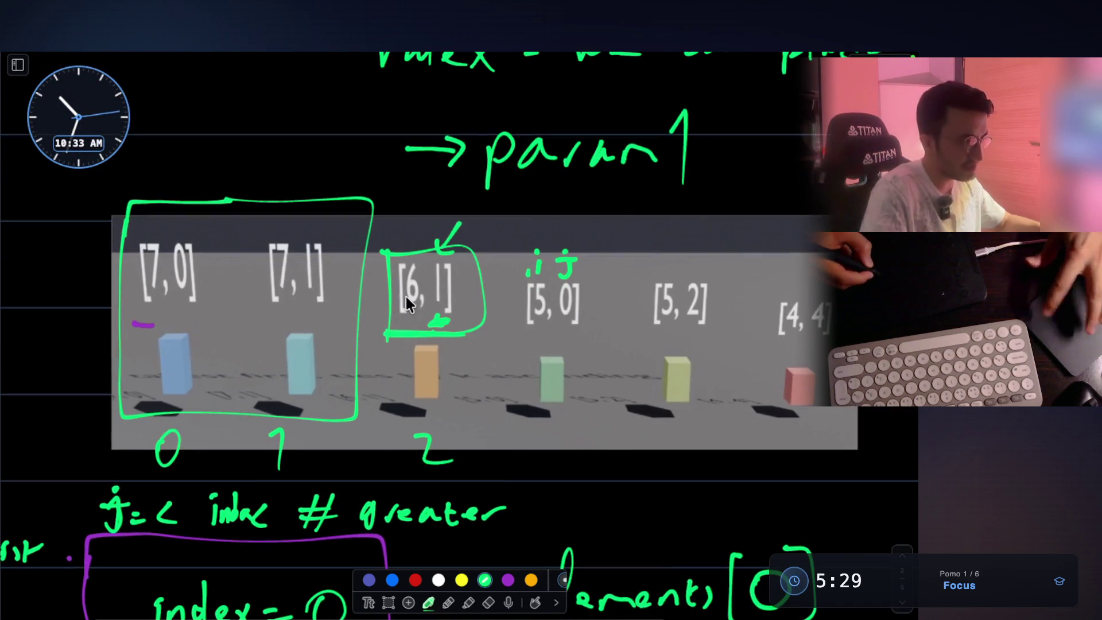
drag(446, 330, 443, 314)
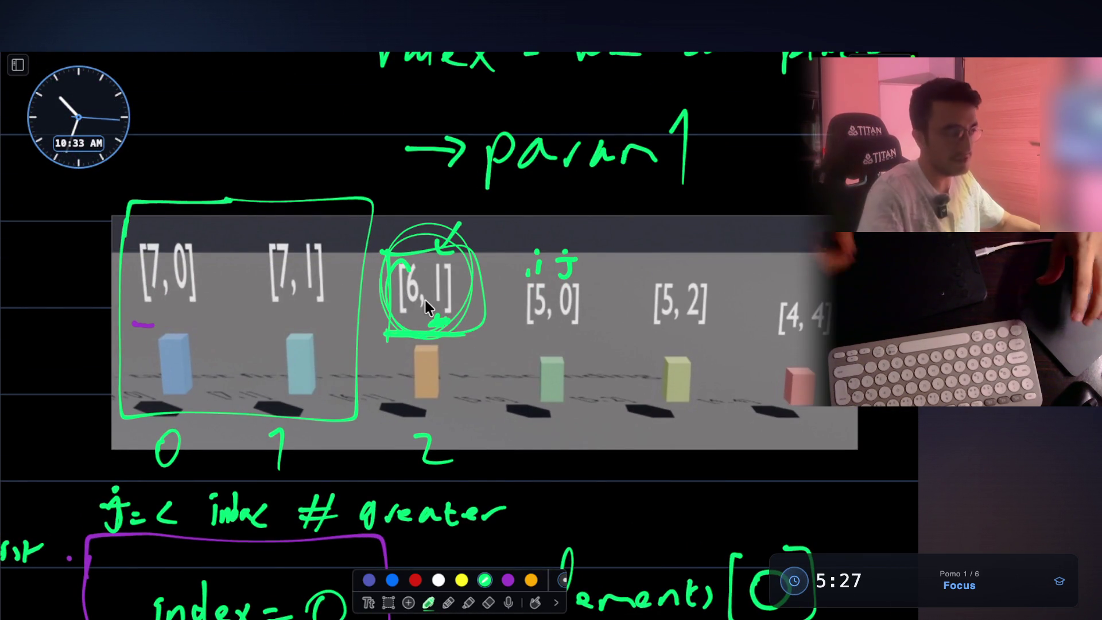
mouse_move(131, 252)
mouse_down()
mouse_move(181, 239)
mouse_move(222, 284)
mouse_up()
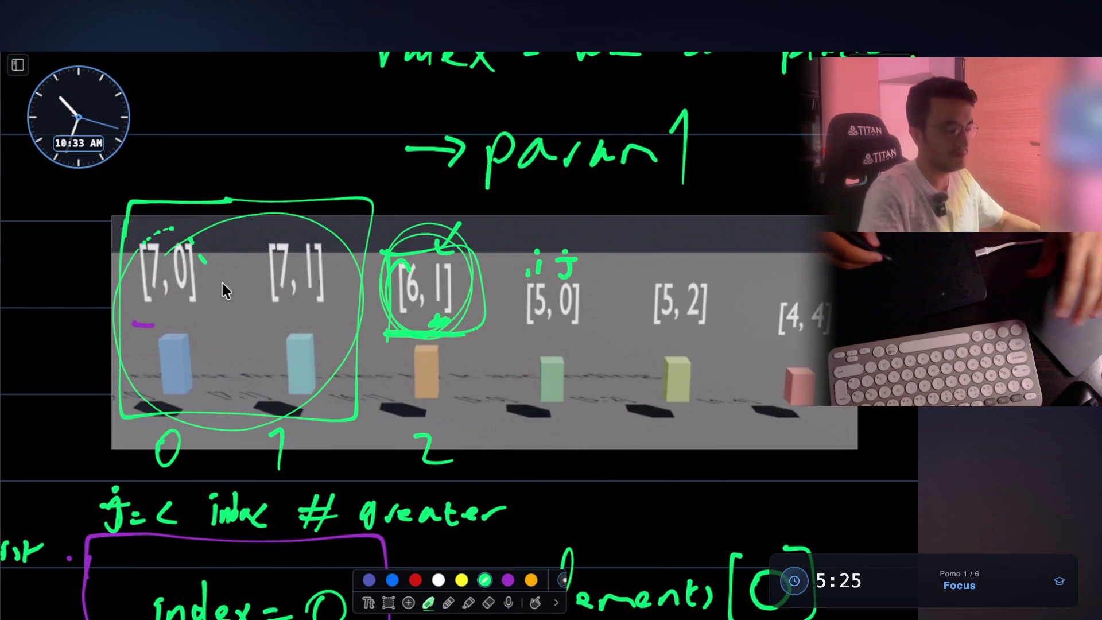
key(ctrl+z)
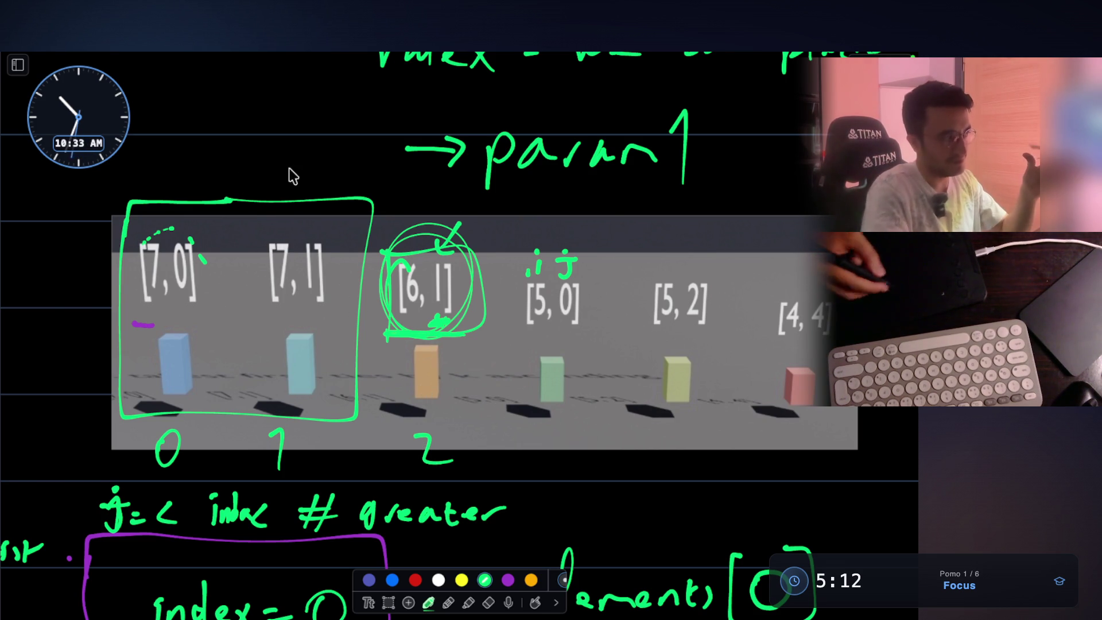
- Write 'for' above the diagram, circle index labels 0, 1 and 2, and underline [5, 0]
drag(202, 149, 246, 127)
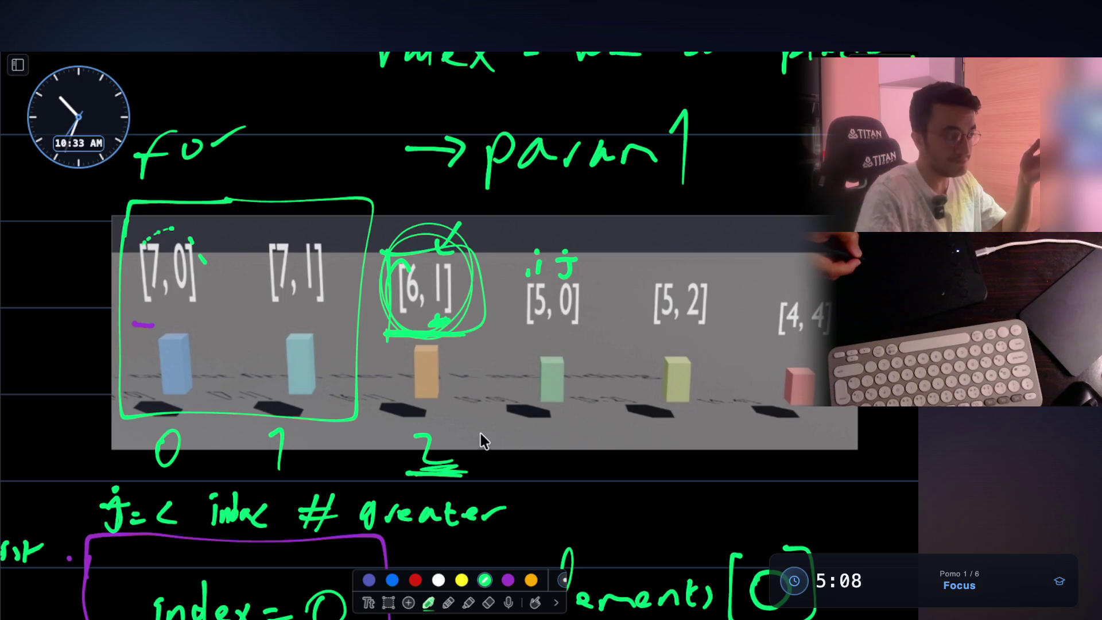
mouse_move(212, 396)
mouse_down()
mouse_move(243, 467)
mouse_move(272, 409)
mouse_up()
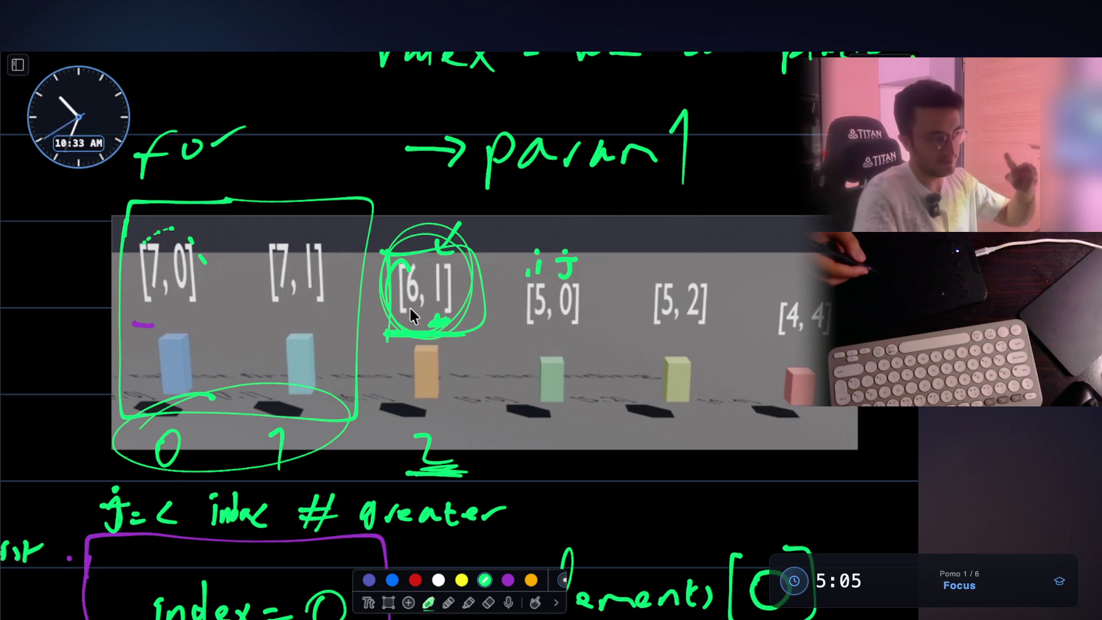
mouse_move(405, 430)
mouse_down()
mouse_move(423, 469)
mouse_move(472, 437)
mouse_move(405, 427)
mouse_up()
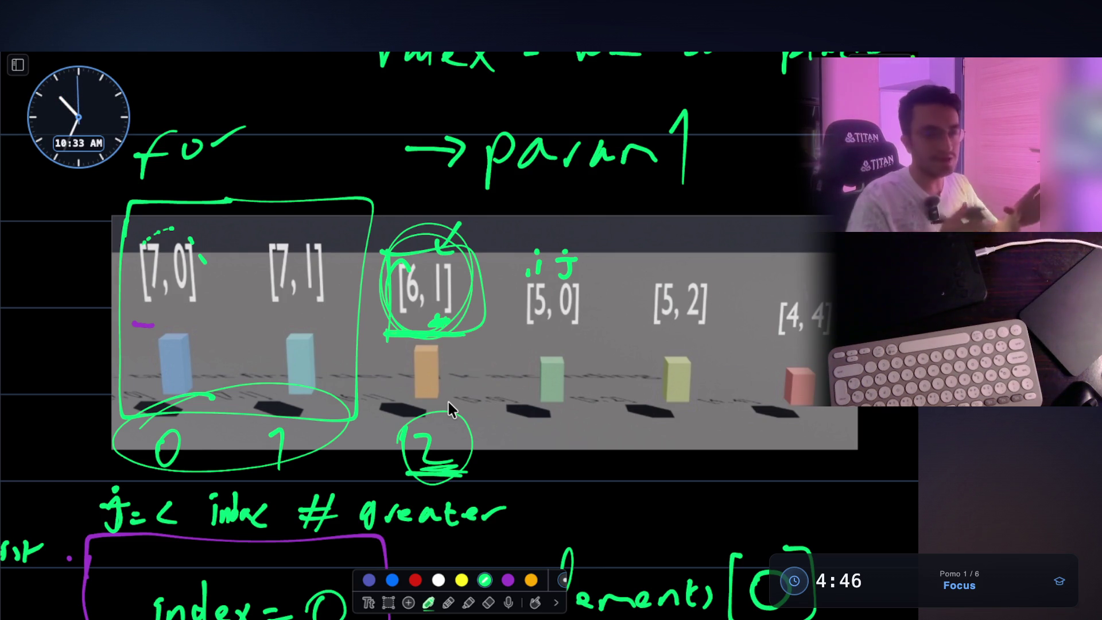
drag(564, 330, 585, 329)
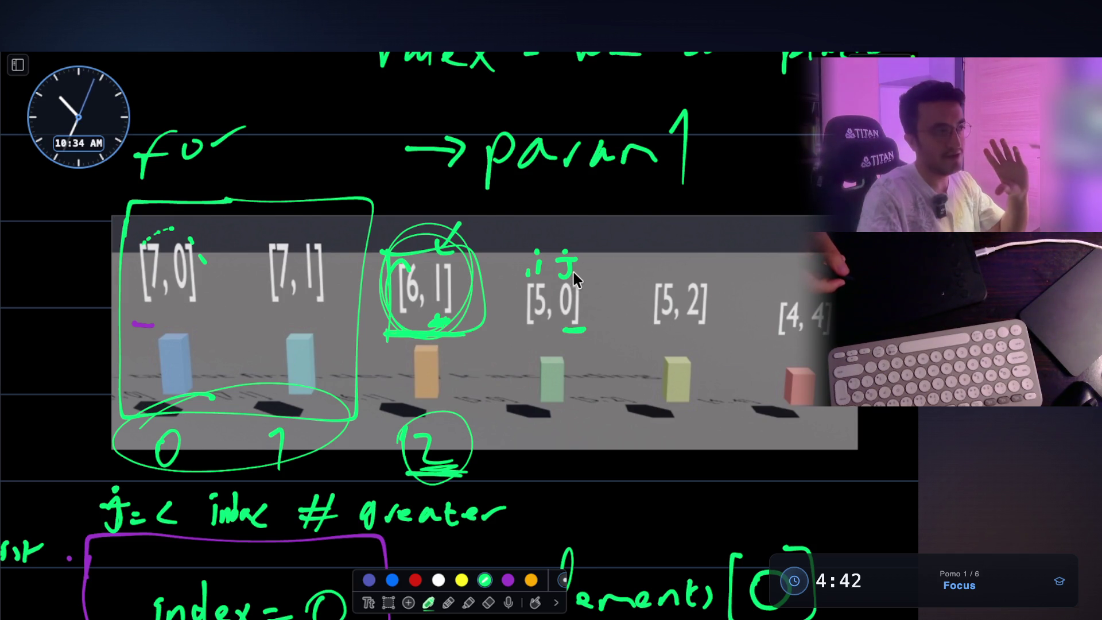
scroll(497, 358, down, 5)
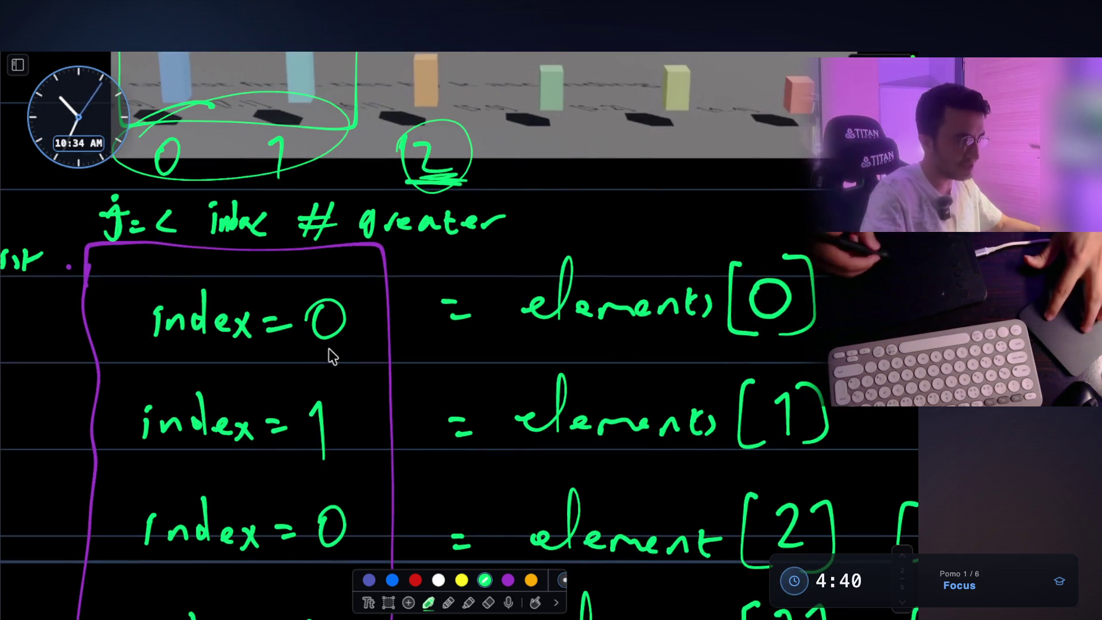
- Circle the green [5, 0] block and retrace a thicker underline beneath its label
scroll(328, 349, down, 2)
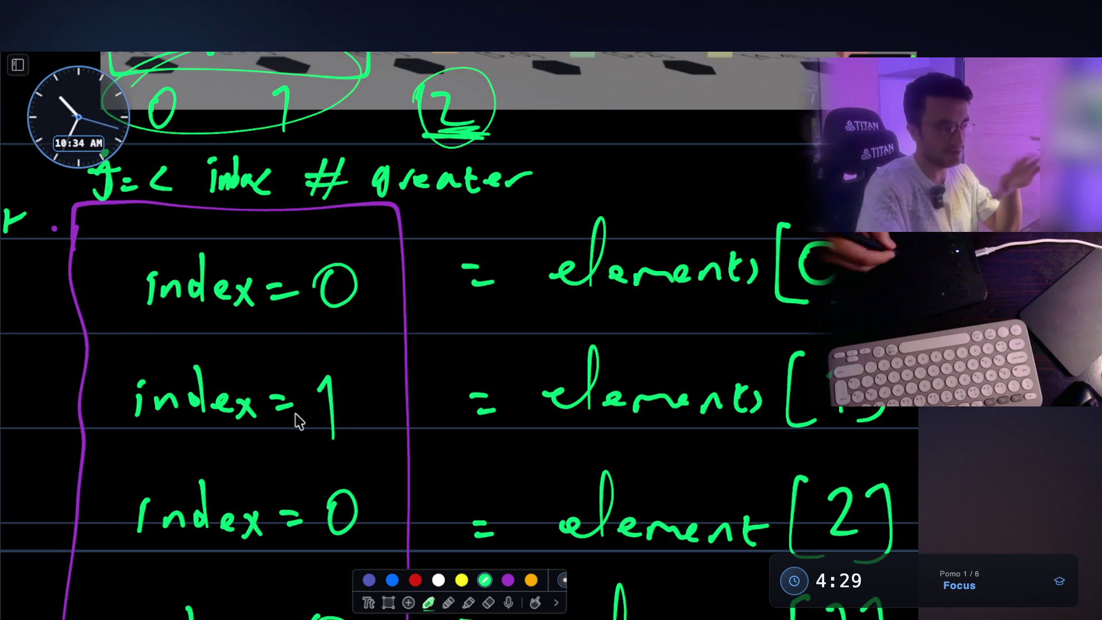
scroll(318, 322, up, 3)
scroll(320, 330, up, 3)
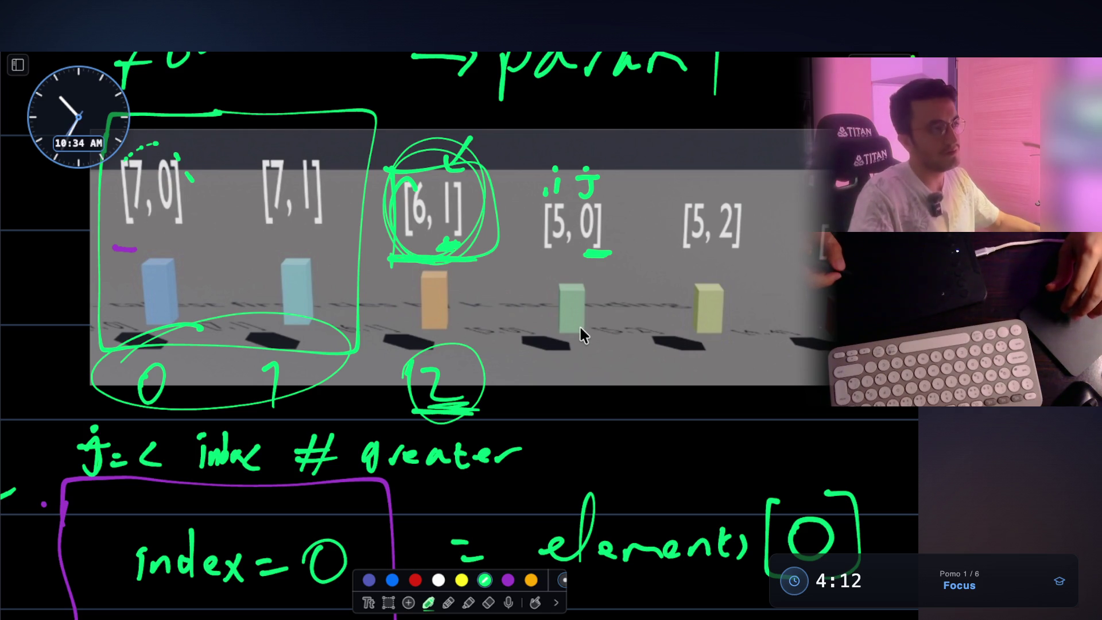
mouse_move(568, 273)
mouse_down()
mouse_move(559, 345)
mouse_move(616, 298)
mouse_move(565, 269)
mouse_up()
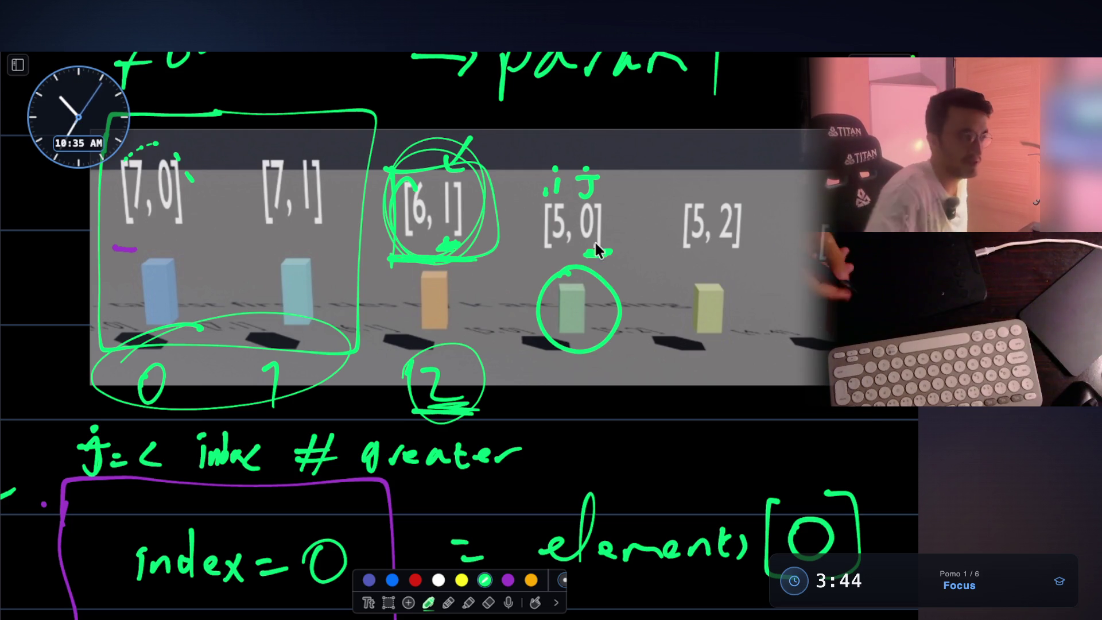
drag(609, 251, 573, 251)
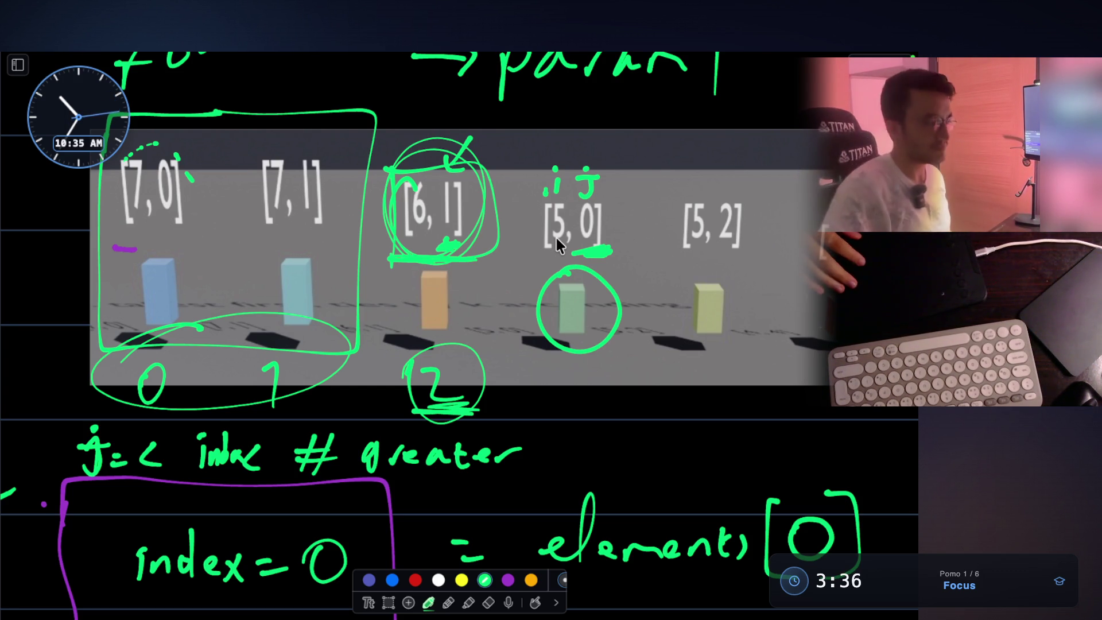
- Close the whiteboard and 406 image, go to Mark 23, and open the 455 Assign Cookies screenshot
key(Escape)
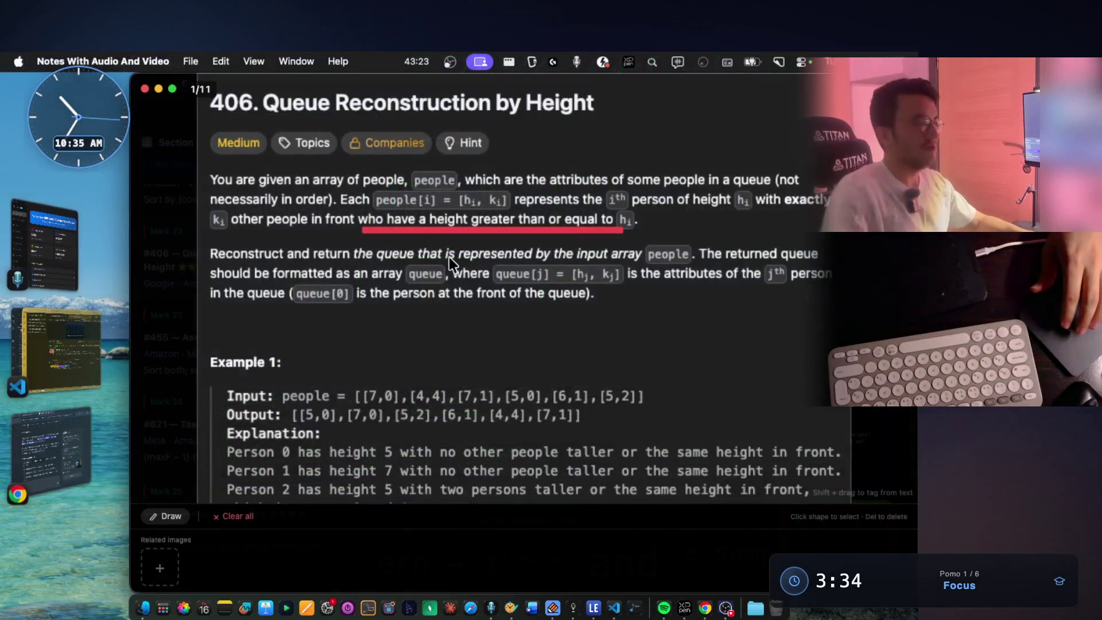
key(Escape)
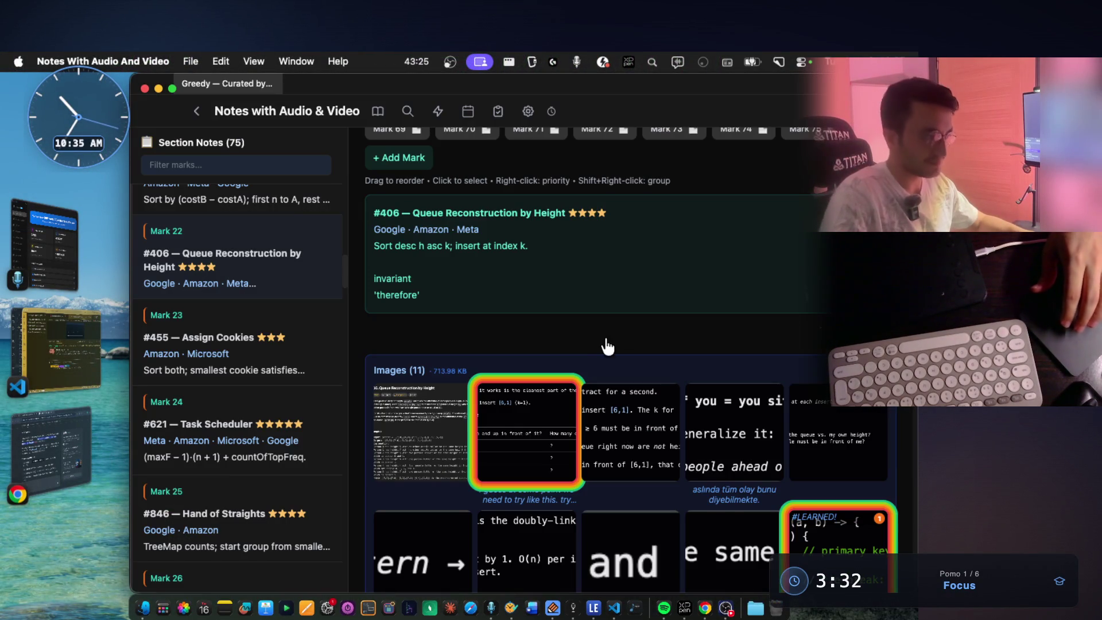
scroll(601, 342, up, 5)
scroll(660, 382, up, 1)
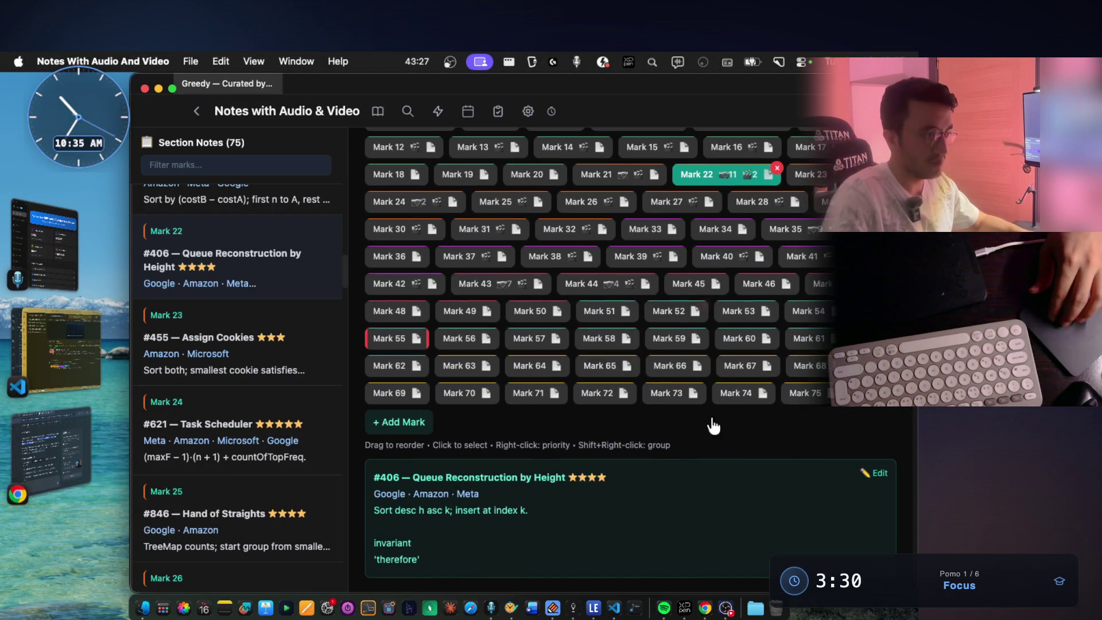
key(Right)
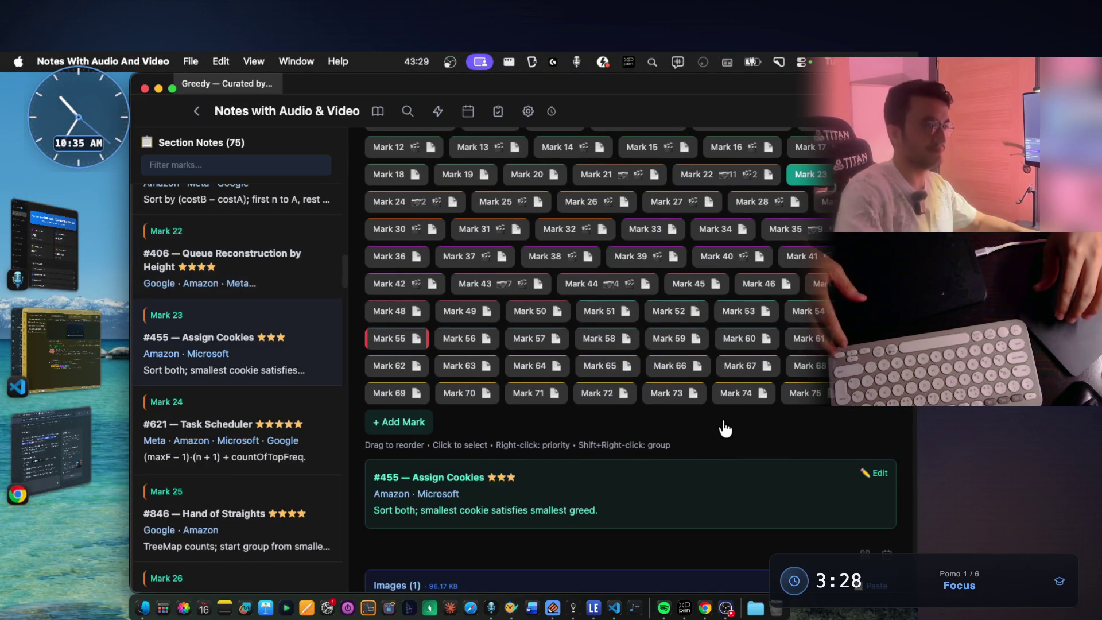
scroll(724, 428, down, 8)
scroll(710, 405, down, 3)
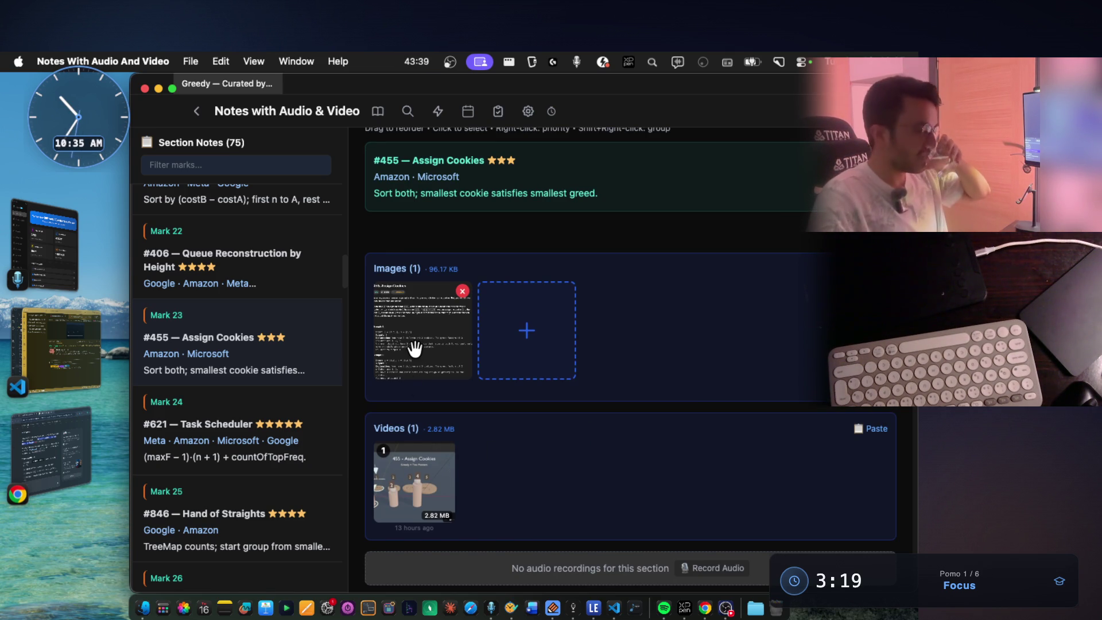
click(414, 348)
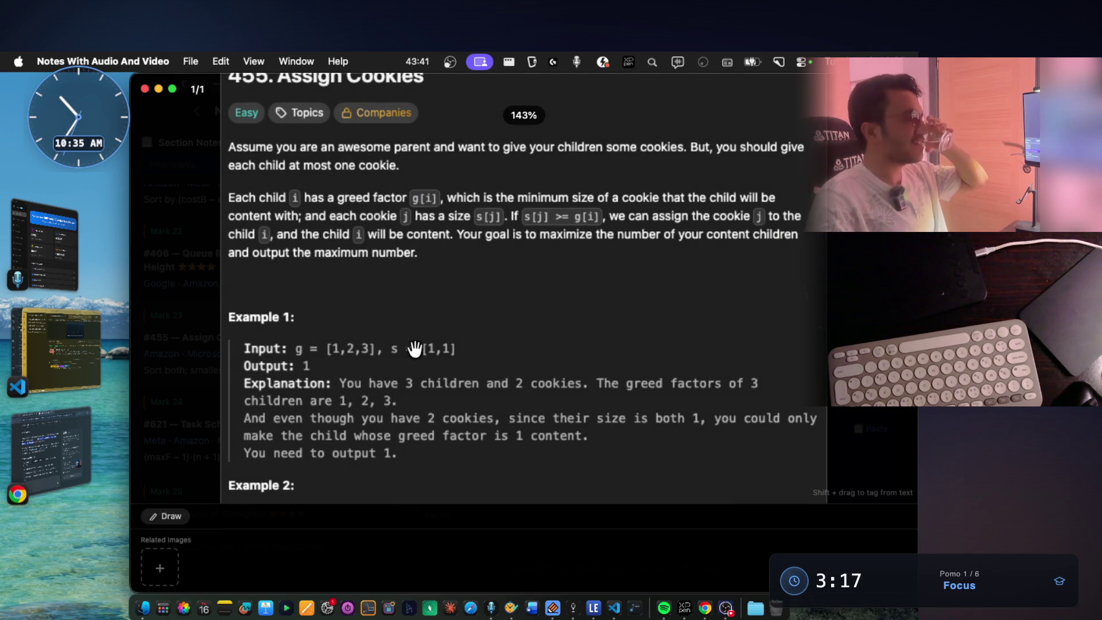
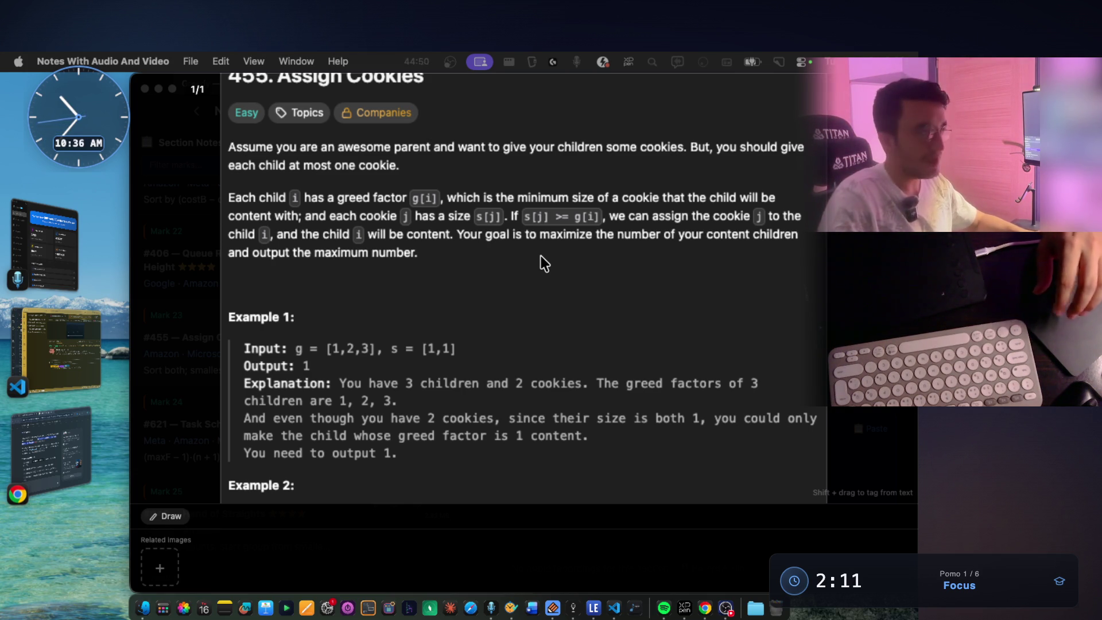
- Leave the full-screen problem and browse the #621 Task Scheduler and #455 Assign Cookies notes
click(684, 267)
key(Escape)
scroll(666, 316, up, 10)
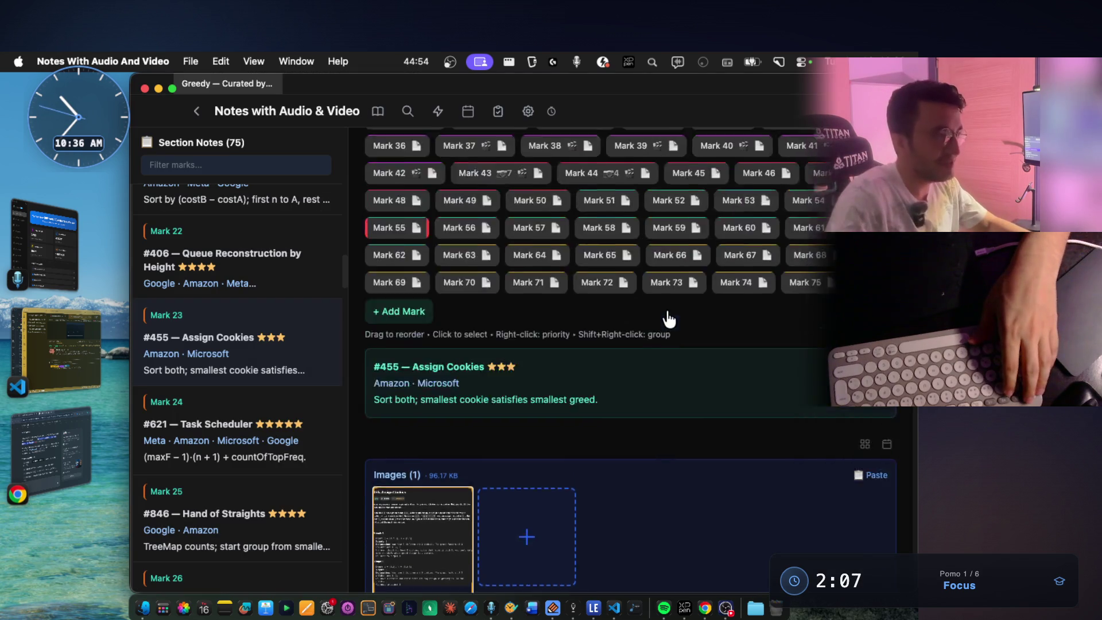
click(405, 294)
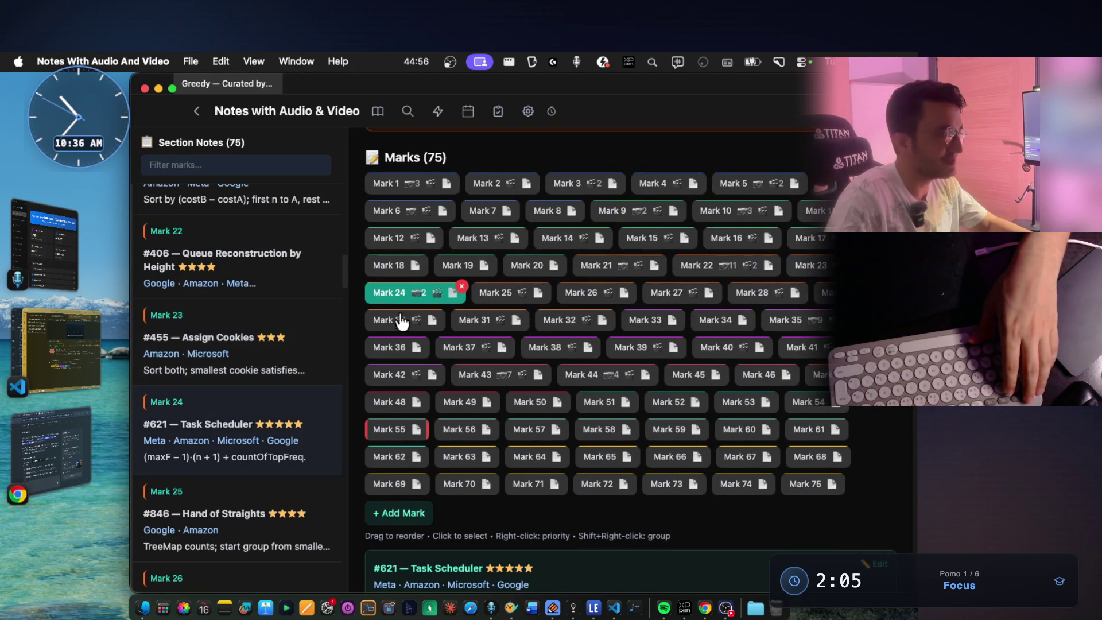
scroll(504, 388, down, 2)
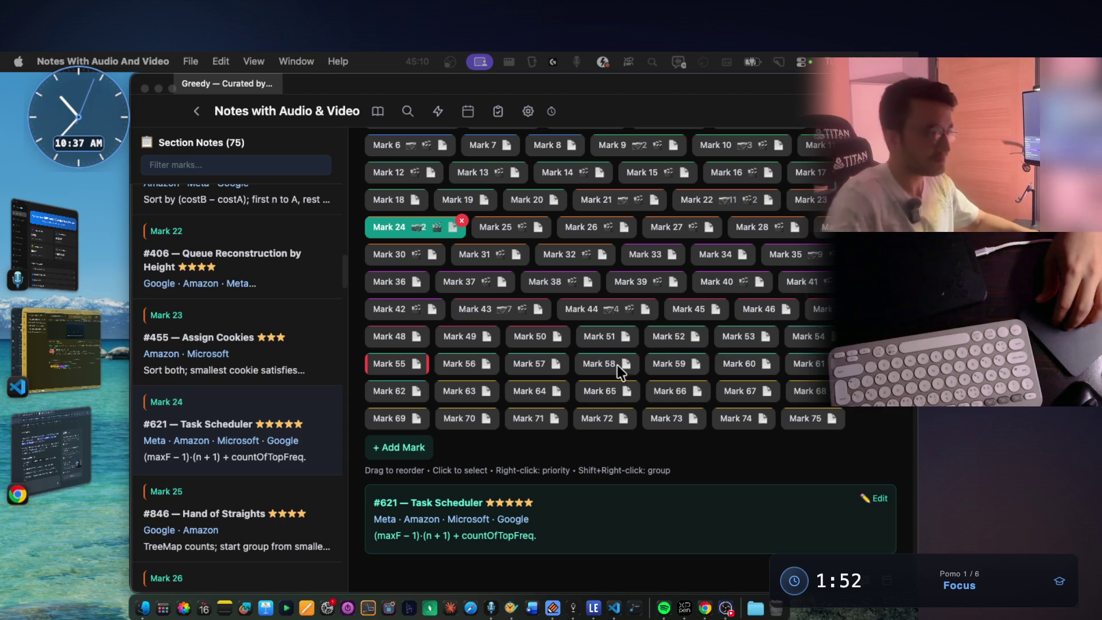
click(823, 200)
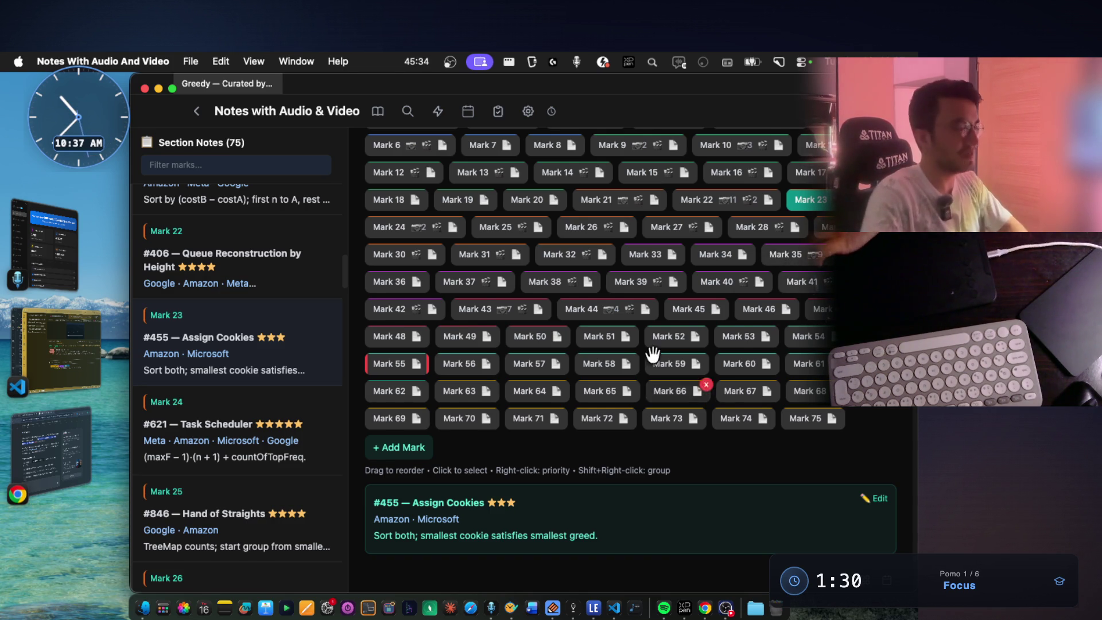
scroll(632, 352, down, 4)
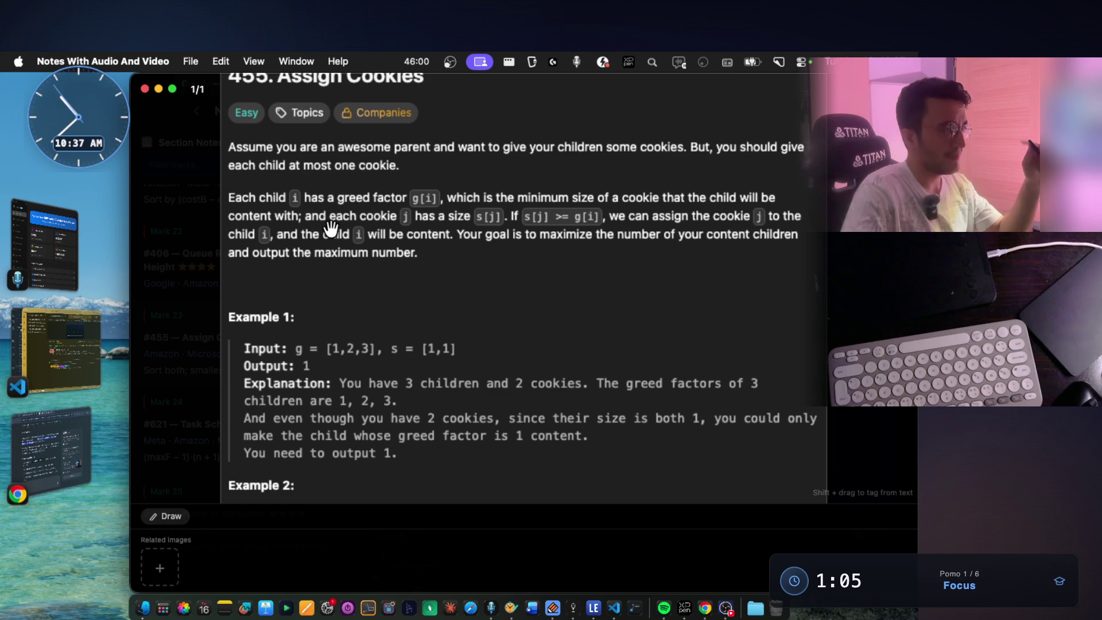
key(XF86AudioLowerVolume)
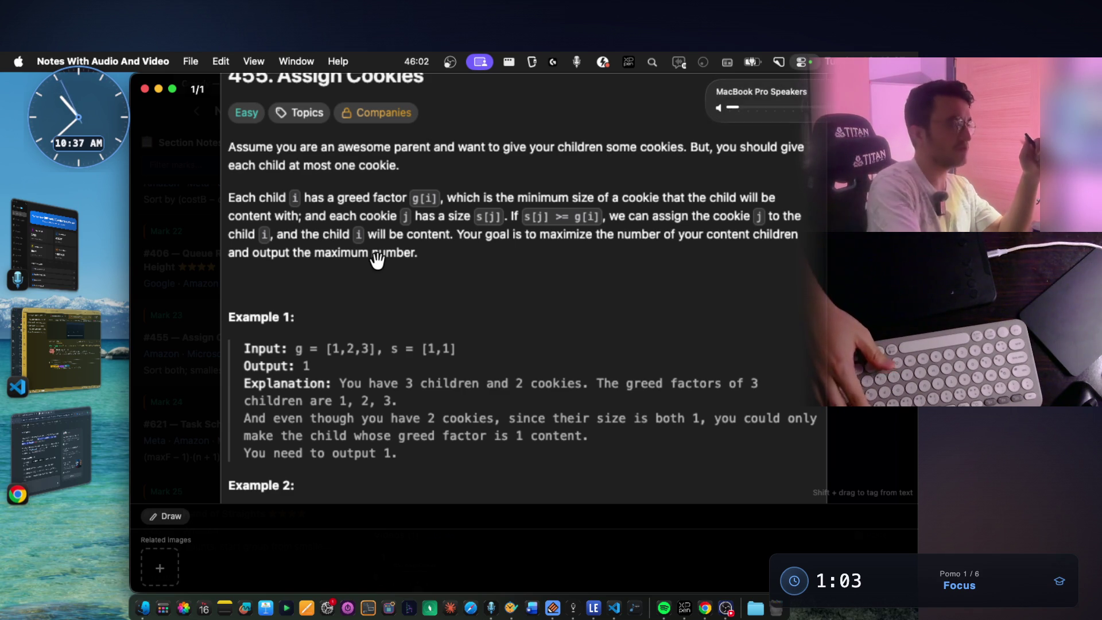
- Switch to the drawing canvas and scroll to an empty lined area
key(ctrl+Right)
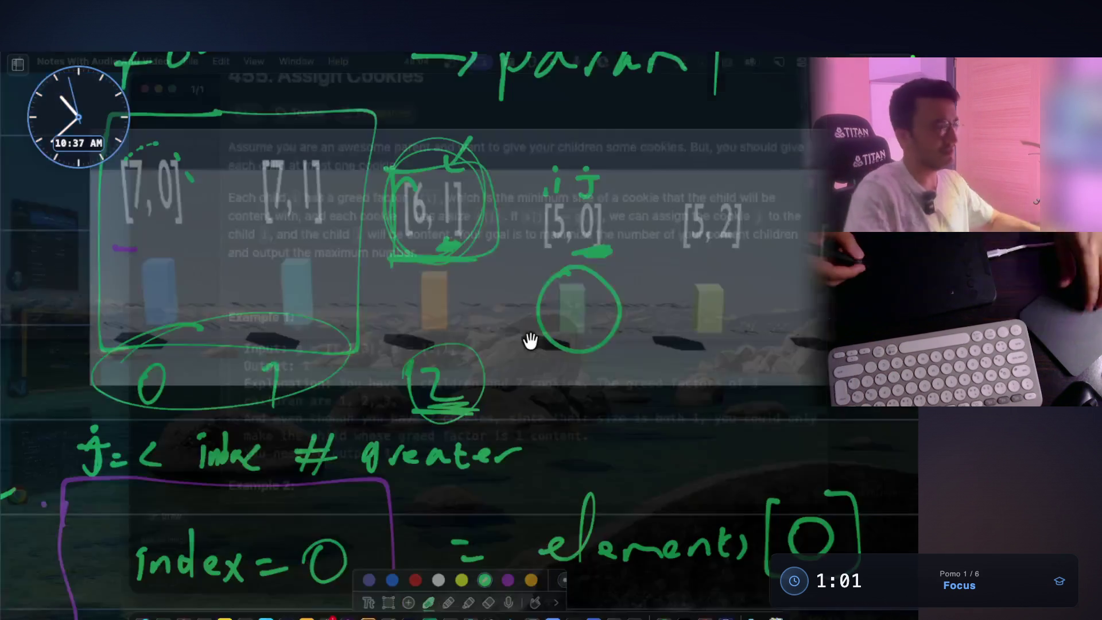
scroll(514, 319, down, 15)
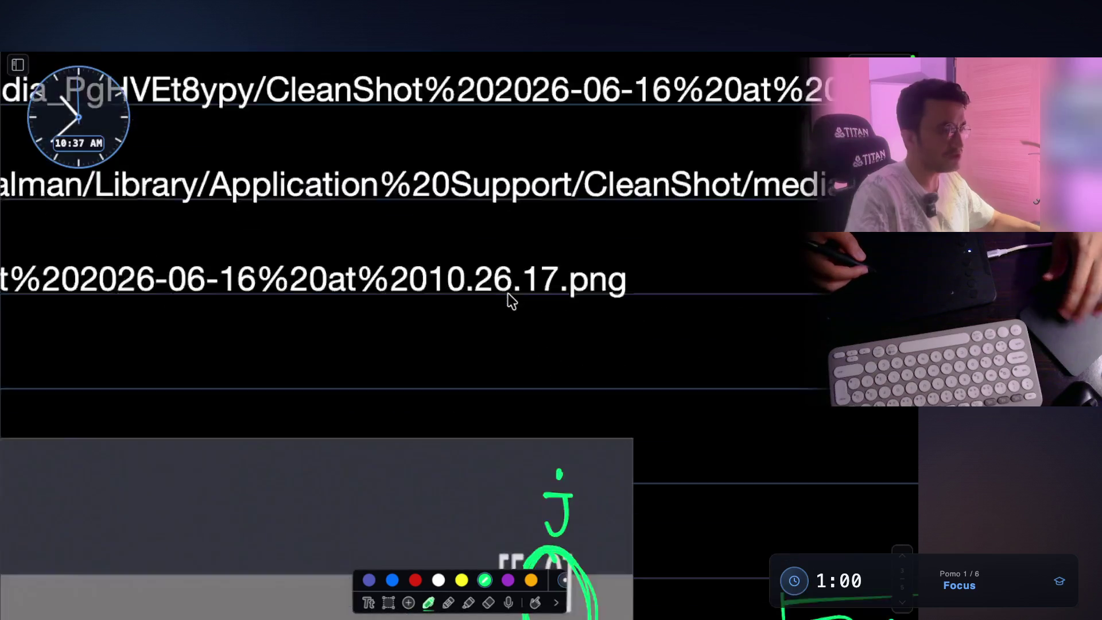
scroll(510, 293, down, 15)
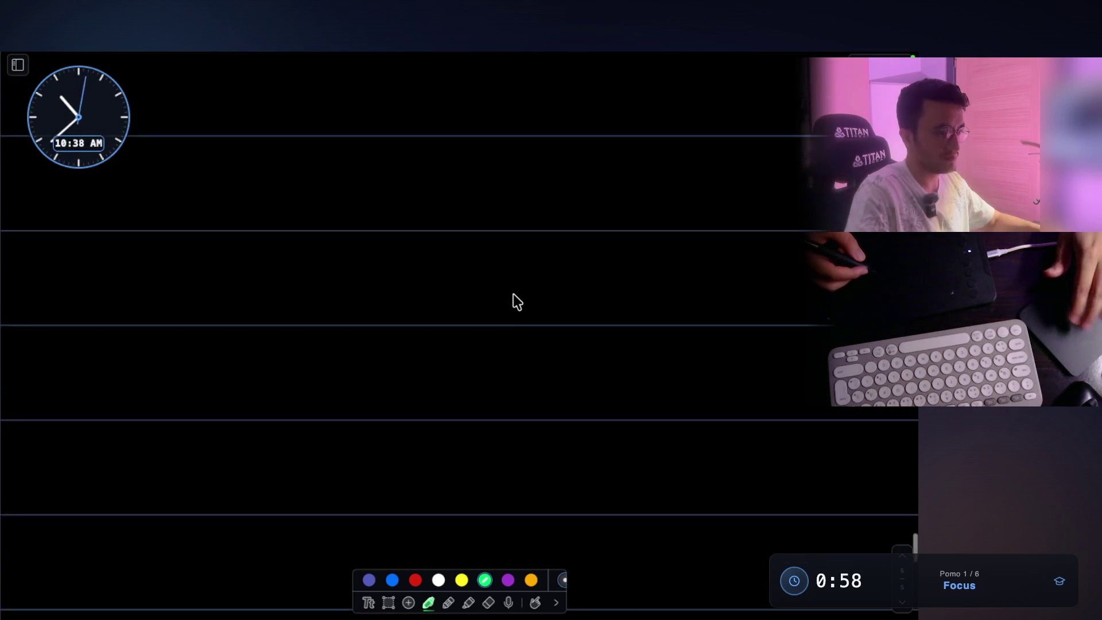
scroll(515, 299, up, 3)
scroll(506, 302, down, 3)
scroll(507, 303, up, 2)
scroll(499, 295, down, 3)
scroll(485, 293, down, 1)
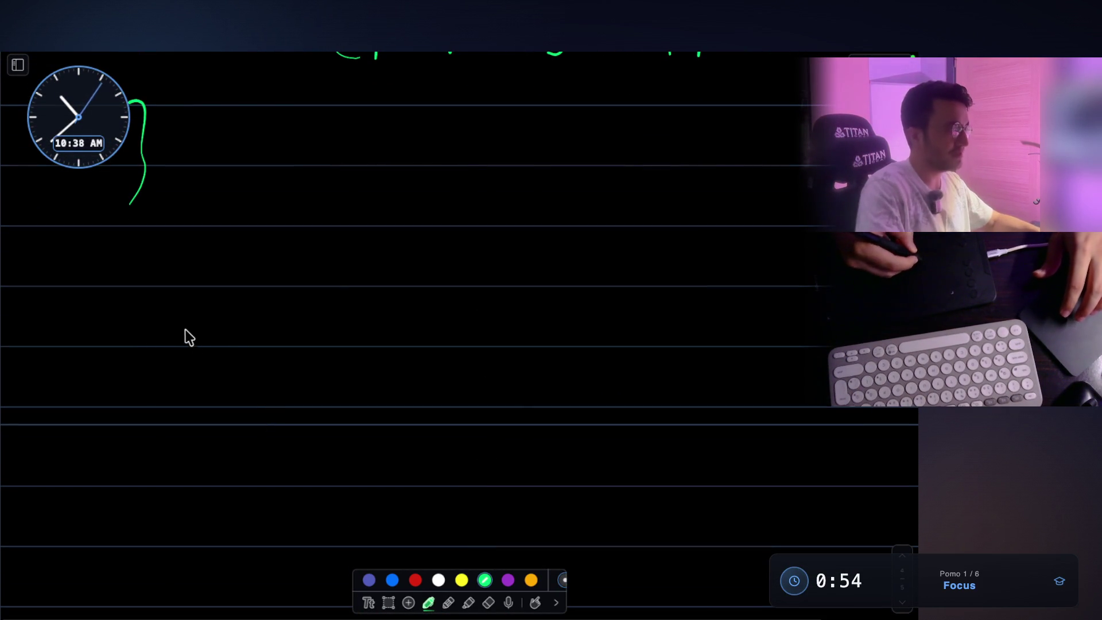
- Draw three stick figures of increasing height across the canvas
drag(222, 320, 211, 342)
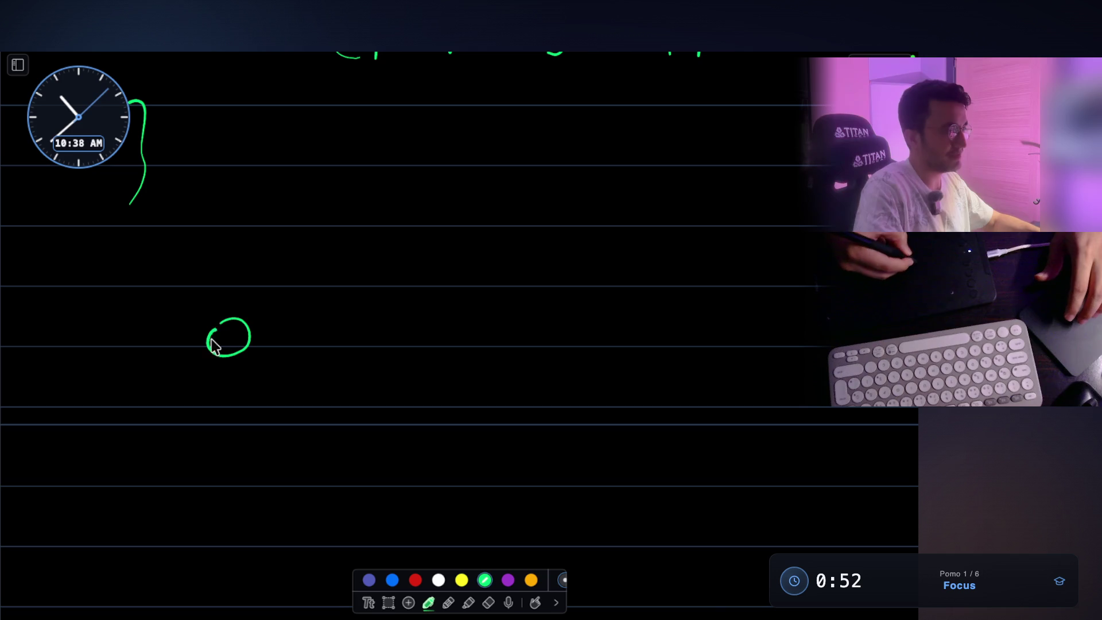
drag(431, 205, 425, 220)
mouse_move(459, 291)
mouse_down()
mouse_move(463, 350)
mouse_move(504, 378)
mouse_up()
mouse_move(465, 403)
mouse_down()
mouse_move(443, 442)
mouse_move(508, 447)
mouse_up()
drag(686, 112, 730, 105)
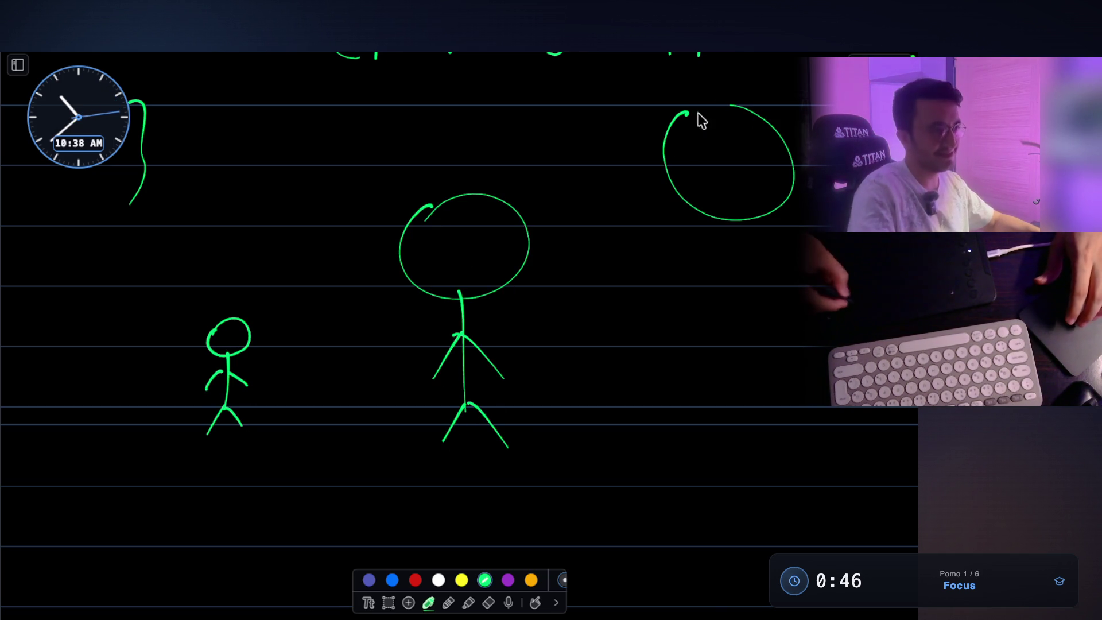
mouse_move(762, 356)
mouse_down()
mouse_move(700, 460)
mouse_move(851, 457)
mouse_up()
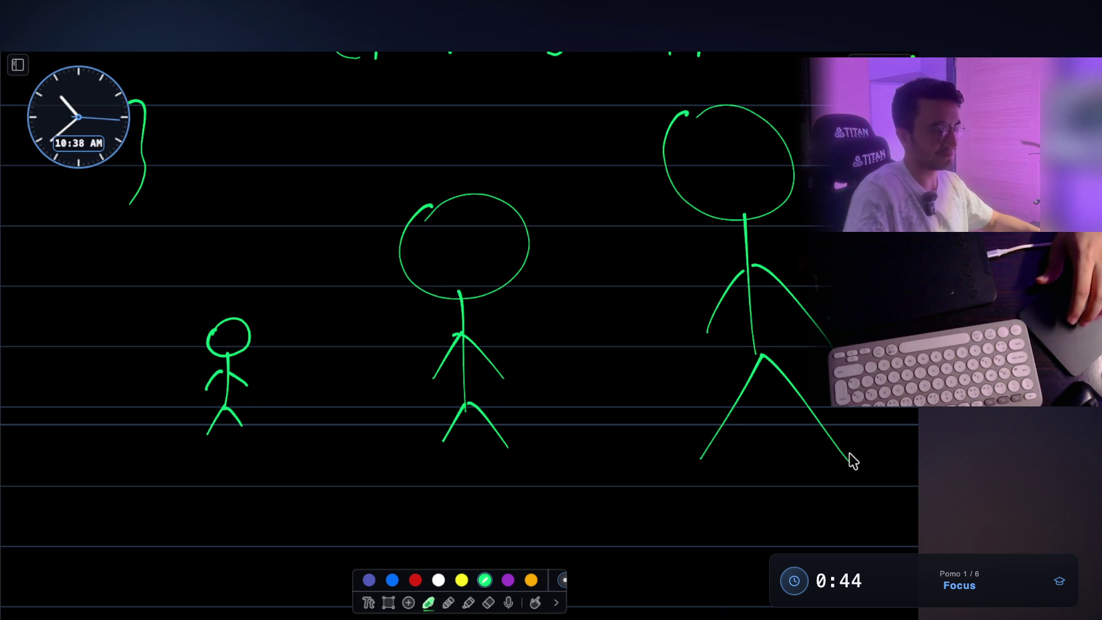
- Draw small, medium and large boxes under the three figures
scroll(287, 446, down, 2)
drag(217, 477, 218, 478)
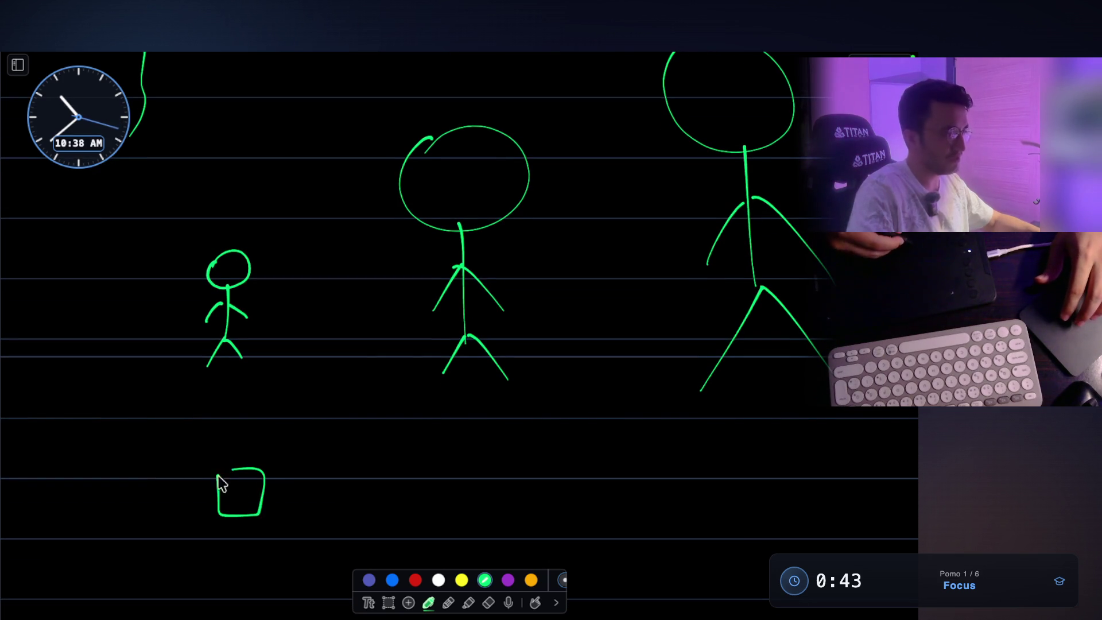
drag(411, 466, 422, 535)
mouse_move(691, 418)
mouse_down()
mouse_move(691, 539)
mouse_move(794, 411)
mouse_move(670, 424)
mouse_up()
- Draw arcs left of the boxes, then undo the two most recent arcs
scroll(717, 413, up, 1)
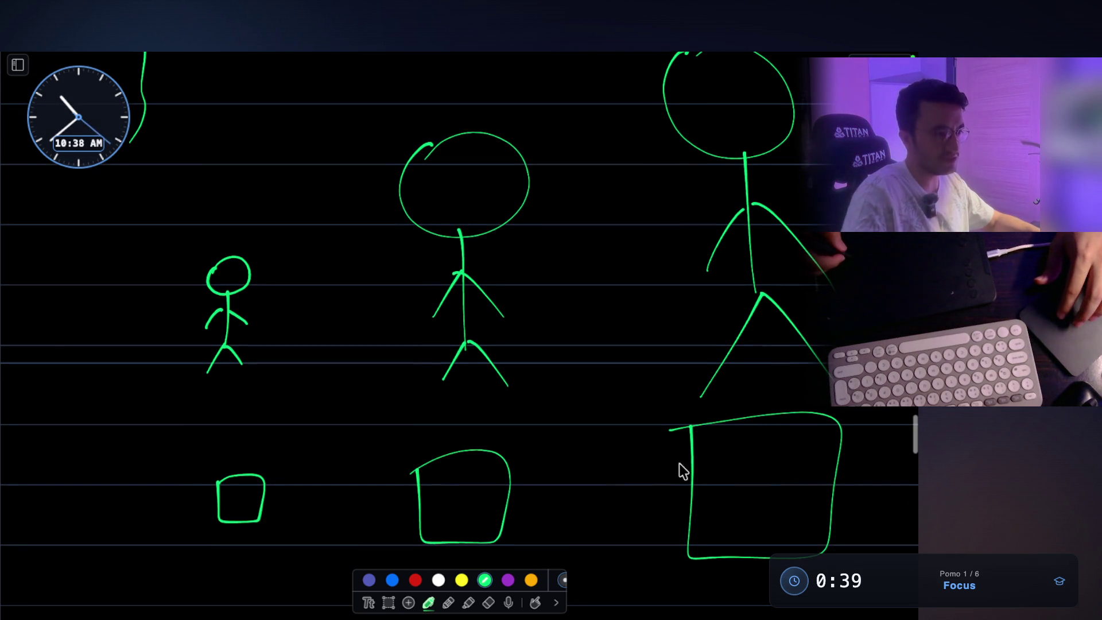
drag(680, 469, 653, 272)
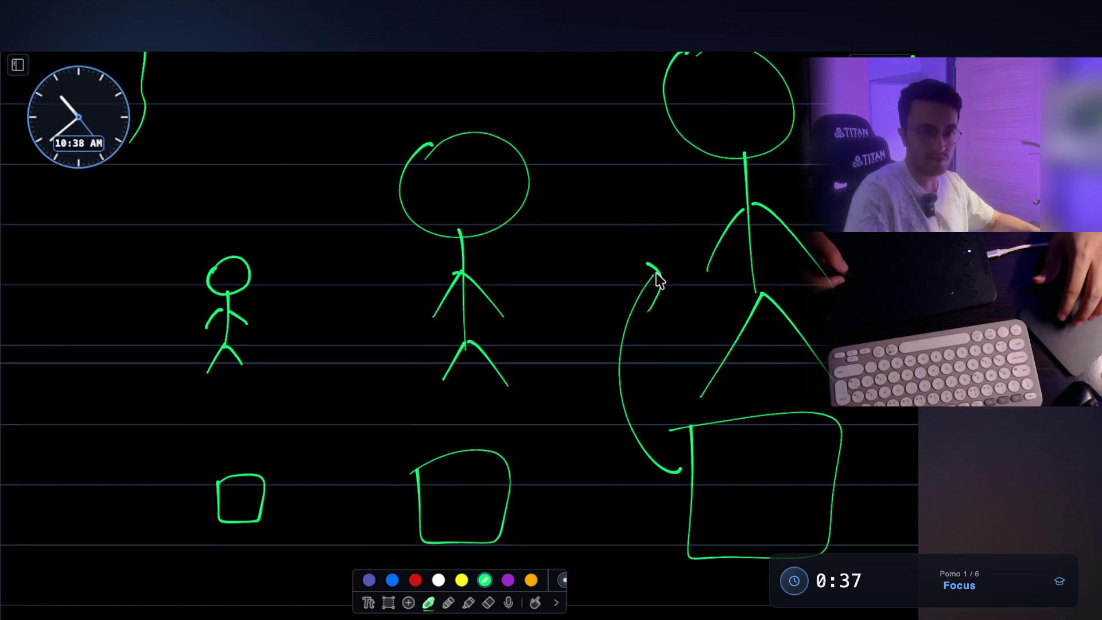
scroll(637, 227, up, 2)
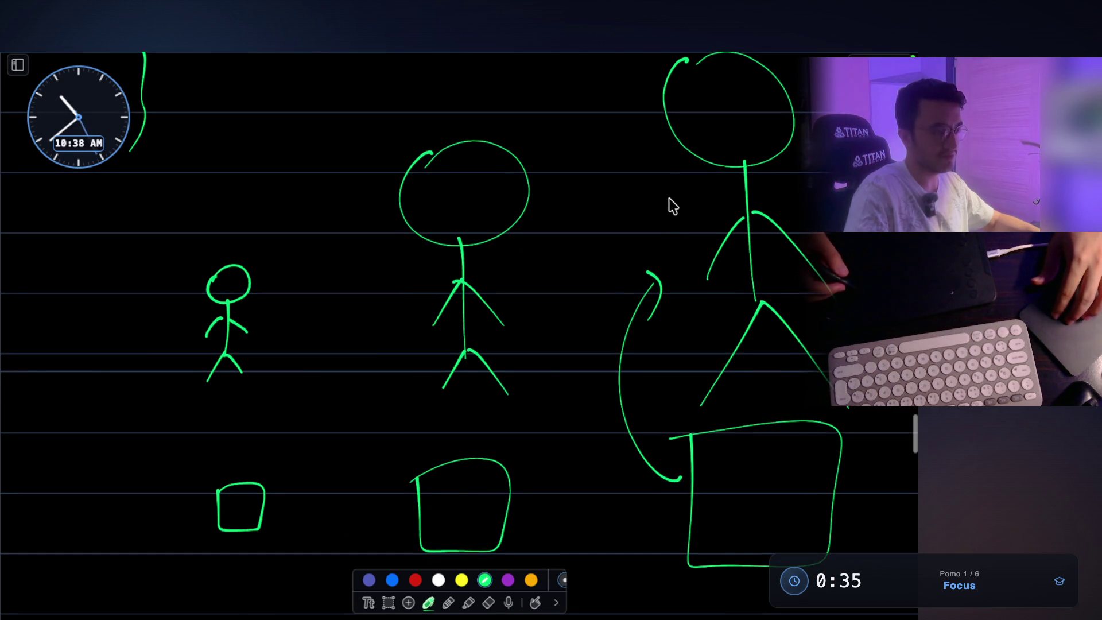
mouse_move(391, 491)
mouse_down()
mouse_move(357, 463)
mouse_move(382, 405)
mouse_up()
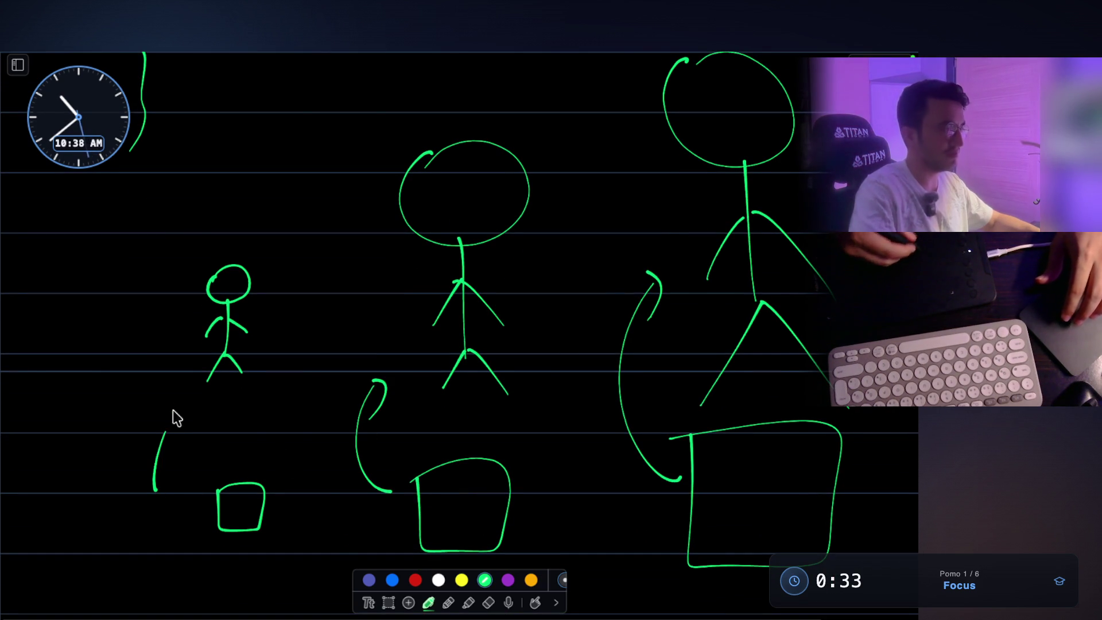
drag(173, 410, 184, 433)
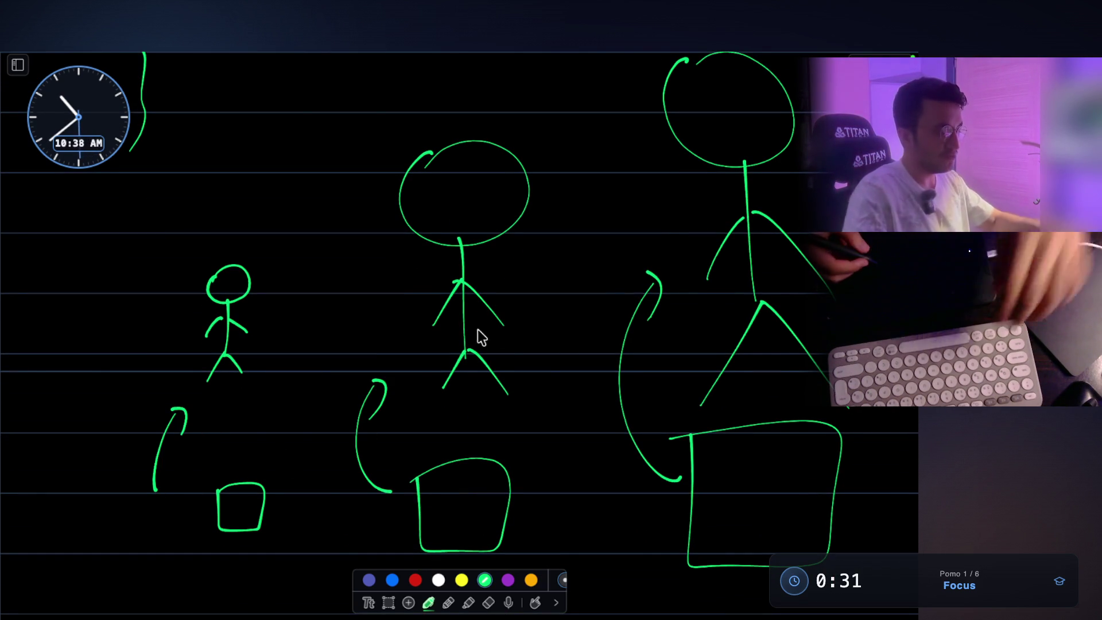
key(ctrl+z)
key(ctrl+z)
key(ctrl+z)
key(ctrl+z)
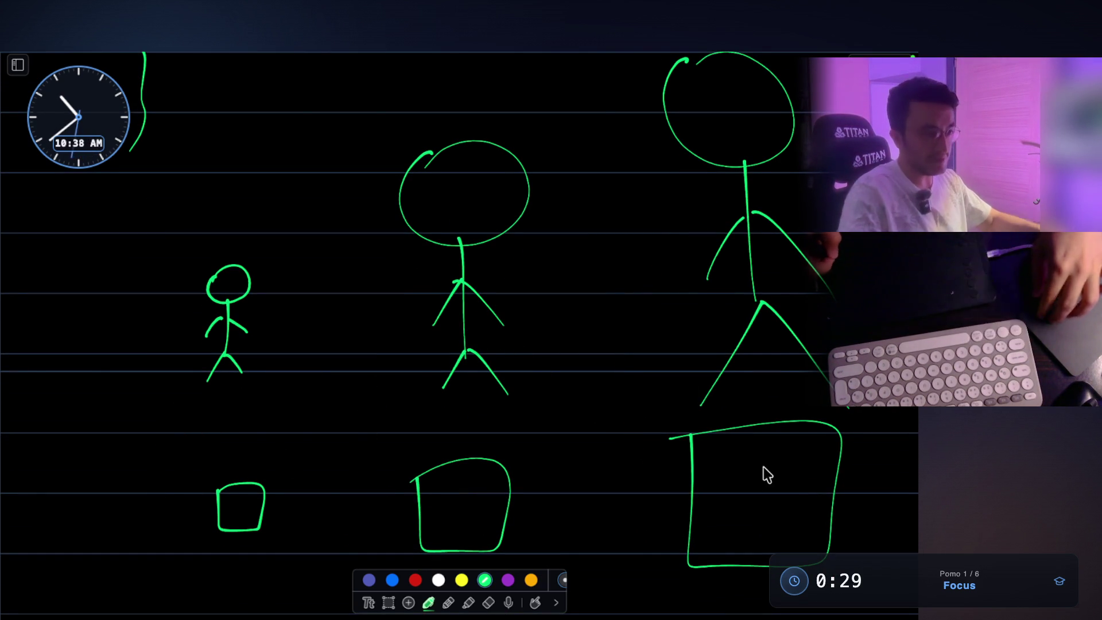
scroll(763, 466, down, 5)
scroll(731, 393, up, 1)
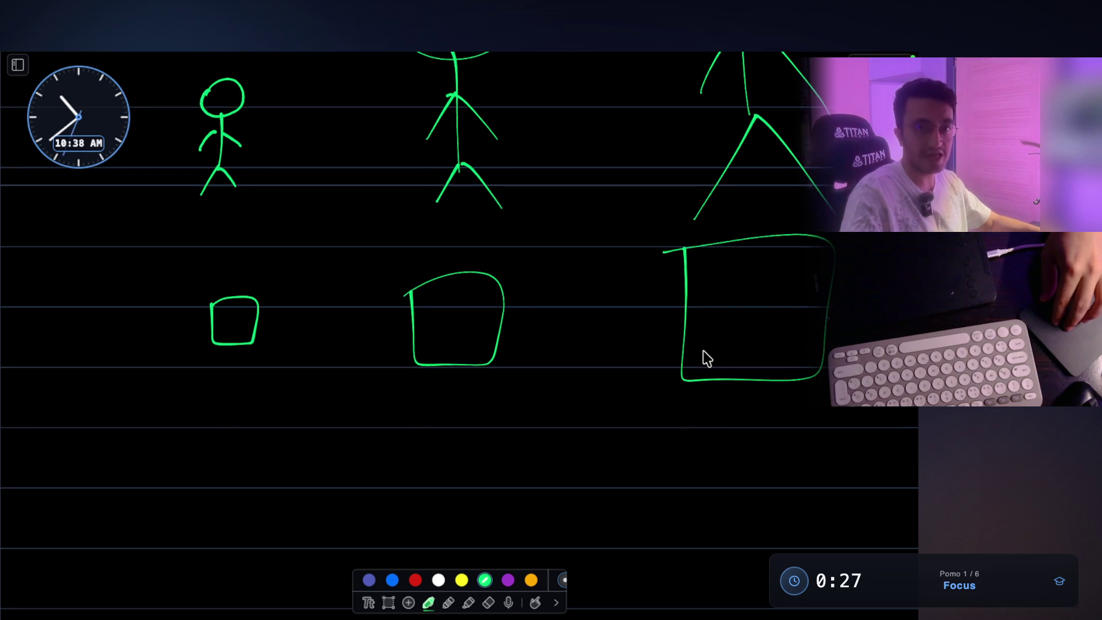
scroll(717, 321, up, 1)
- Draw a long curved arrow from the largest box to the smallest, undoing stray strokes
mouse_move(723, 411)
mouse_down()
mouse_move(205, 499)
mouse_move(164, 264)
mouse_move(168, 316)
mouse_up()
scroll(516, 290, up, 1)
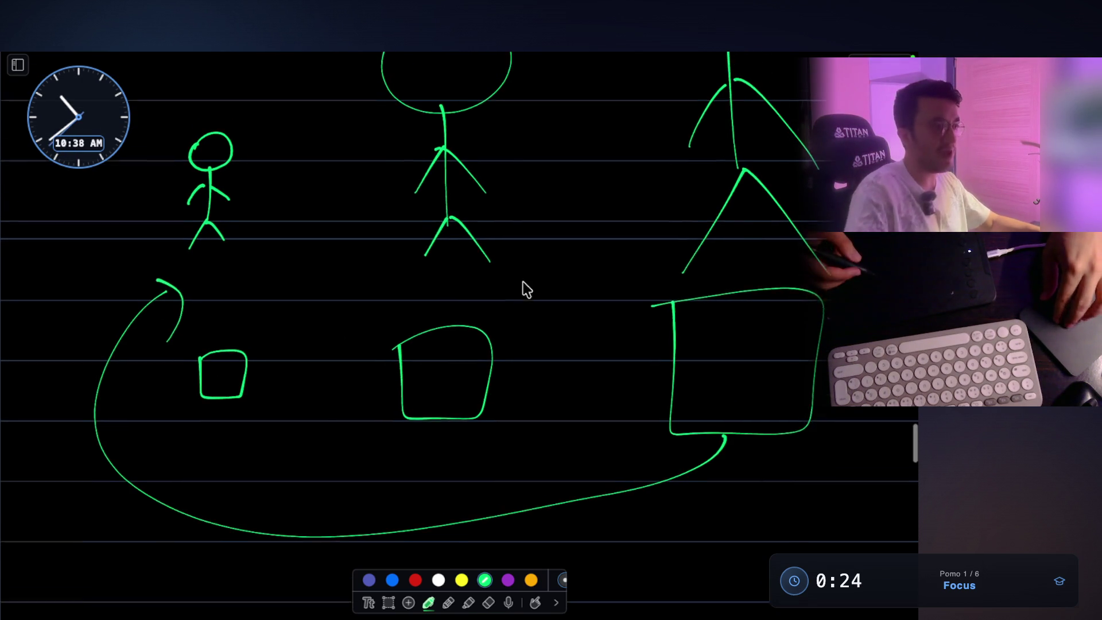
mouse_move(191, 372)
mouse_down()
mouse_move(270, 330)
mouse_move(191, 409)
mouse_up()
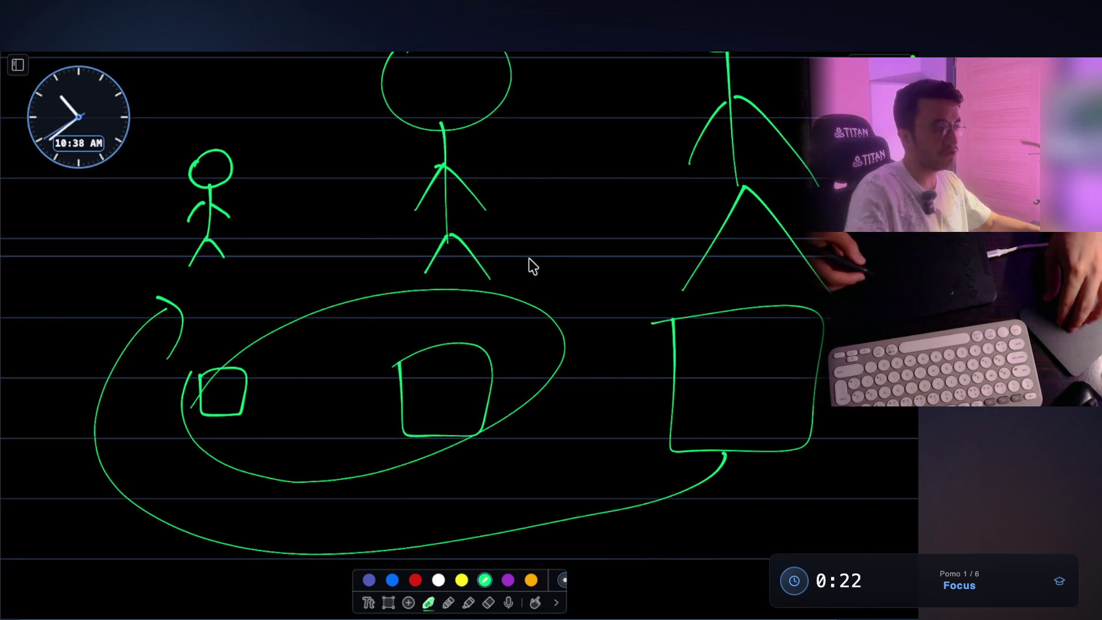
scroll(537, 304, up, 2)
mouse_move(541, 353)
mouse_down()
mouse_move(610, 243)
mouse_move(614, 262)
mouse_up()
scroll(689, 230, up, 3)
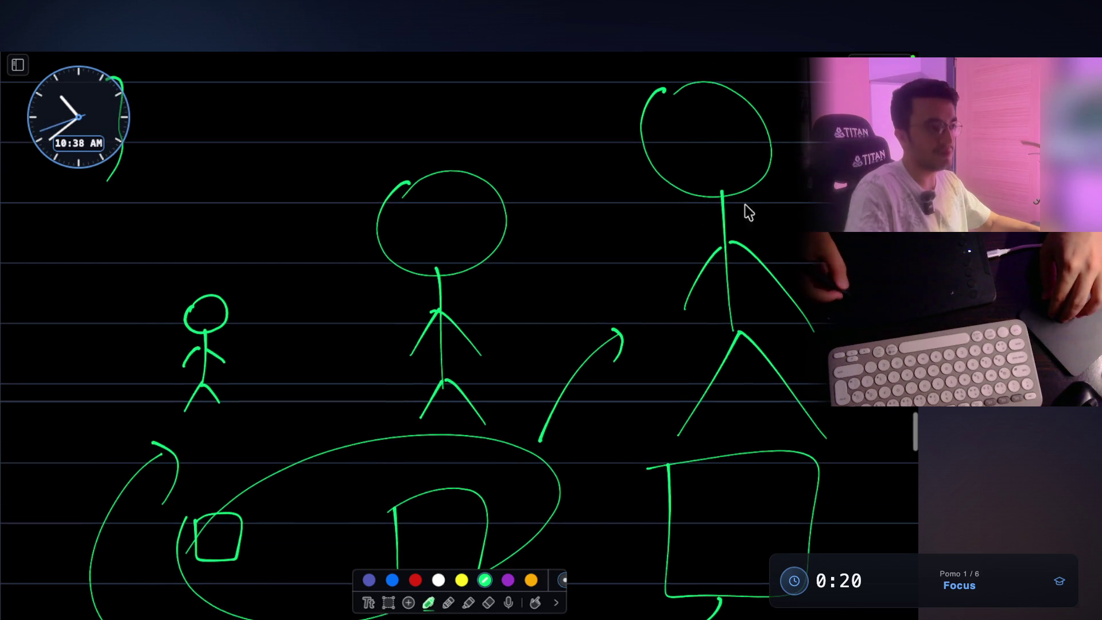
key(ctrl+z)
key(ctrl+z)
key(ctrl+z)
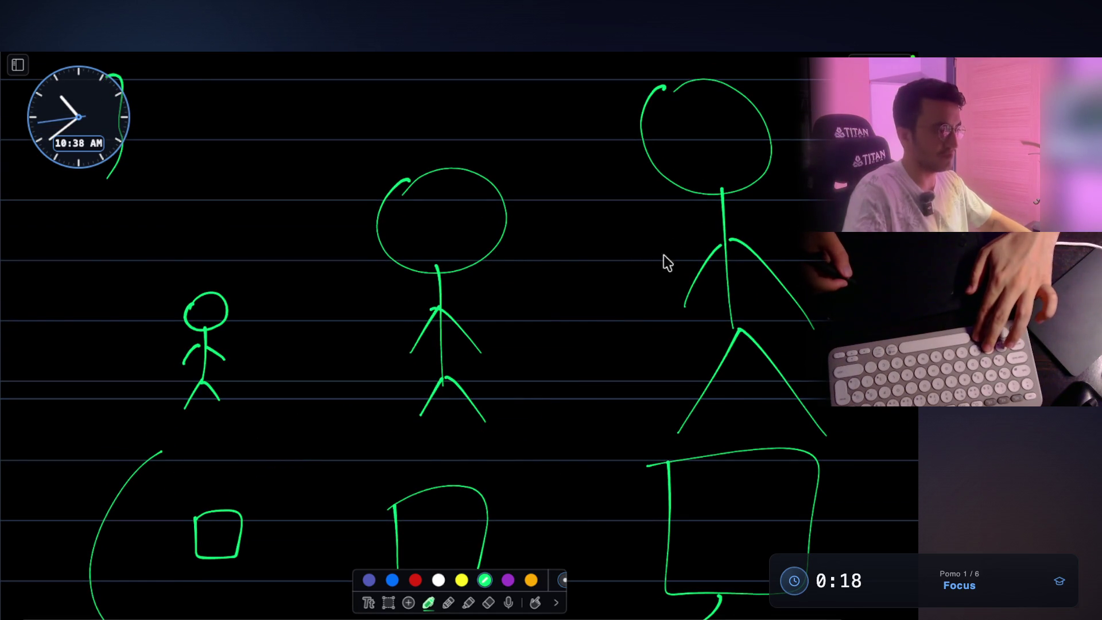
drag(133, 445, 169, 475)
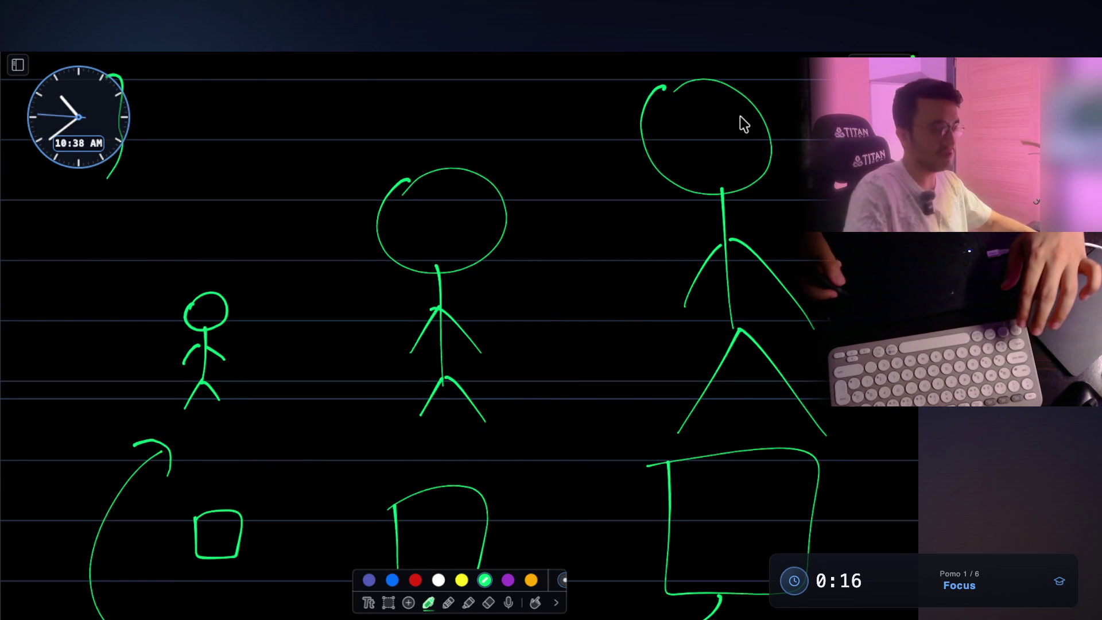
- Handwrite s[j] below the sketch with a 0 beneath it
scroll(735, 215, down, 3)
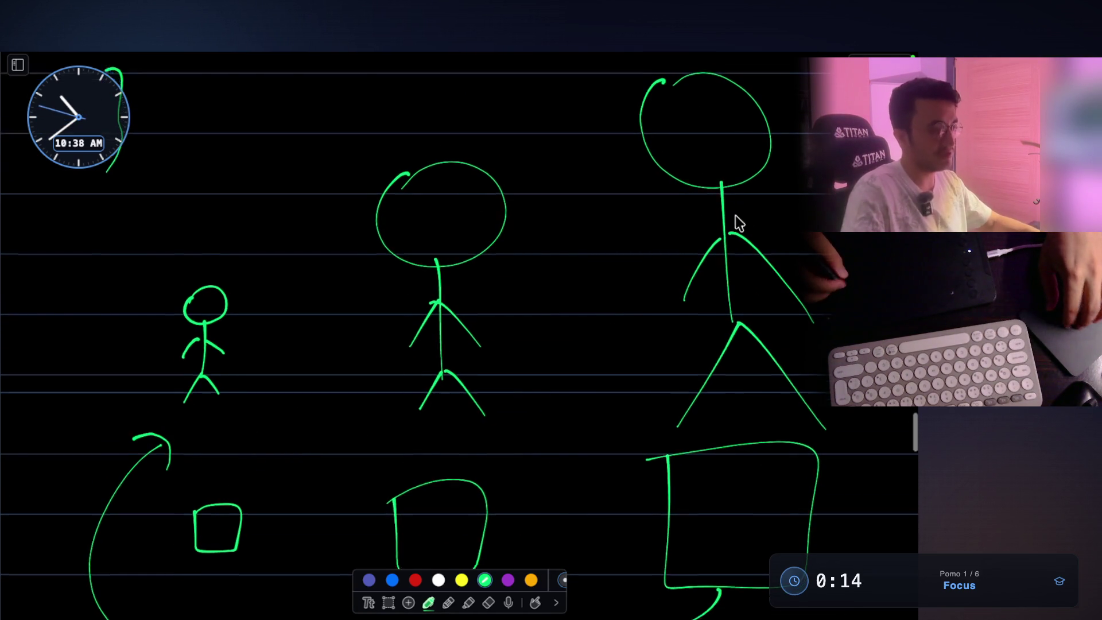
key(Escape)
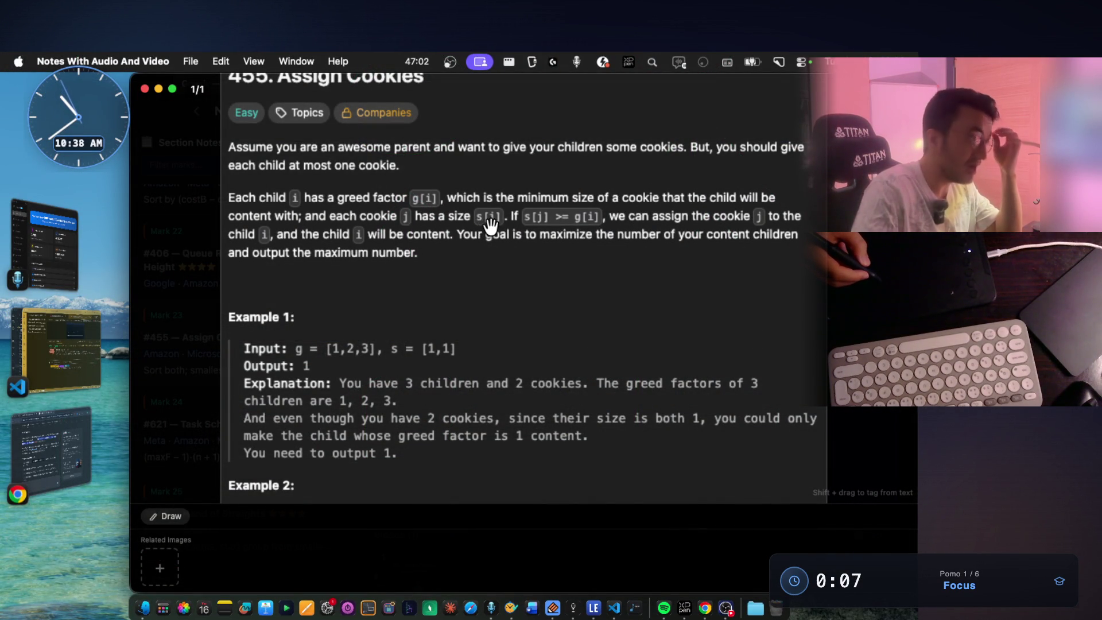
key(d)
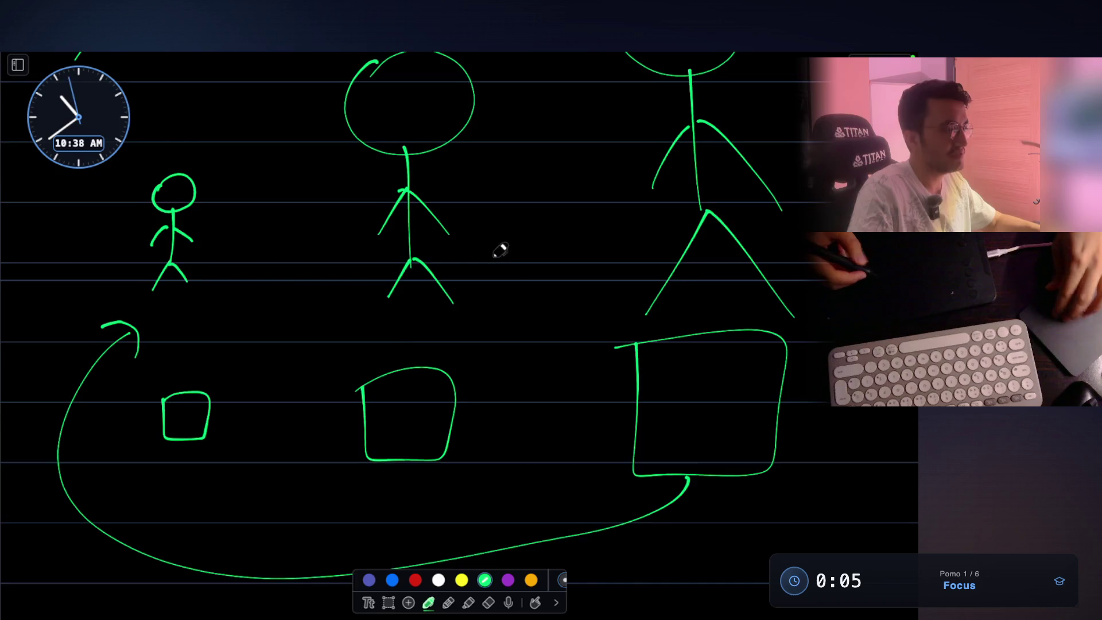
scroll(500, 250, down, 5)
drag(275, 389, 265, 425)
drag(315, 369, 321, 429)
drag(340, 390, 362, 427)
drag(376, 370, 382, 431)
key(d)
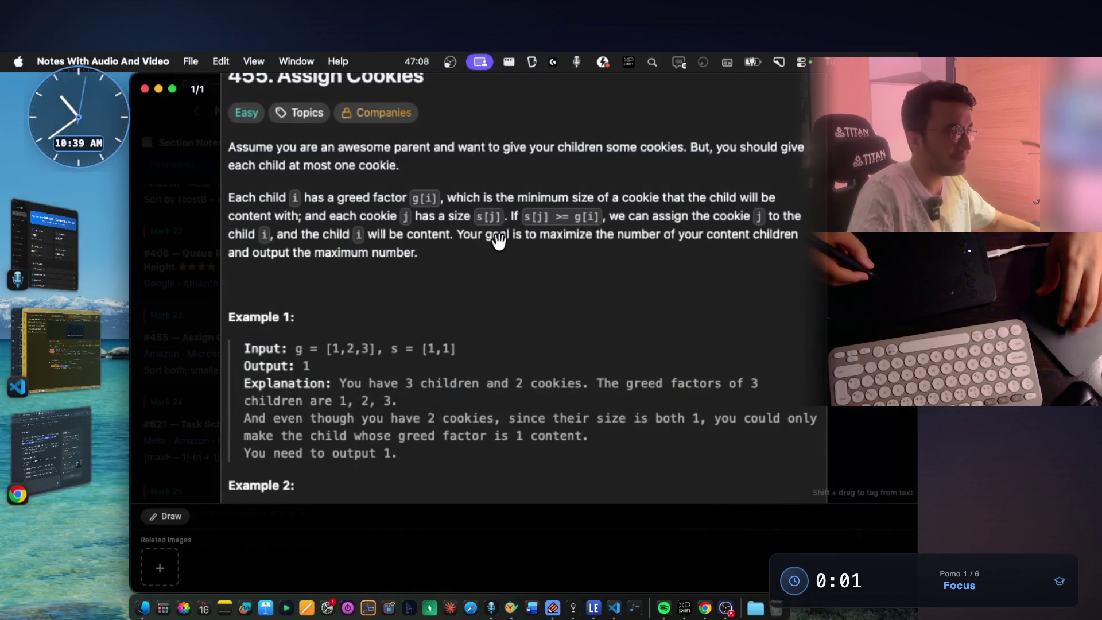
key(d)
drag(271, 481, 269, 485)
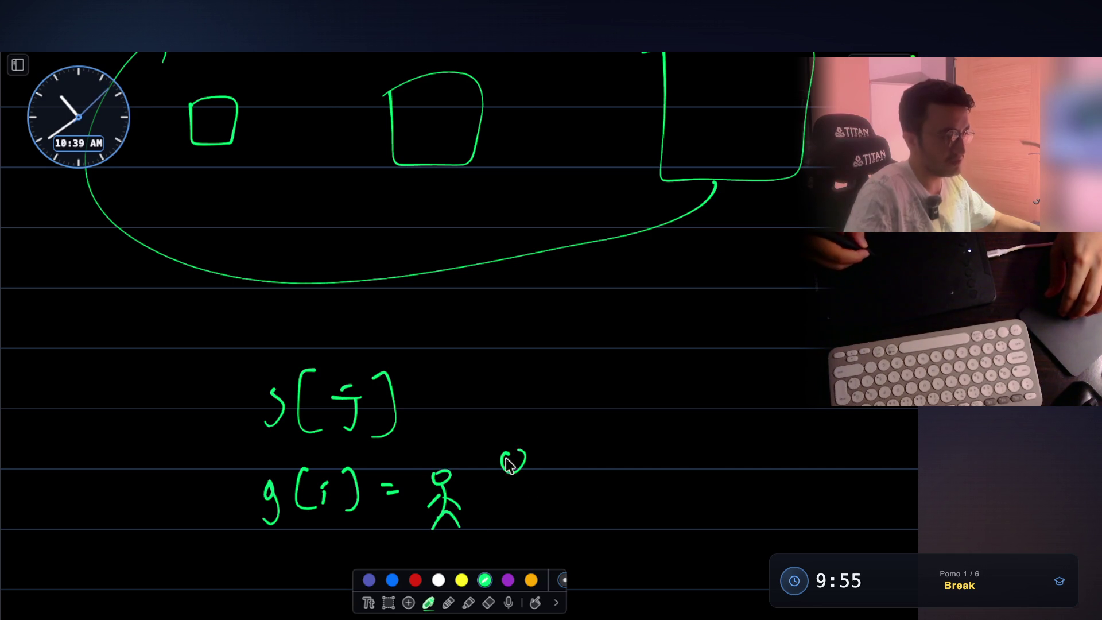
- Draw a small stick figure beside g(i) and finish the largest cookie square
drag(580, 430, 594, 459)
drag(598, 462, 599, 478)
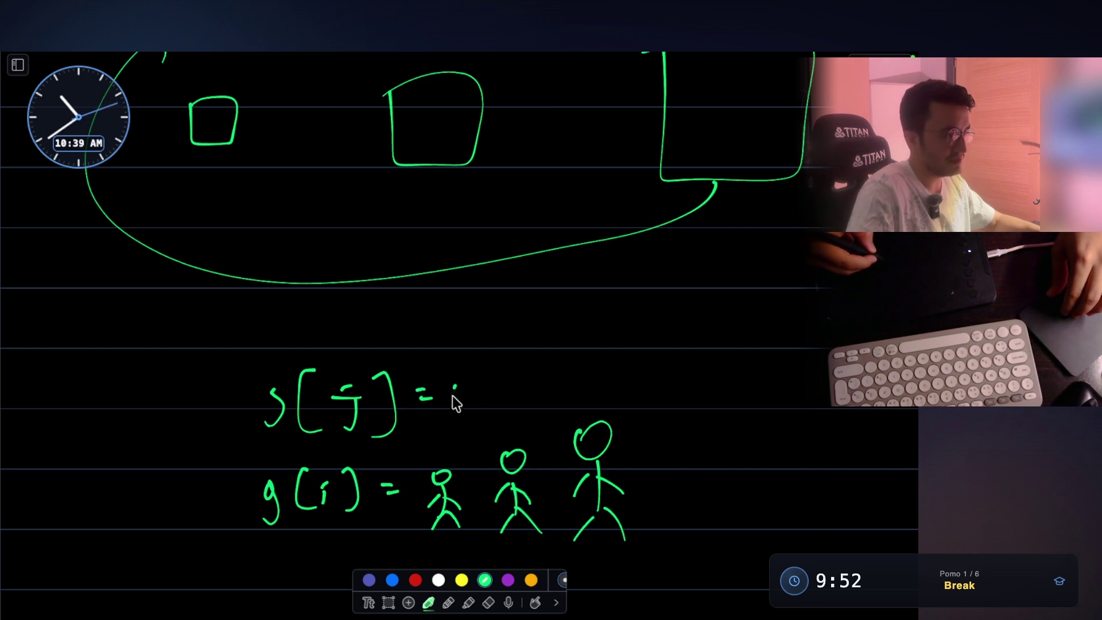
drag(621, 366, 566, 349)
- Check the problem statement, then return to the whiteboard and scroll up to the sketch
key(Escape)
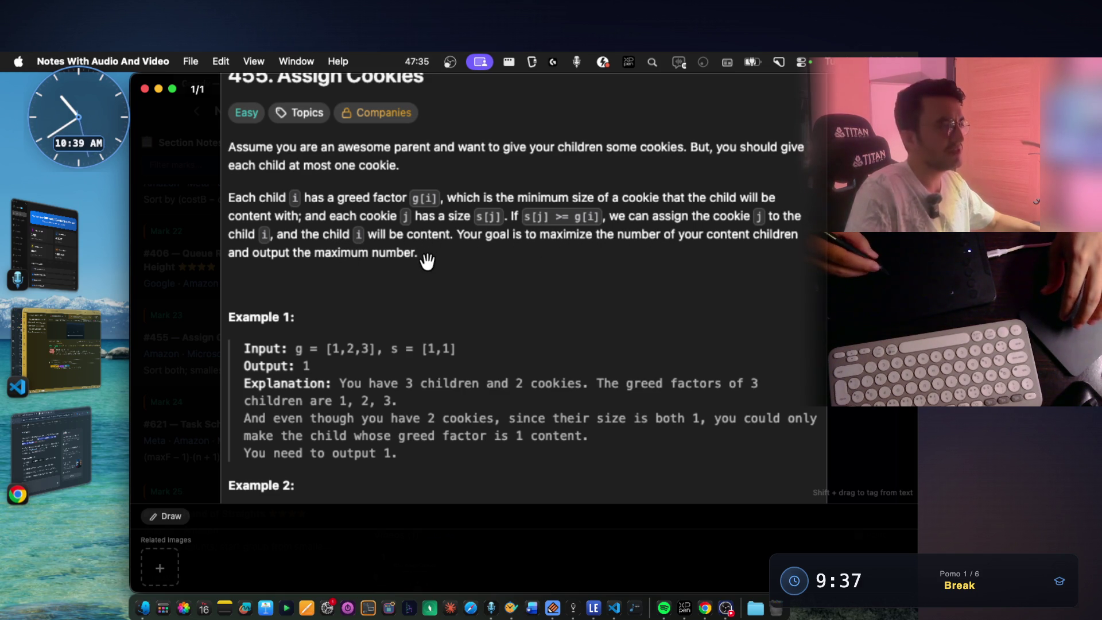
key(ctrl+Right)
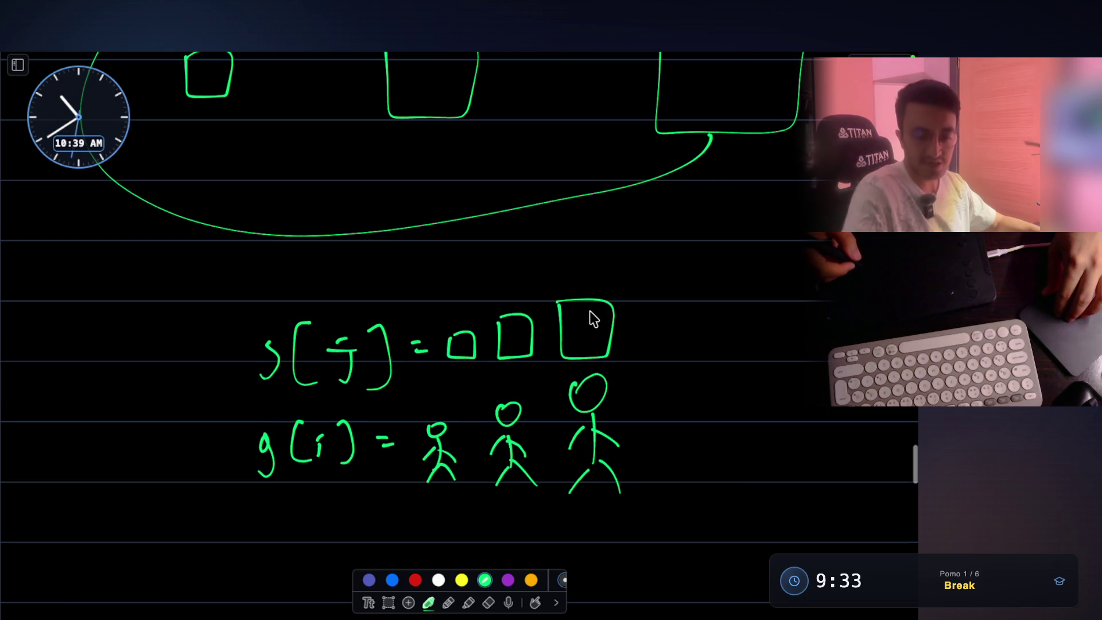
scroll(592, 318, up, 3)
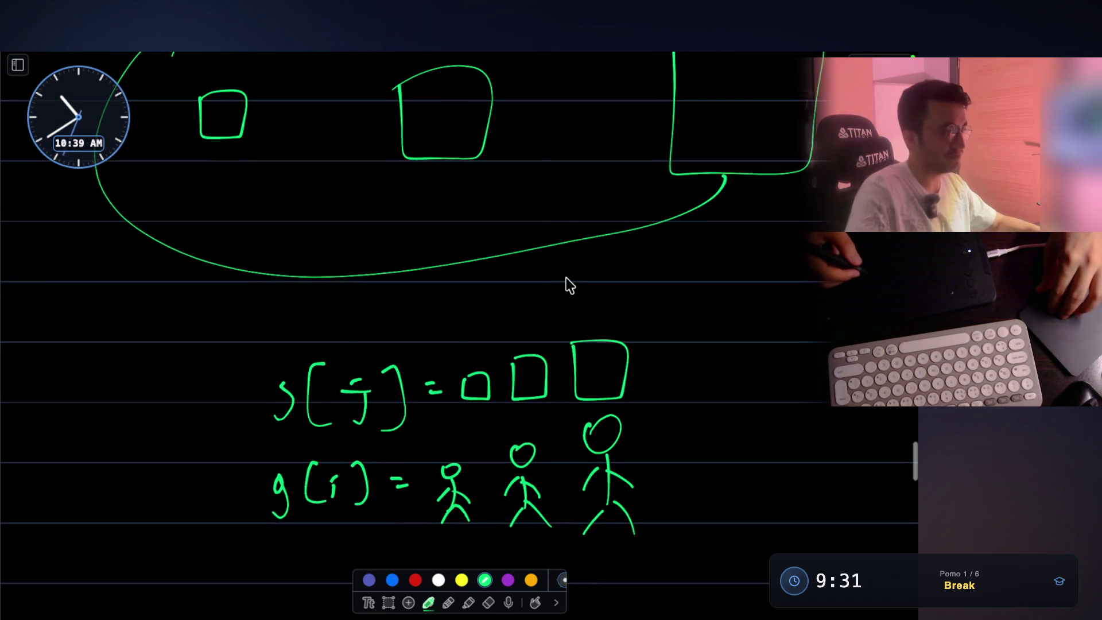
scroll(570, 288, up, 5)
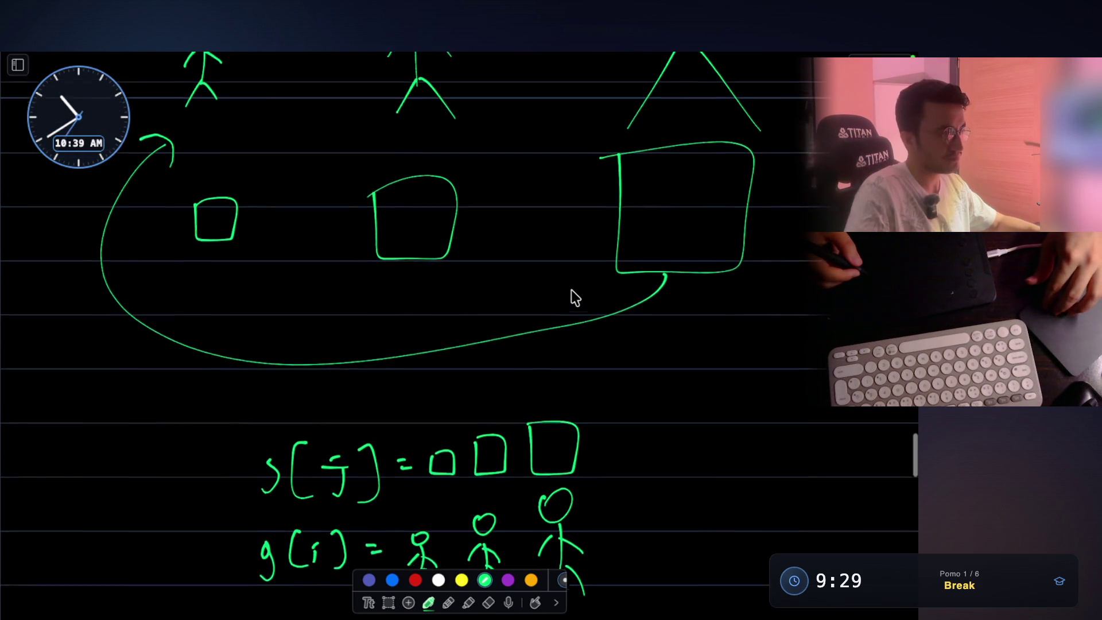
scroll(545, 280, up, 8)
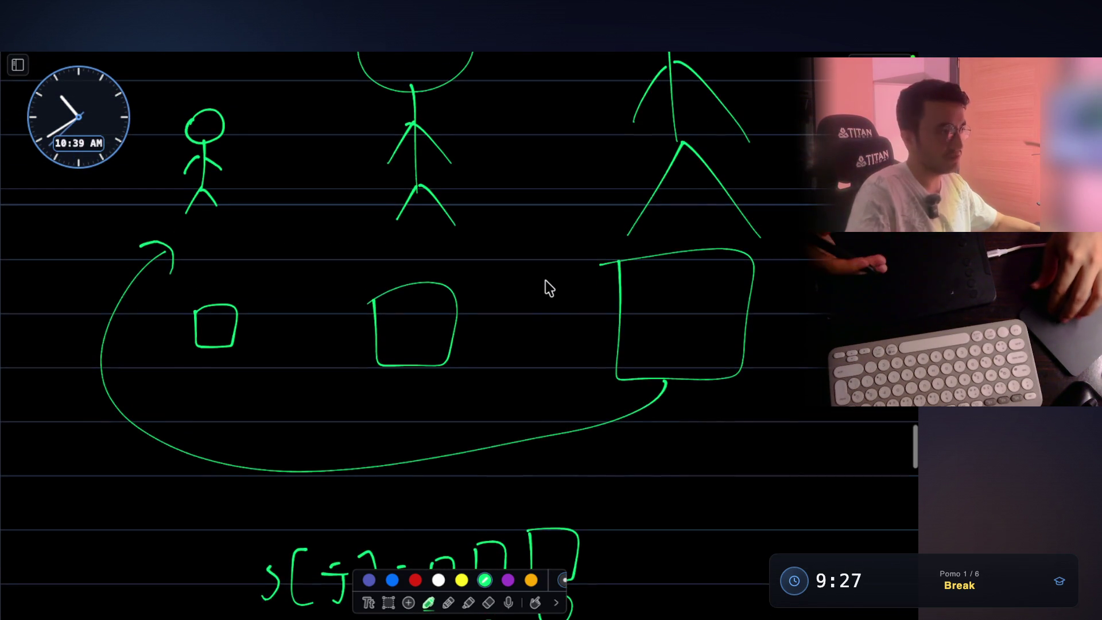
scroll(546, 280, up, 2)
scroll(545, 280, down, 3)
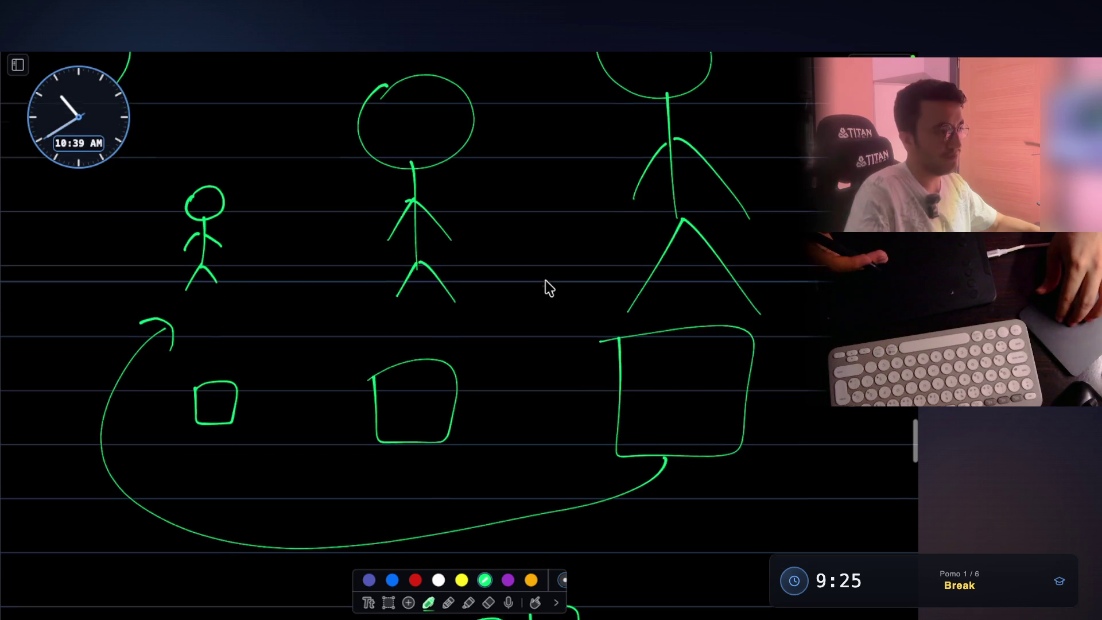
scroll(546, 284, up, 1)
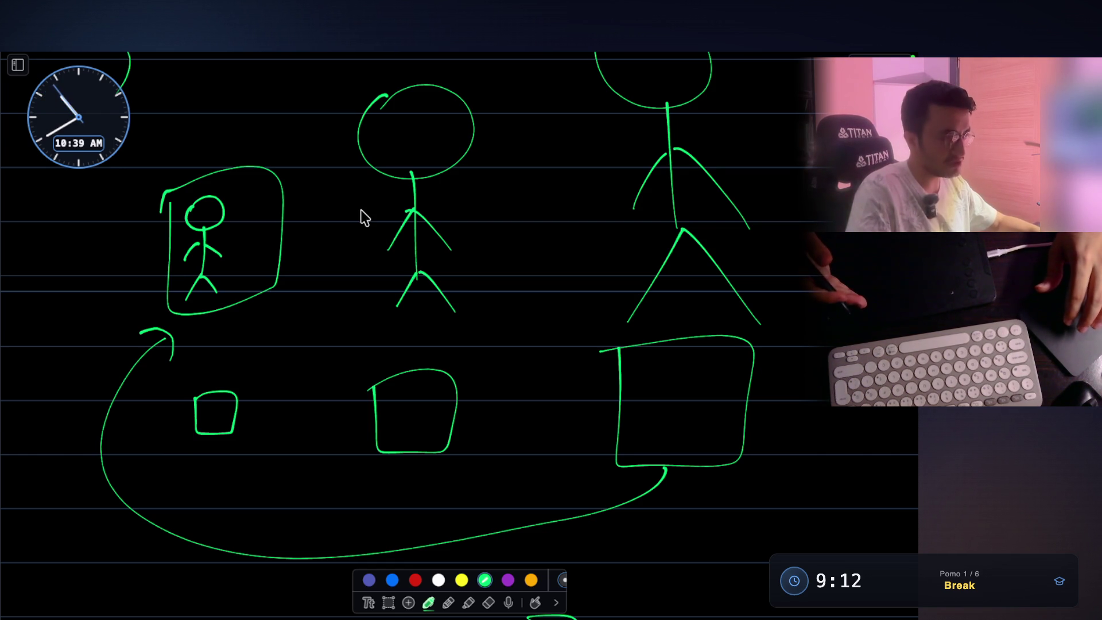
- Draw || marks over the middle and large squares
scroll(721, 337, down, 3)
scroll(715, 329, up, 4)
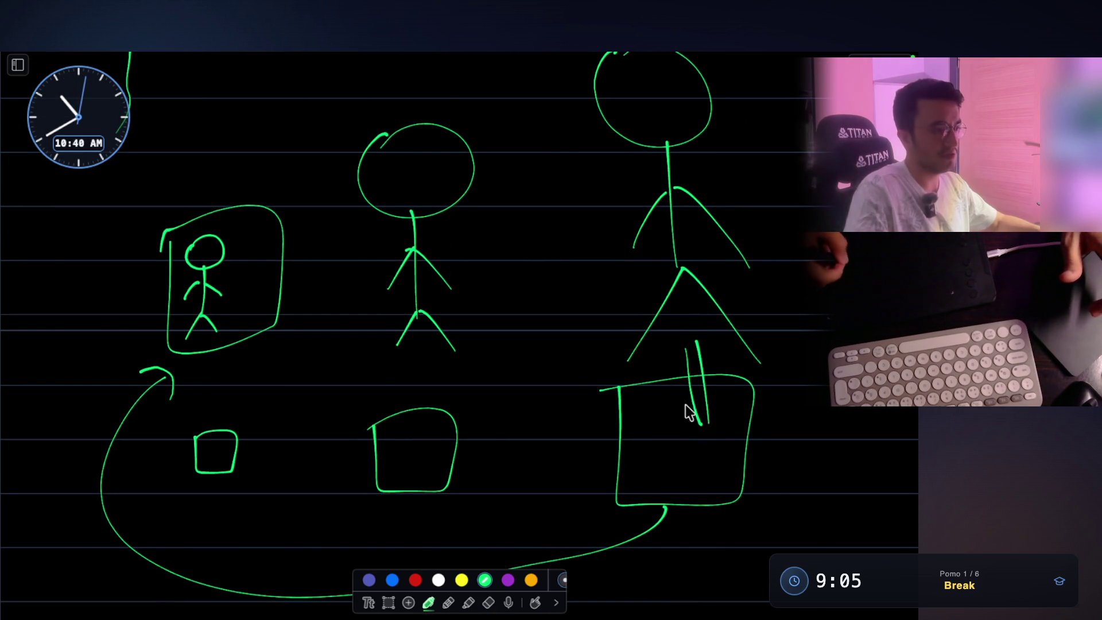
drag(405, 369, 406, 406)
drag(414, 371, 416, 405)
- Sketch a small and a middle-sized stick figure on fresh canvas space
scroll(442, 353, down, 5)
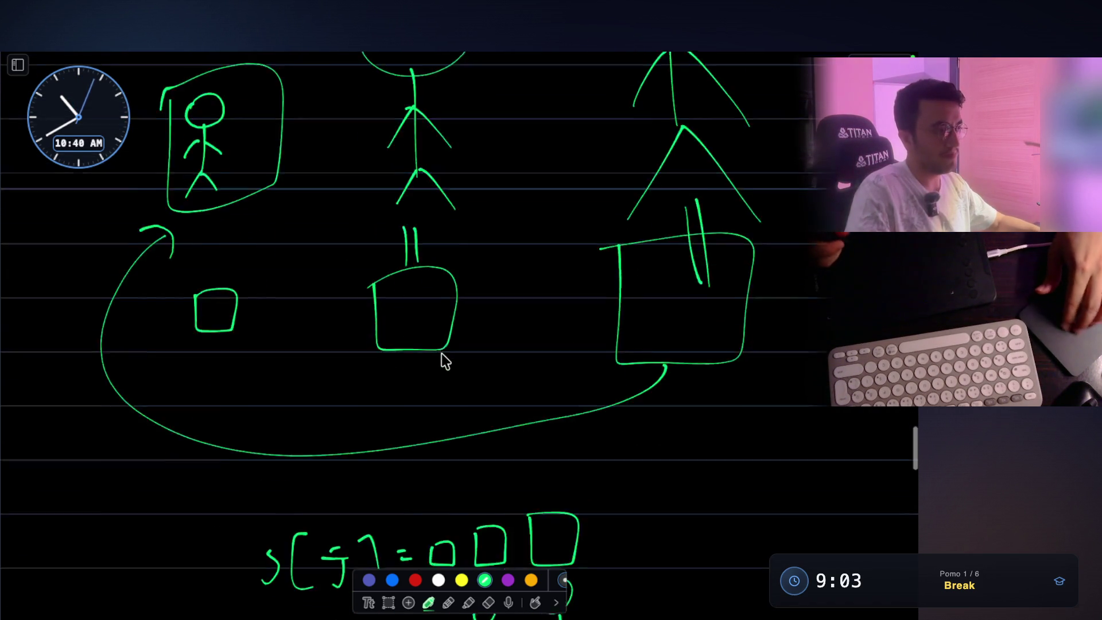
scroll(442, 353, down, 20)
drag(247, 299, 241, 331)
mouse_move(254, 342)
mouse_down()
mouse_move(253, 379)
mouse_move(221, 389)
mouse_up()
mouse_move(254, 347)
mouse_down()
mouse_move(279, 390)
mouse_move(231, 429)
mouse_up()
drag(257, 392, 281, 410)
mouse_move(402, 242)
mouse_down()
mouse_move(456, 278)
mouse_move(421, 241)
mouse_up()
drag(439, 301, 427, 378)
drag(422, 320, 405, 342)
drag(438, 326, 476, 347)
drag(423, 383, 405, 418)
drag(424, 381, 488, 416)
- Sketch a large stick figure to the right of the others
drag(654, 144, 740, 169)
drag(666, 166, 739, 173)
mouse_move(690, 254)
mouse_down()
mouse_move(693, 284)
mouse_move(752, 325)
mouse_up()
mouse_move(696, 354)
mouse_down()
mouse_move(659, 405)
mouse_move(755, 402)
mouse_up()
- Draw large, medium and small squares under the three figures
scroll(745, 347, down, 2)
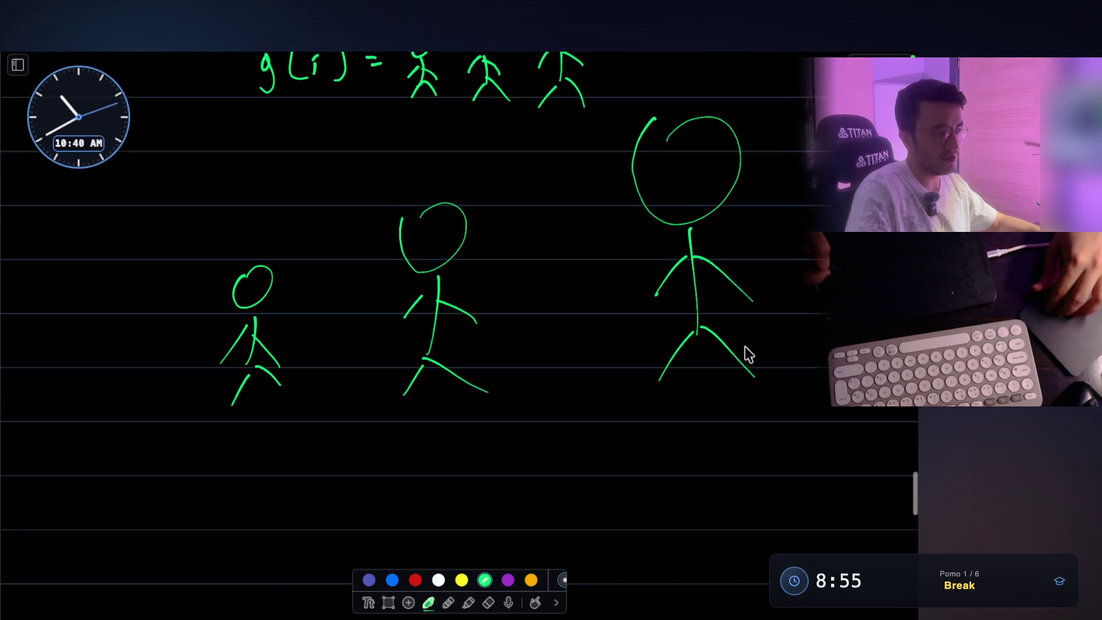
scroll(708, 284, down, 2)
mouse_move(680, 404)
mouse_down()
mouse_move(680, 455)
mouse_move(743, 464)
mouse_move(670, 405)
mouse_up()
mouse_move(445, 418)
mouse_down()
mouse_move(478, 410)
mouse_move(439, 412)
mouse_up()
drag(243, 421, 245, 423)
- Number the squares and label the figures' greed values 5, 2 and 1
scroll(684, 290, up, 2)
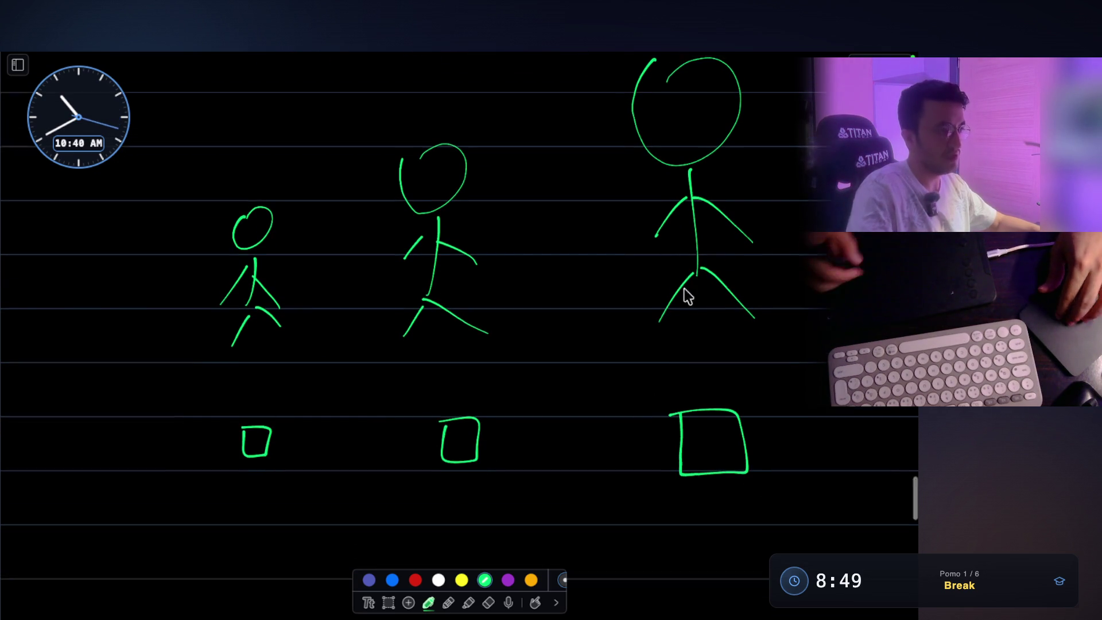
drag(798, 191, 797, 223)
drag(703, 455, 704, 485)
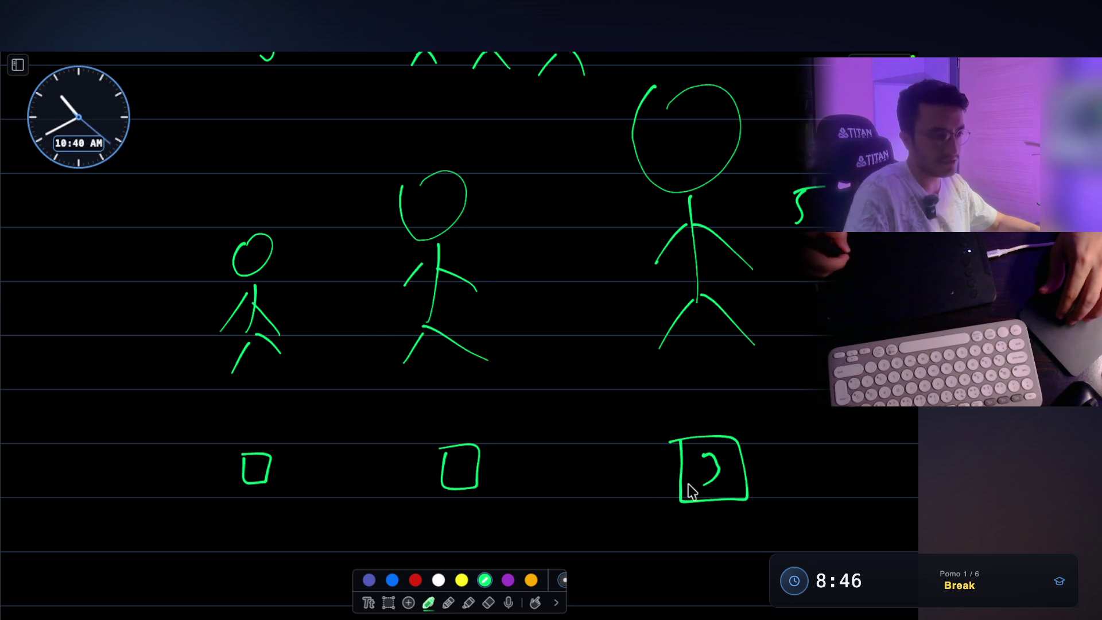
drag(454, 462, 476, 474)
drag(249, 462, 254, 481)
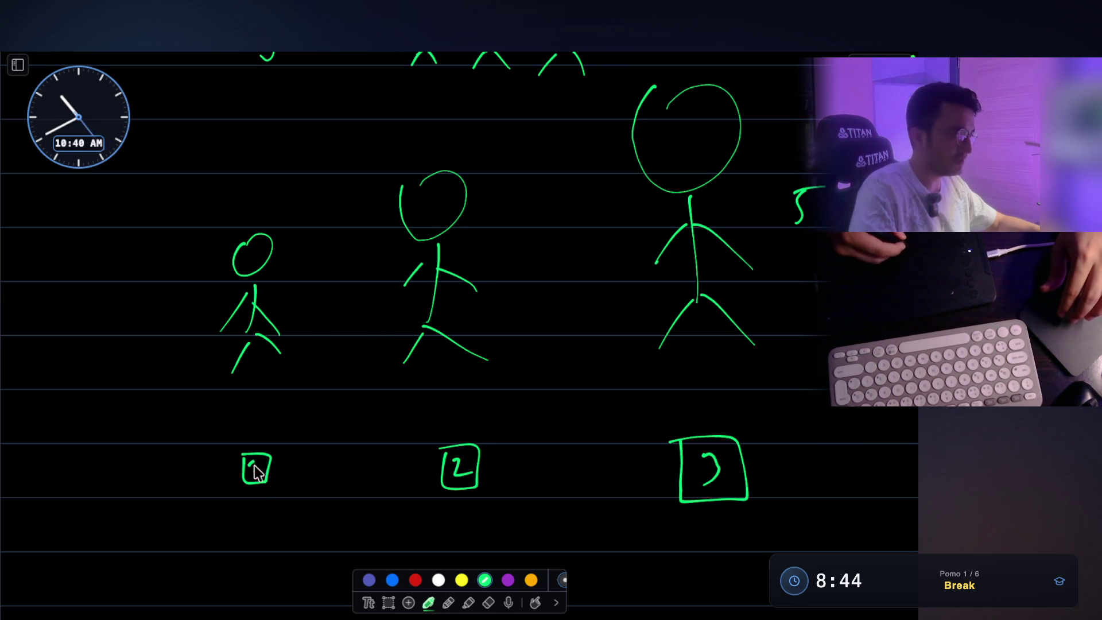
scroll(512, 238, up, 1)
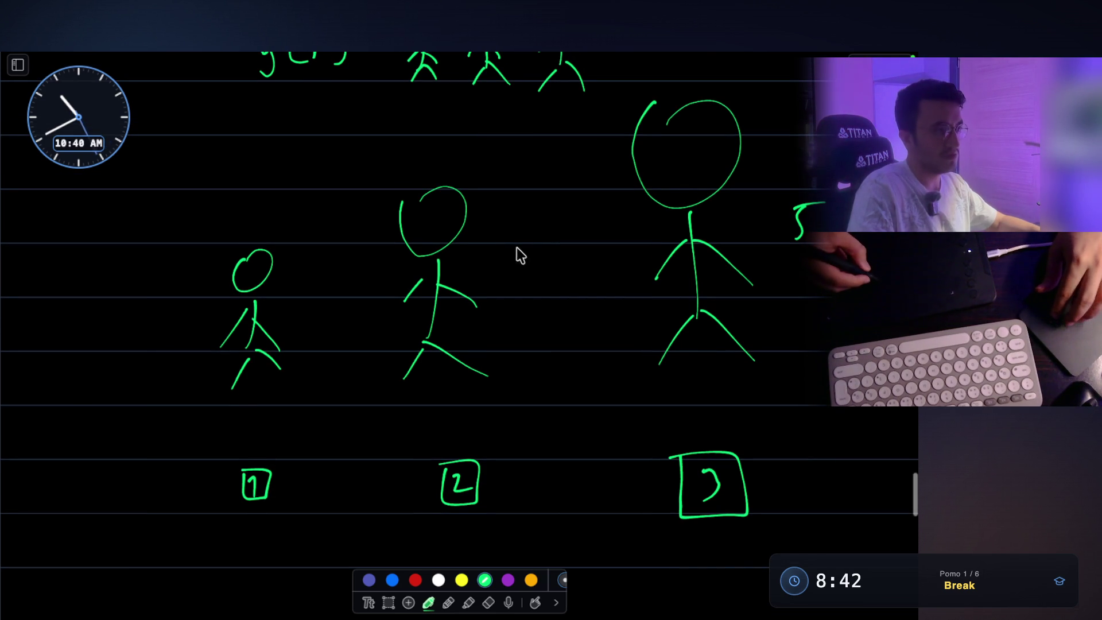
drag(515, 260, 540, 263)
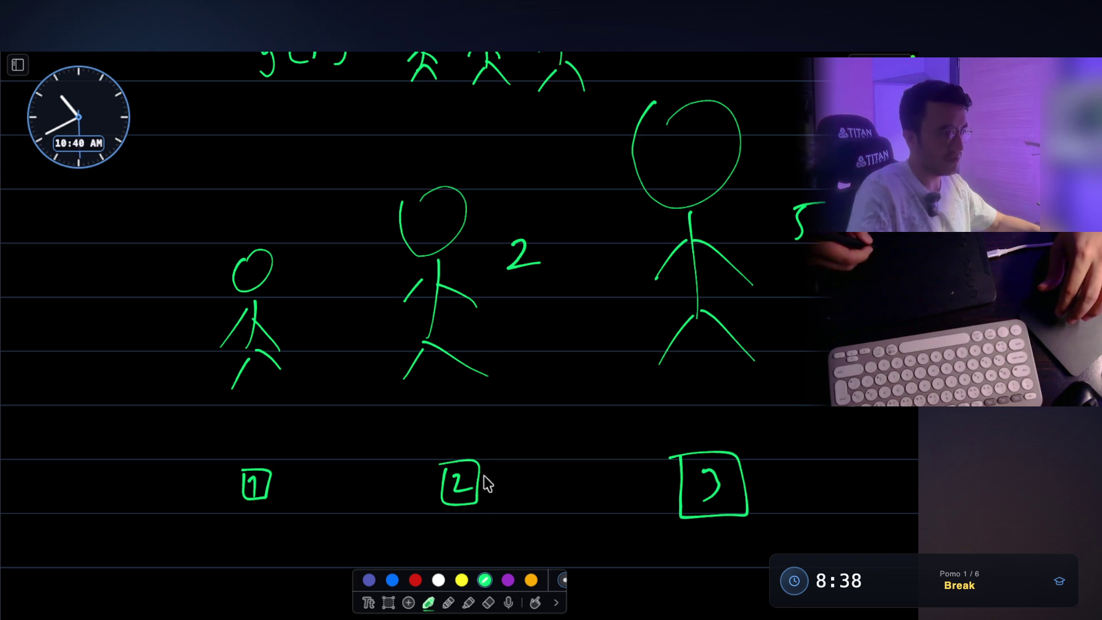
drag(297, 309, 307, 321)
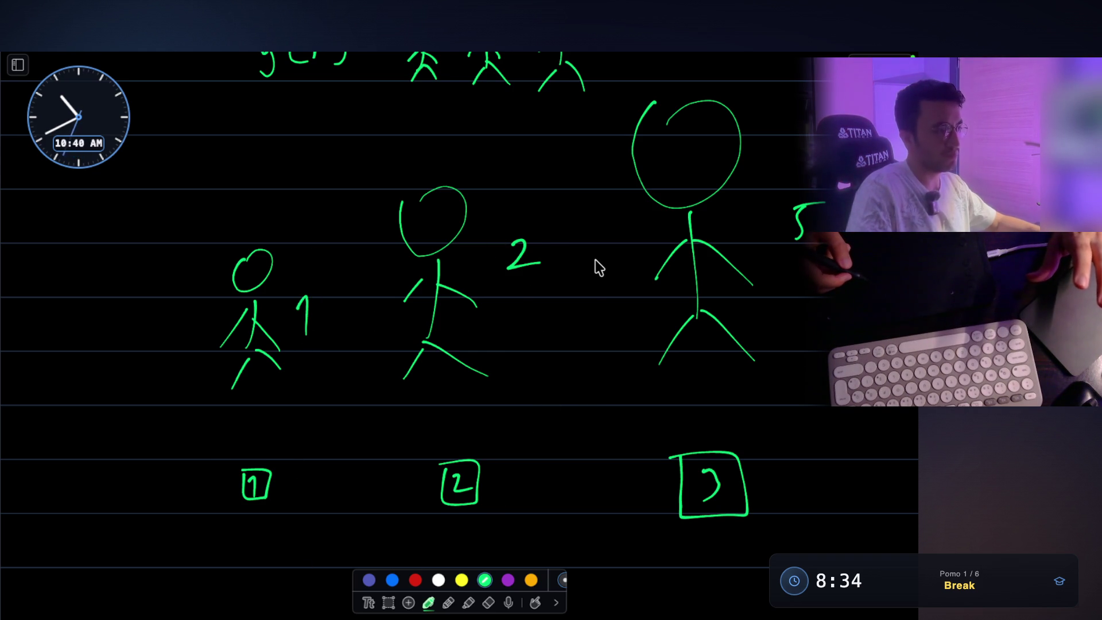
scroll(575, 202, down, 4)
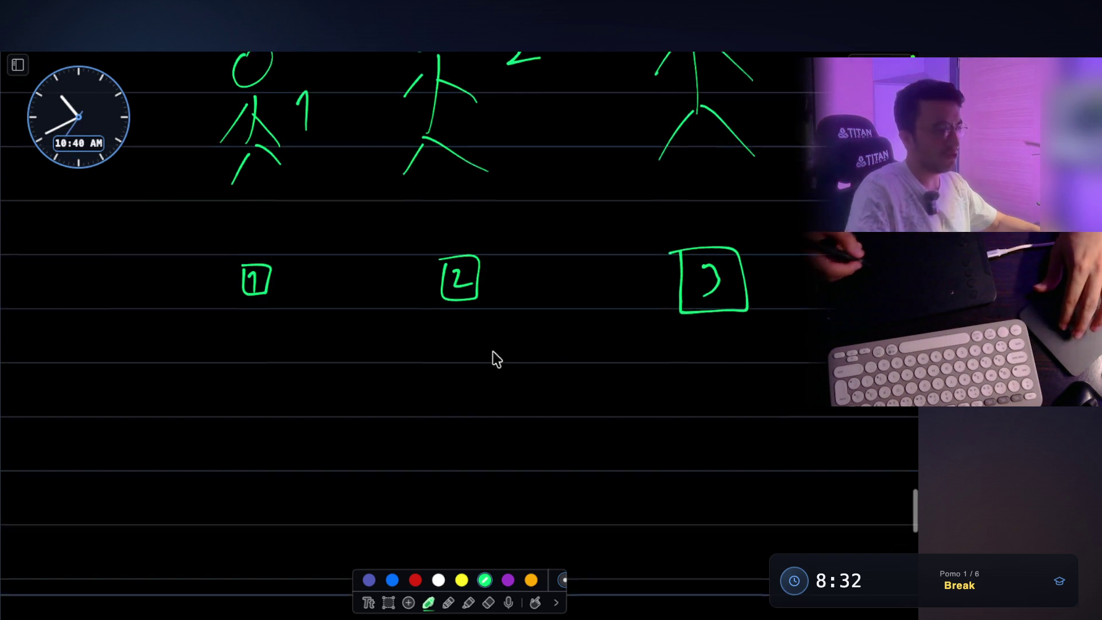
scroll(711, 219, up, 2)
scroll(717, 194, down, 3)
scroll(694, 198, up, 4)
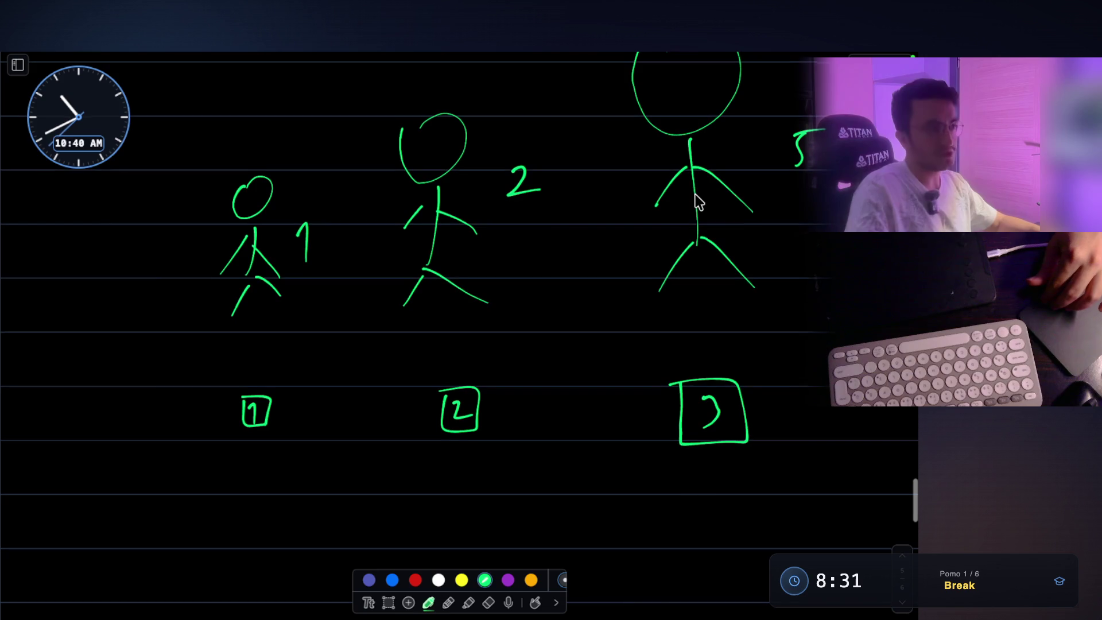
scroll(696, 200, down, 4)
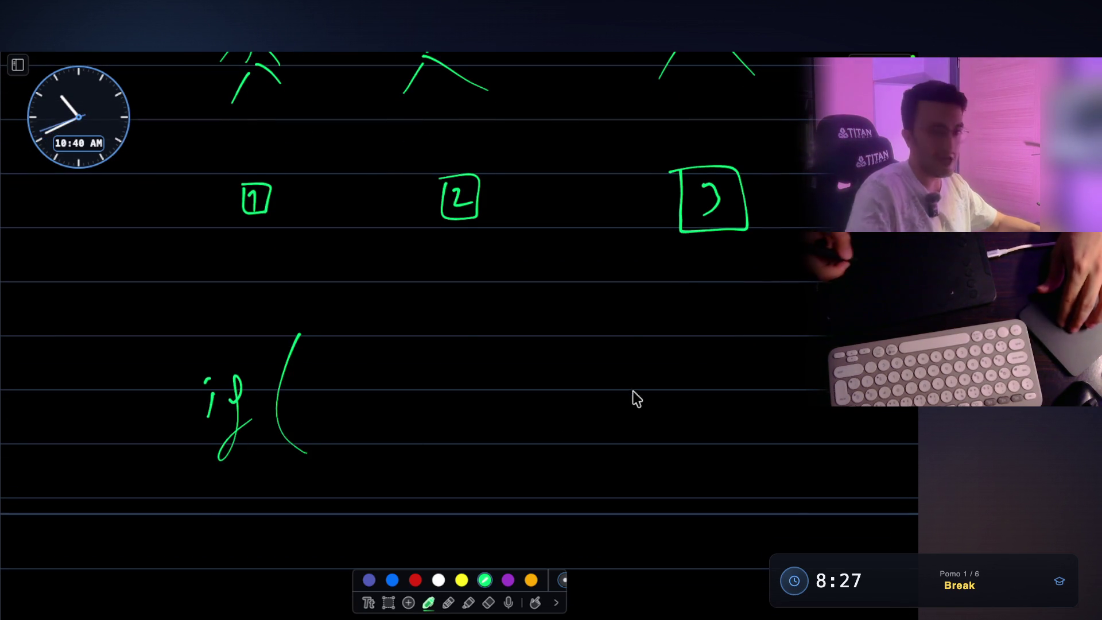
- Handwrite 'if (s[j]' in green on the code whiteboard
scroll(632, 392, up, 2)
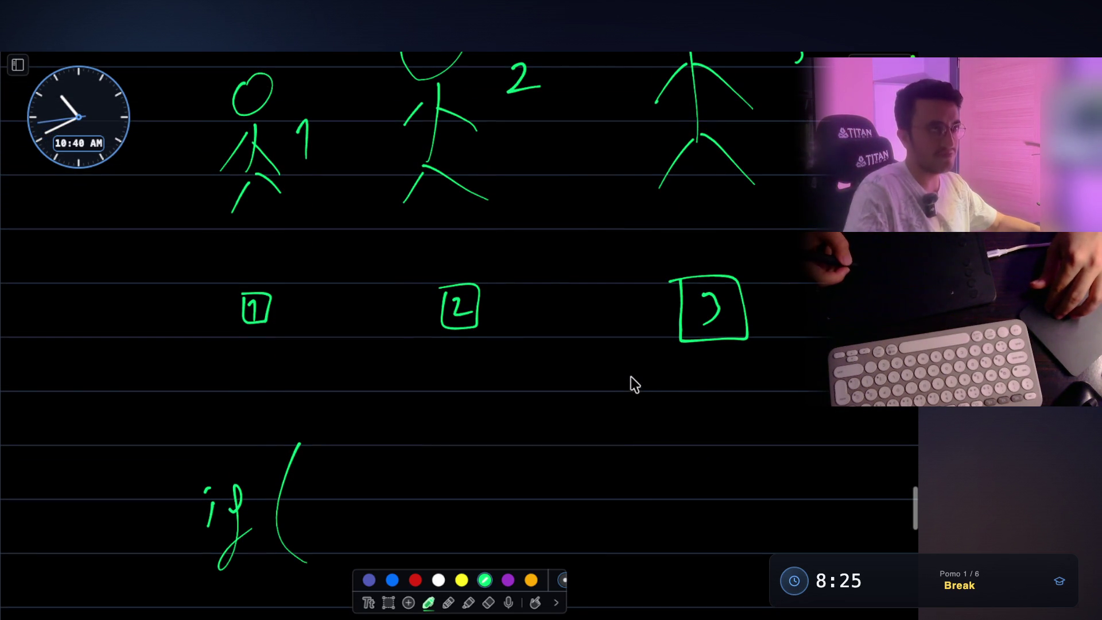
scroll(772, 148, up, 2)
scroll(828, 145, down, 1)
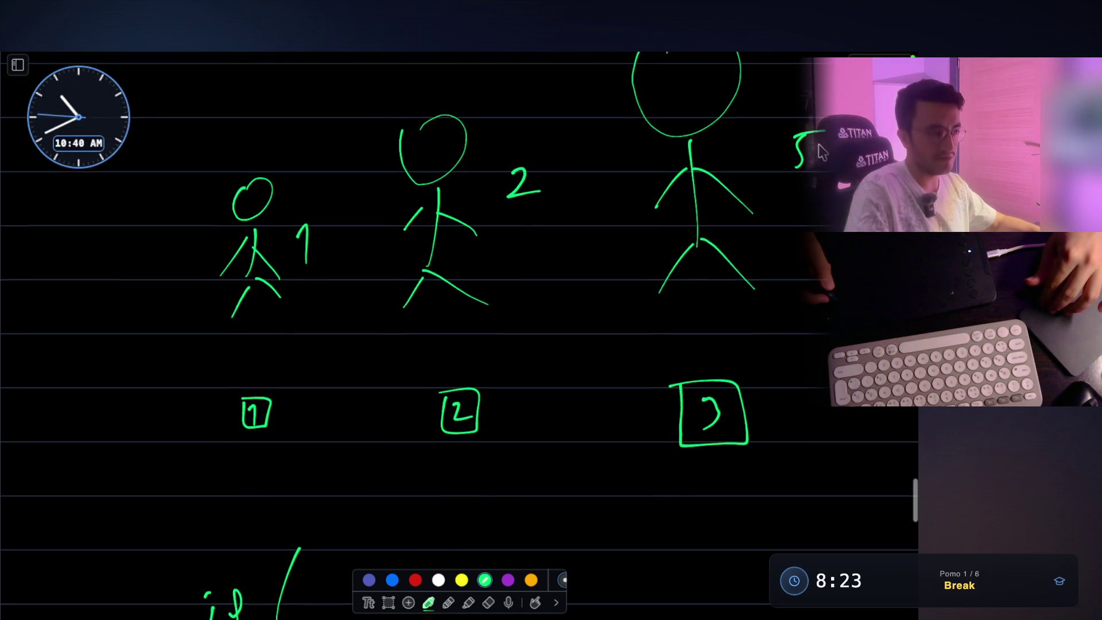
scroll(750, 155, down, 1)
scroll(475, 241, up, 6)
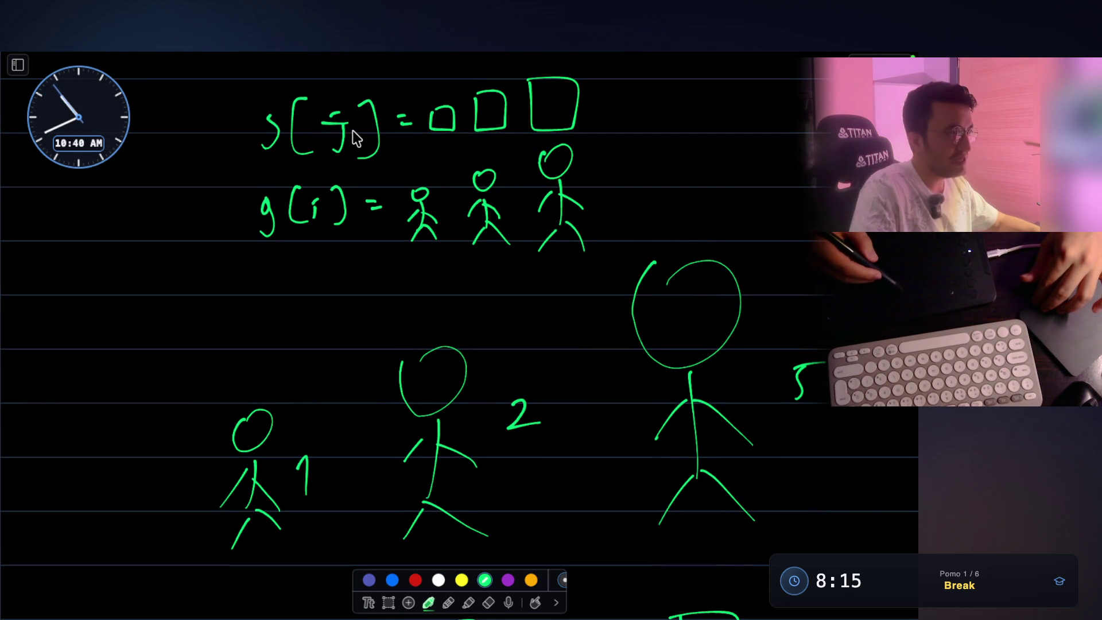
scroll(353, 147, down, 1)
scroll(373, 163, down, 15)
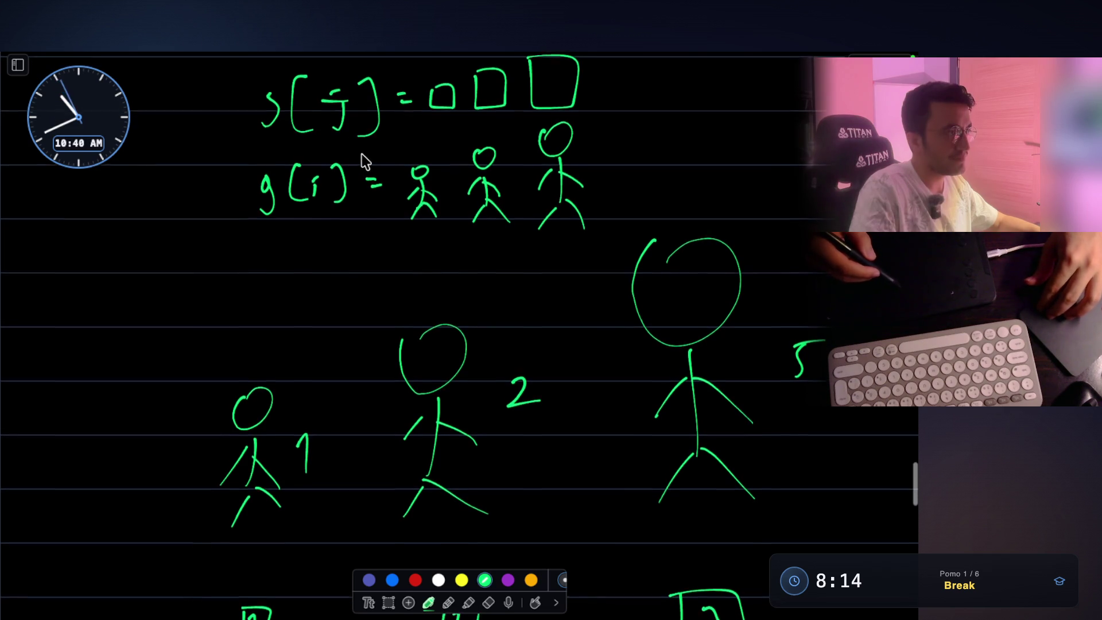
click(206, 434)
drag(211, 448, 208, 471)
drag(239, 431, 250, 474)
drag(299, 388, 307, 506)
drag(332, 437, 328, 462)
drag(363, 414, 352, 448)
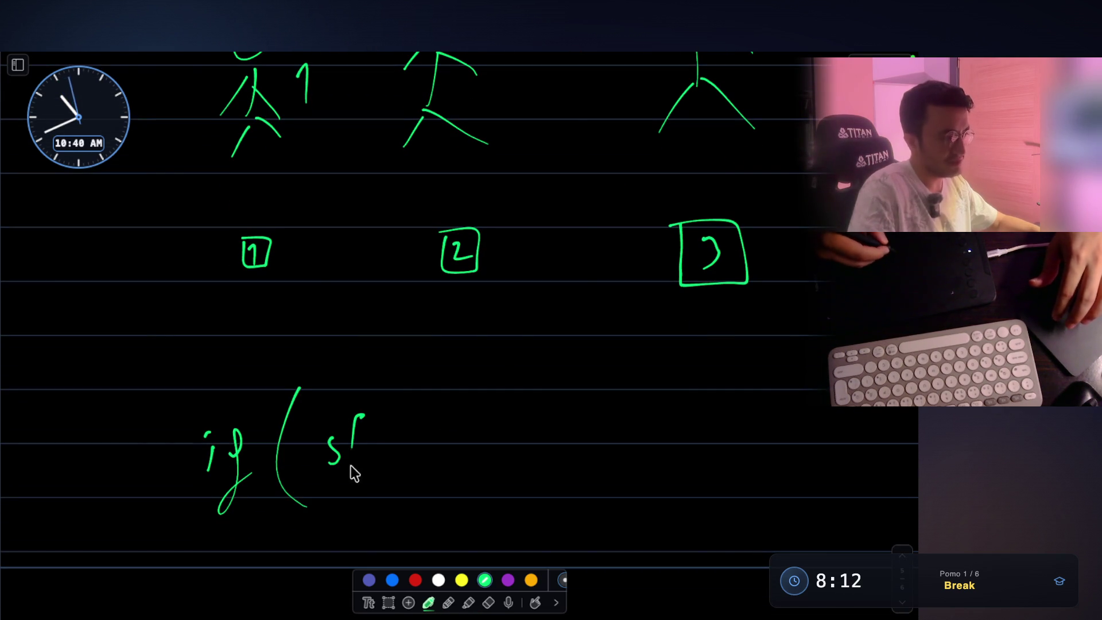
click(386, 424)
drag(402, 418, 410, 466)
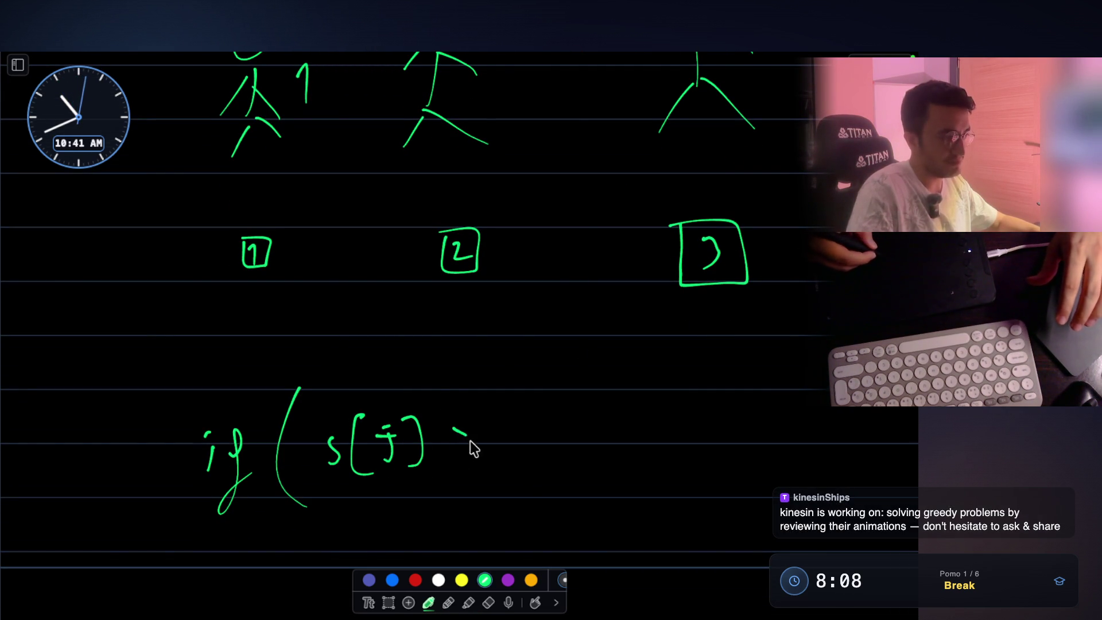
- Complete the condition with '>= greed[i])'
mouse_move(533, 439)
mouse_down()
mouse_move(524, 481)
mouse_move(550, 443)
mouse_move(608, 453)
mouse_up()
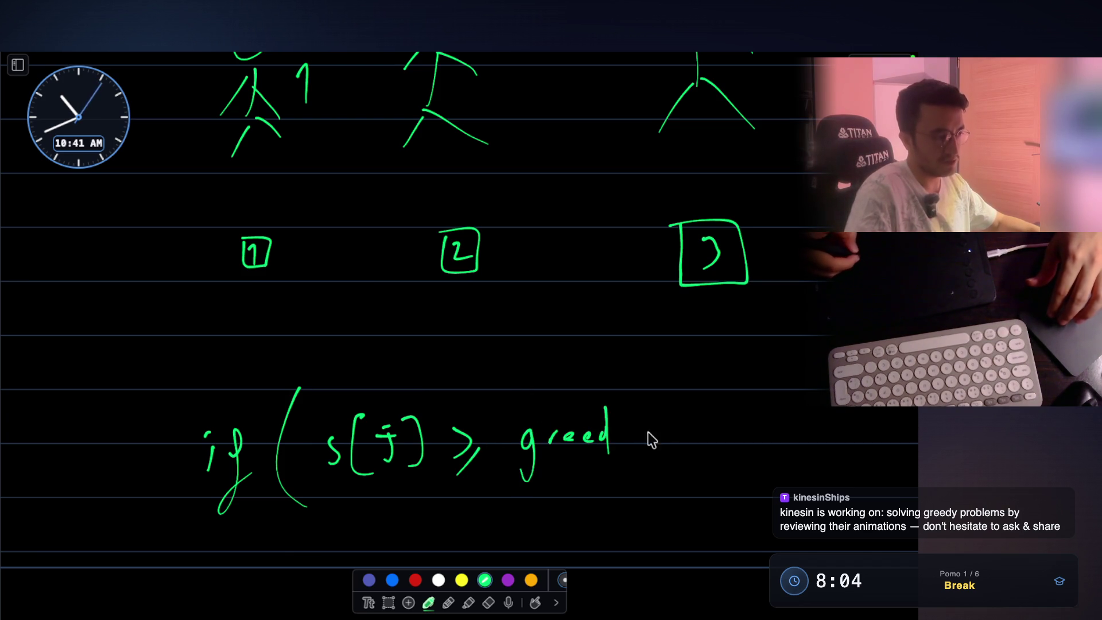
mouse_move(639, 409)
mouse_down()
mouse_move(642, 449)
mouse_move(651, 443)
mouse_up()
drag(644, 418, 653, 415)
drag(668, 398, 666, 449)
drag(693, 366, 702, 476)
- Write 'assign +' on the next line, undoing the stray strokes after assign
scroll(413, 455, down, 3)
drag(388, 446, 391, 463)
mouse_move(408, 441)
mouse_down()
mouse_move(406, 453)
mouse_move(439, 459)
mouse_move(517, 456)
mouse_up()
click(438, 437)
drag(502, 446, 525, 439)
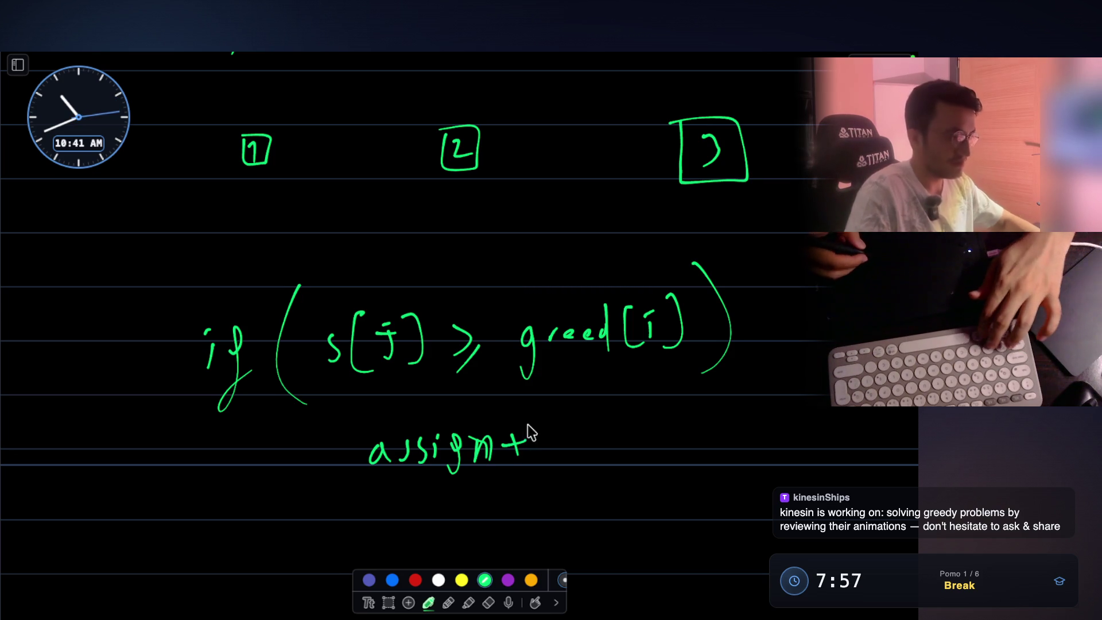
key(ctrl+z)
key(ctrl+z)
mouse_move(508, 439)
mouse_down()
mouse_move(526, 437)
mouse_move(519, 453)
mouse_move(584, 457)
mouse_up()
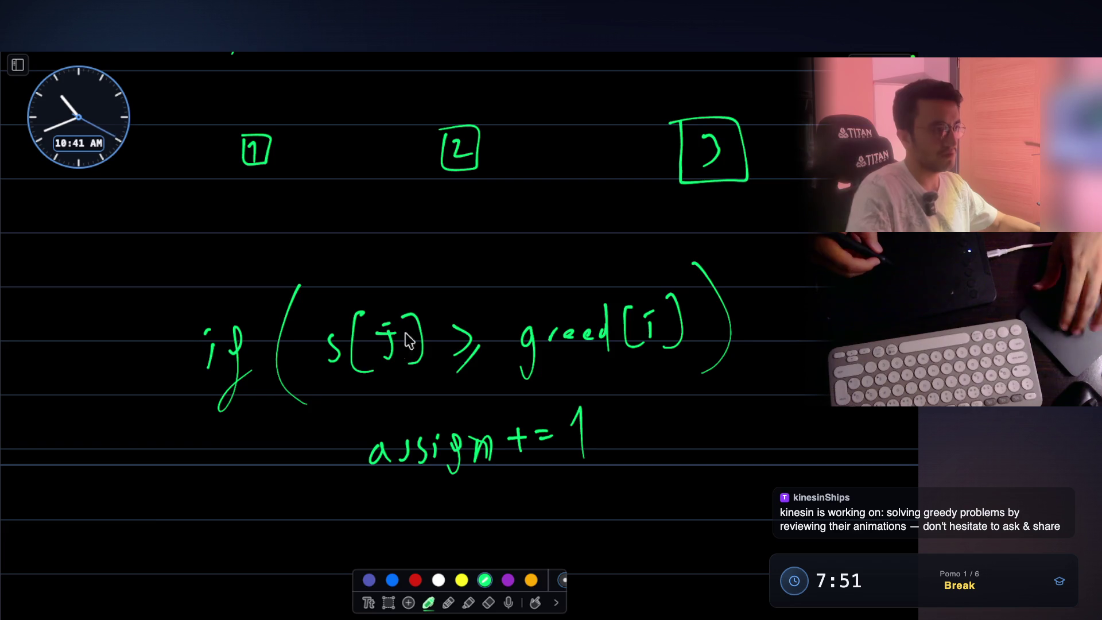
- Write 'i -= 1;' under 'j -= 1;' and close the whiteboard
scroll(709, 161, up, 4)
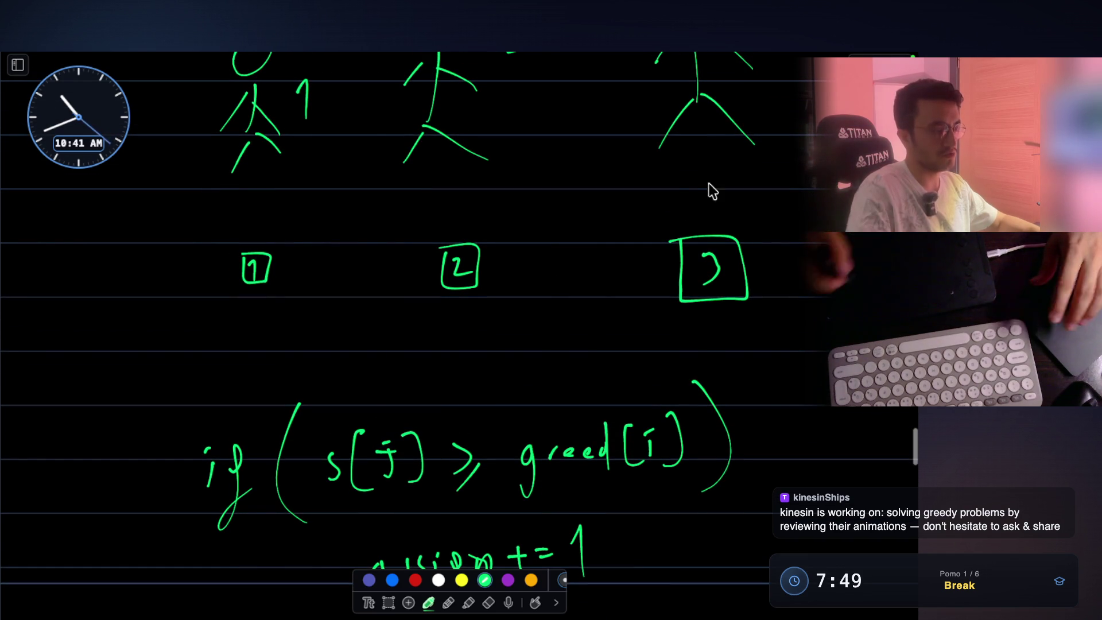
scroll(483, 344, down, 5)
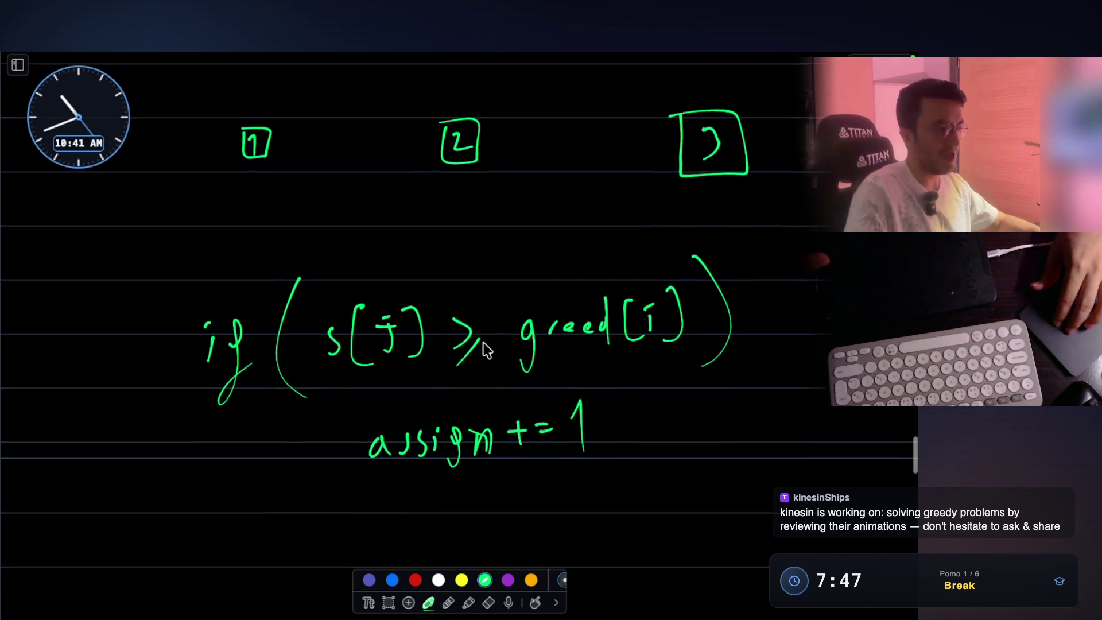
scroll(611, 370, down, 3)
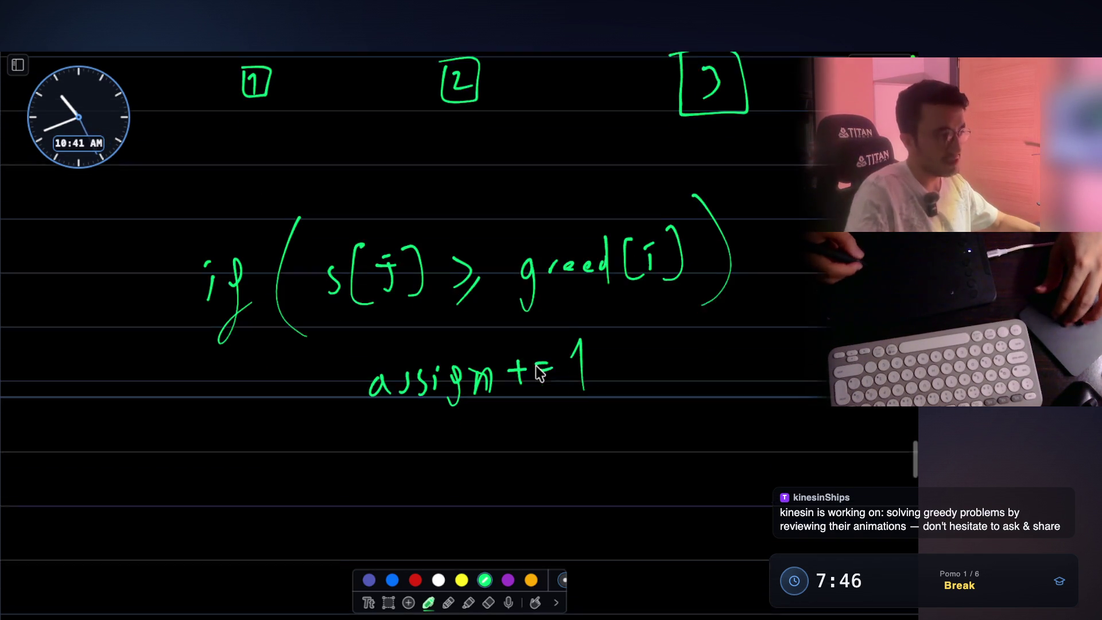
scroll(687, 132, up, 6)
scroll(687, 131, down, 6)
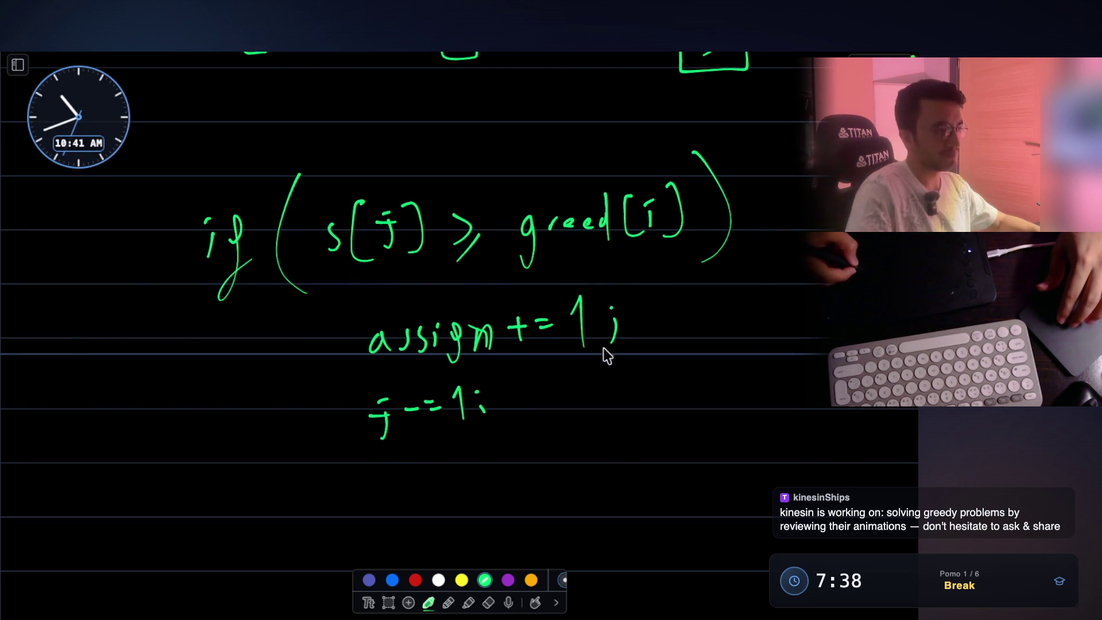
scroll(604, 348, up, 2)
scroll(408, 478, down, 1)
drag(382, 492, 382, 506)
click(382, 481)
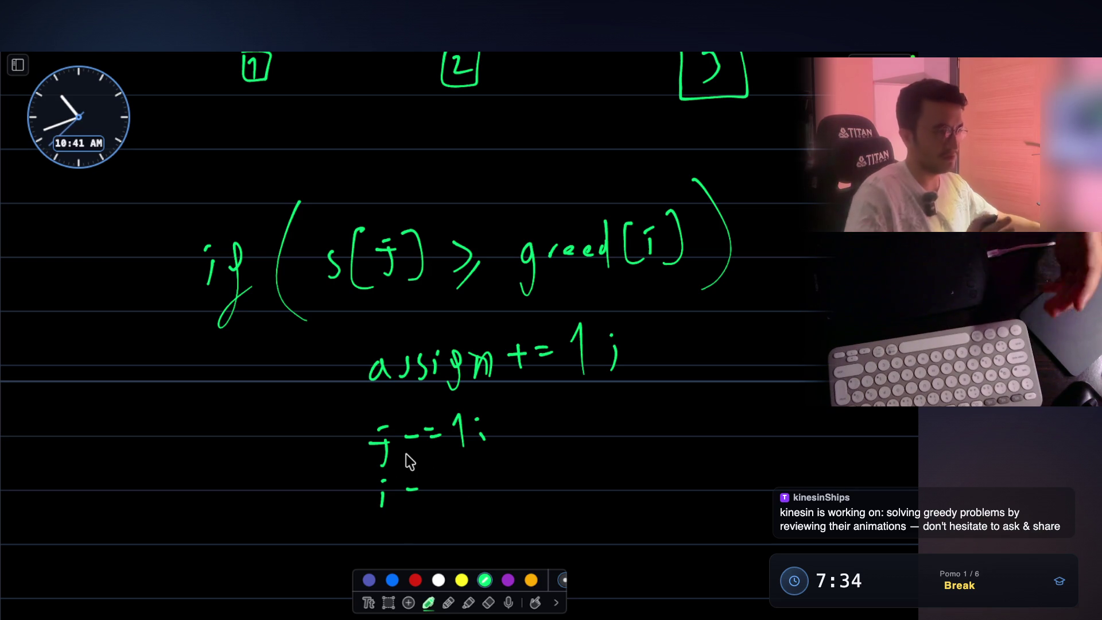
drag(425, 484, 442, 482)
drag(427, 490, 480, 508)
click(481, 474)
key(Escape)
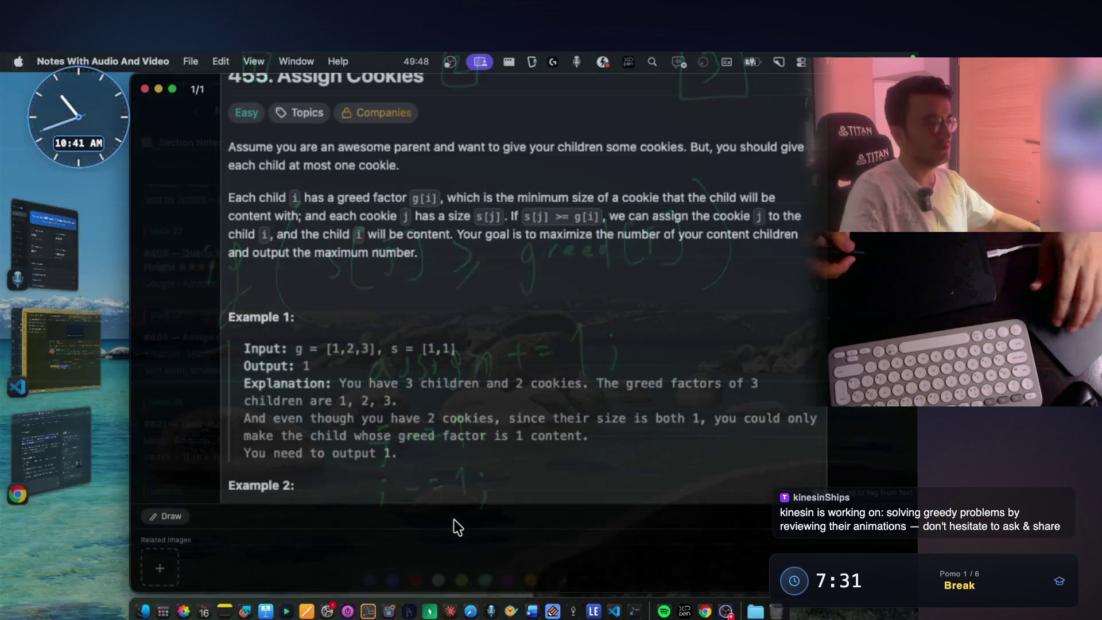
- Close the problem image, play the Assign Cookies video to 0:10, then reopen the whiteboard
key(Escape)
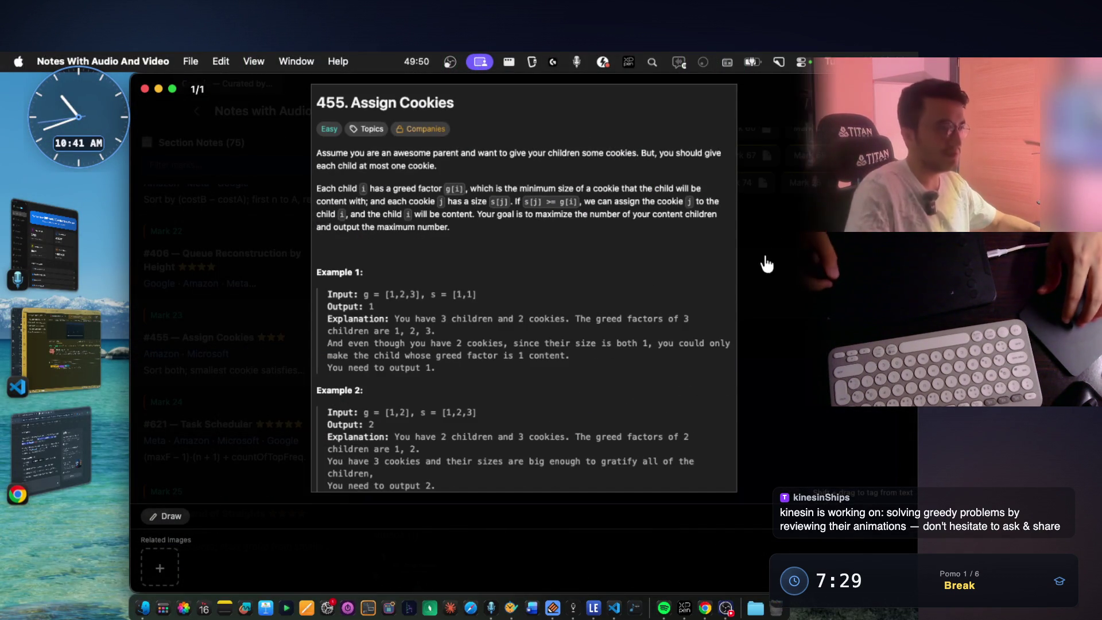
scroll(534, 449, down, 5)
click(413, 368)
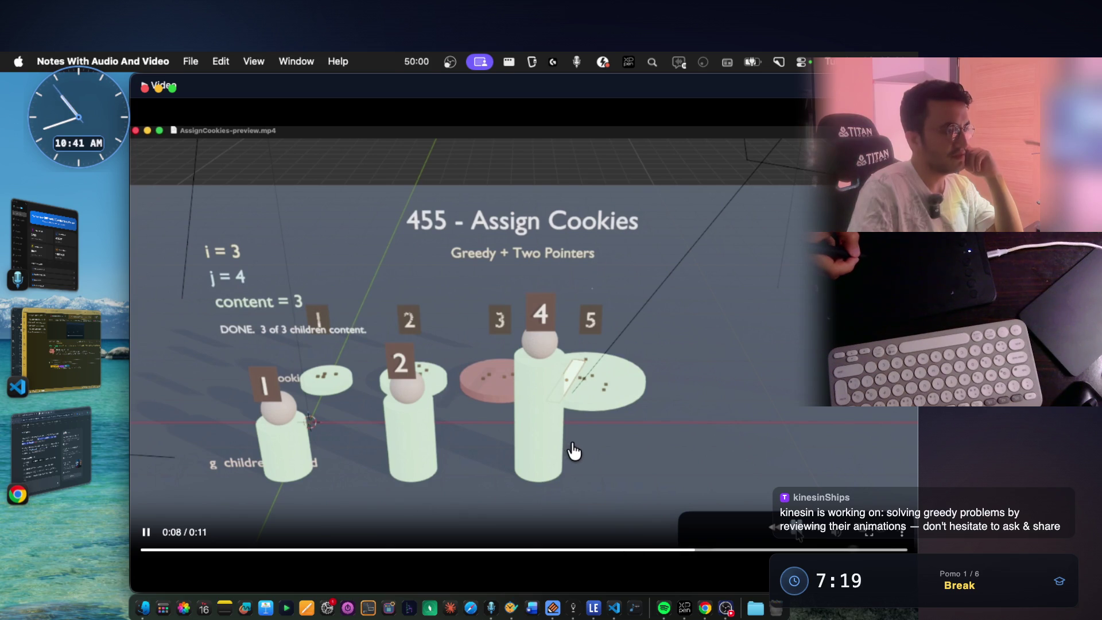
click(148, 533)
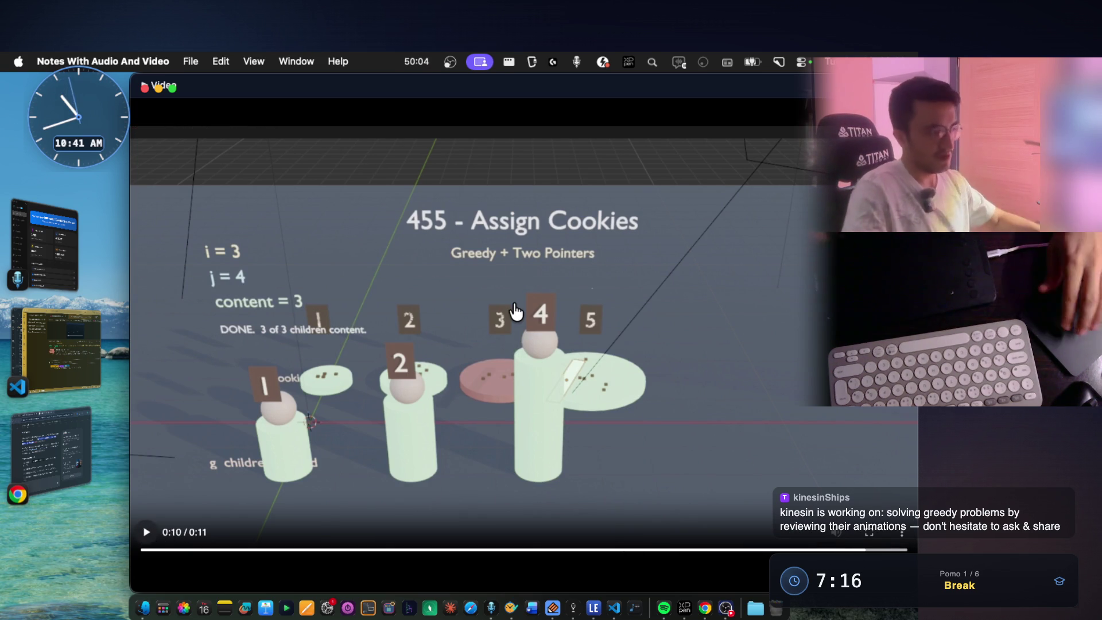
key(super+Tab)
scroll(512, 302, down, 2)
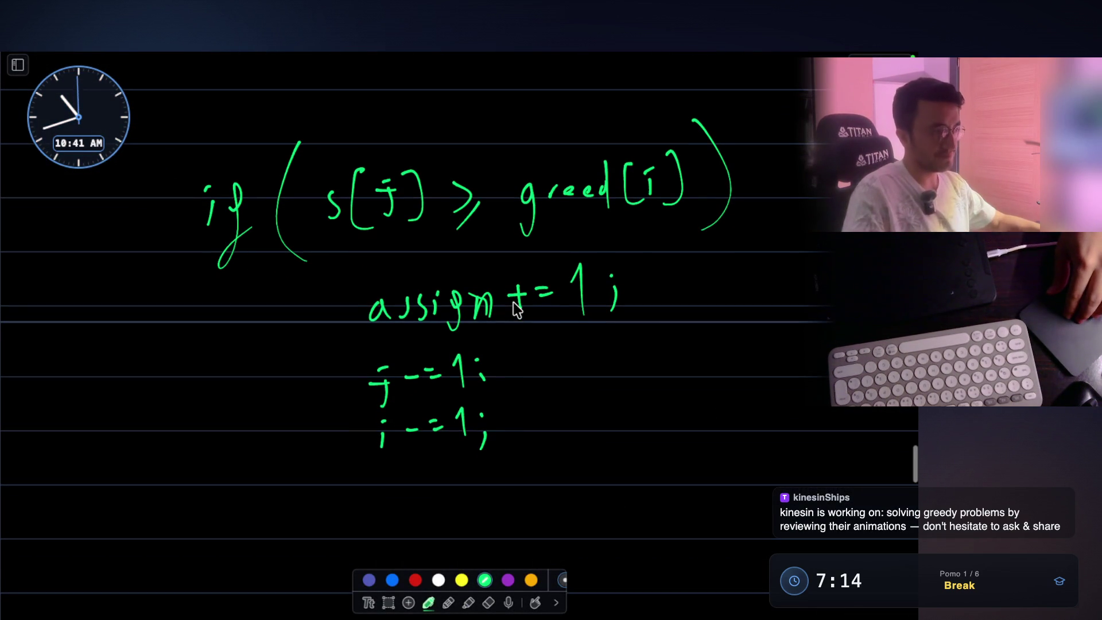
scroll(517, 308, up, 2)
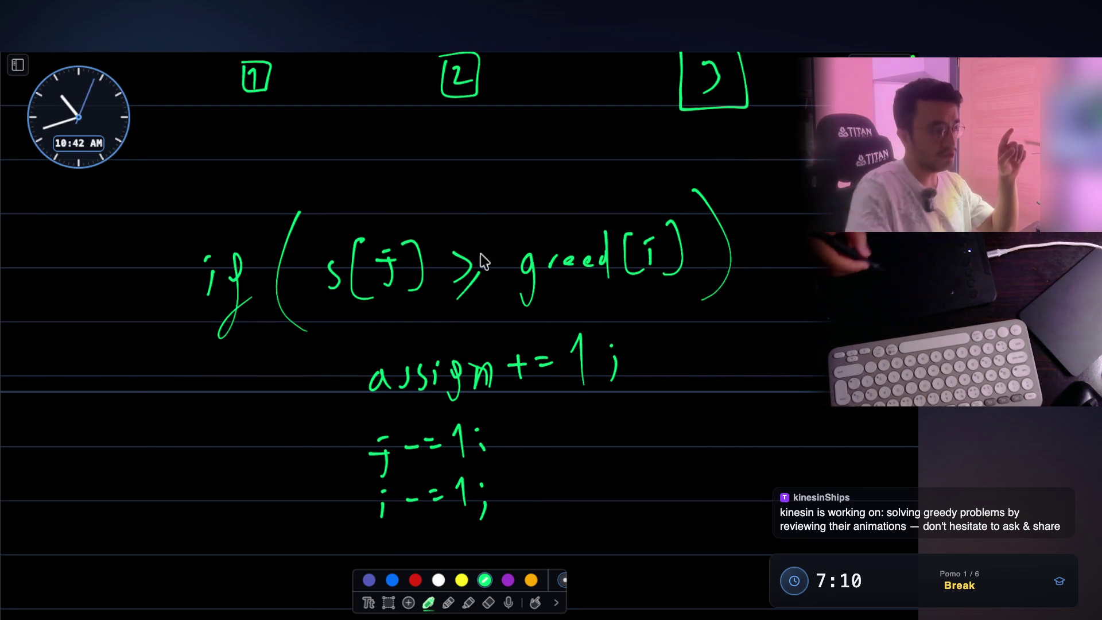
scroll(600, 251, down, 3)
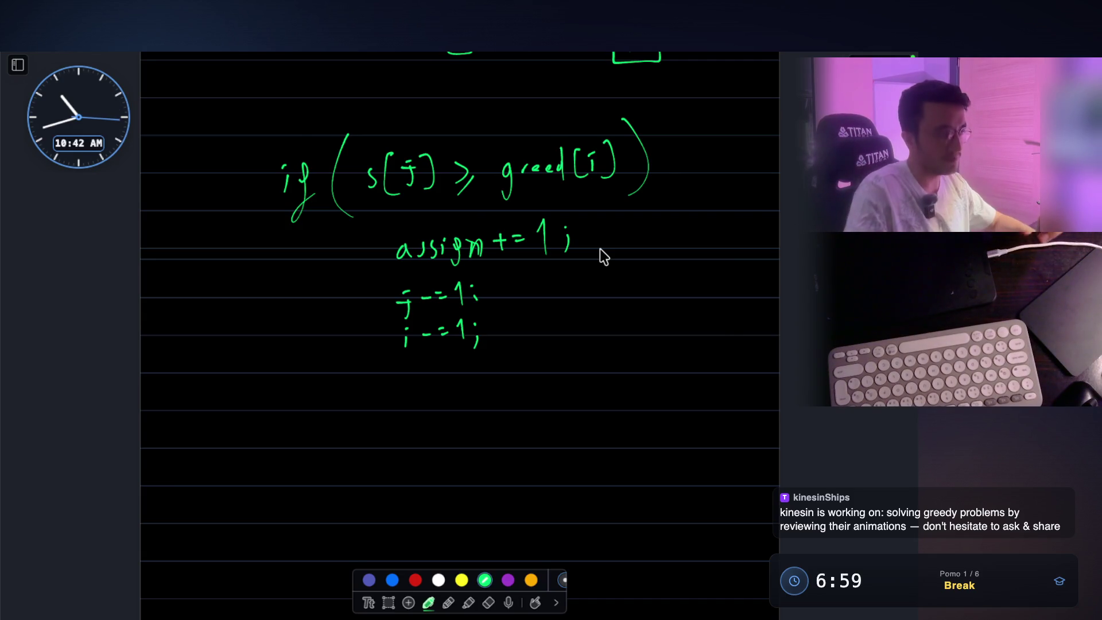
scroll(601, 249, up, 2)
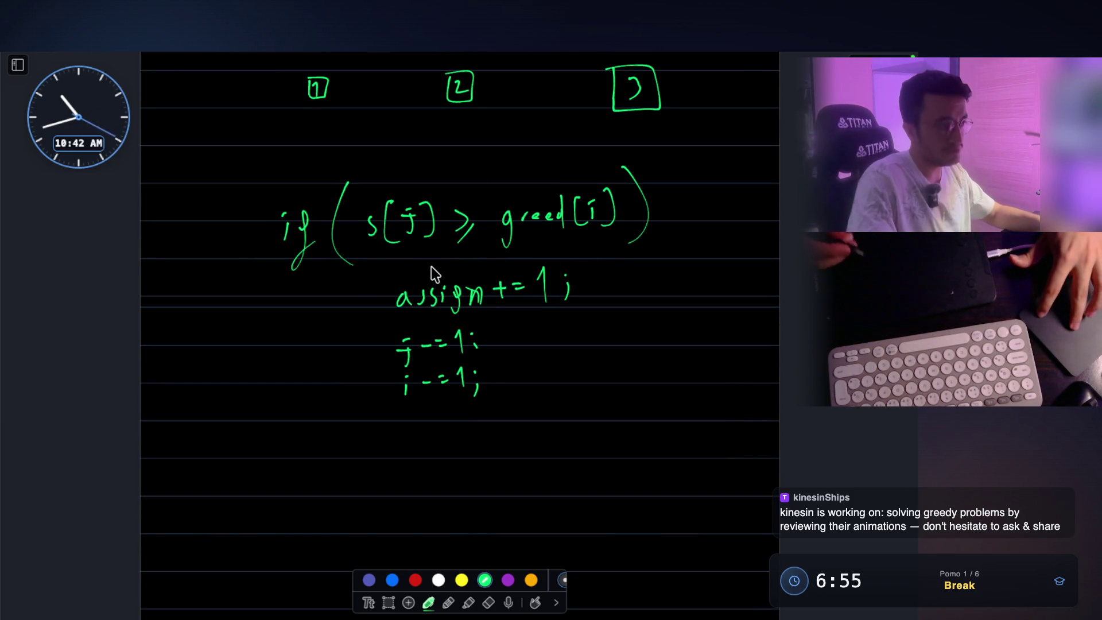
click(558, 393)
scroll(558, 393, up, 5)
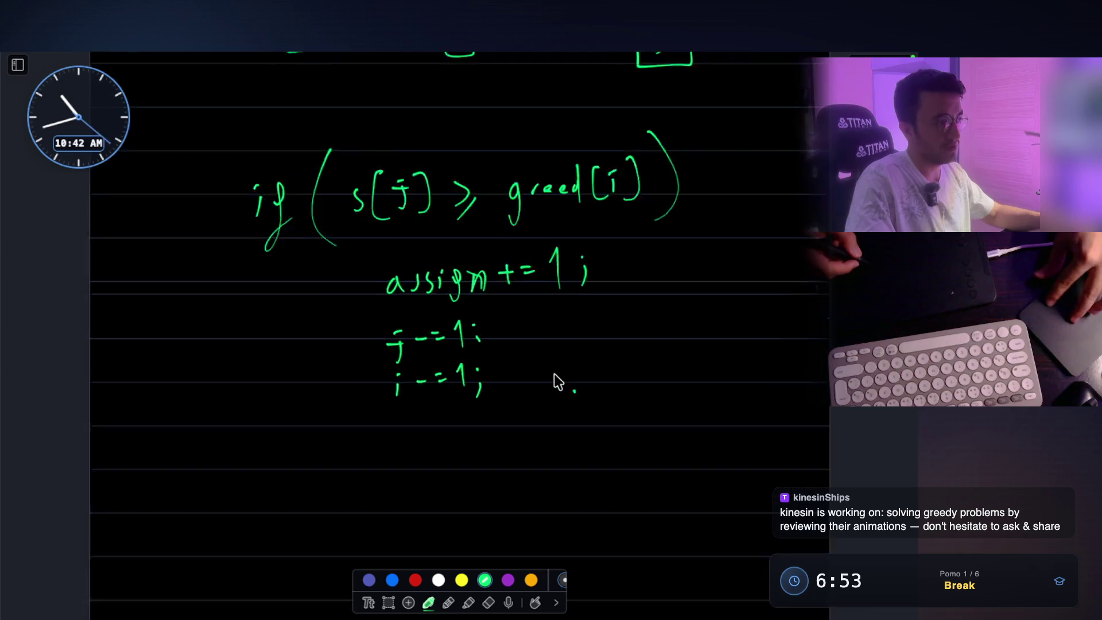
scroll(552, 382, up, 2)
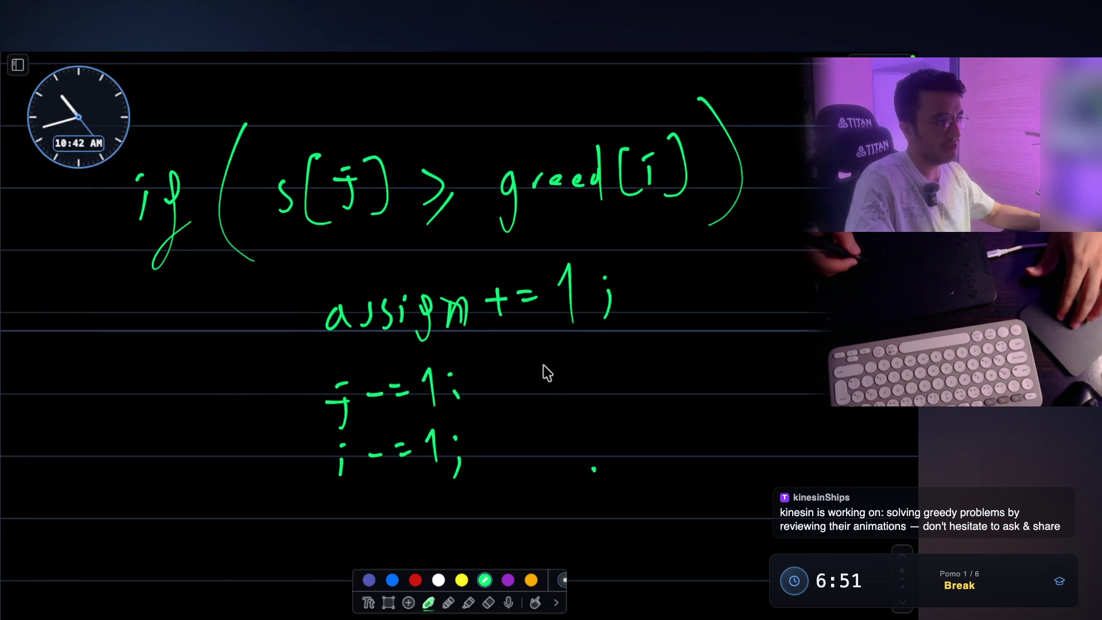
scroll(545, 373, down, 3)
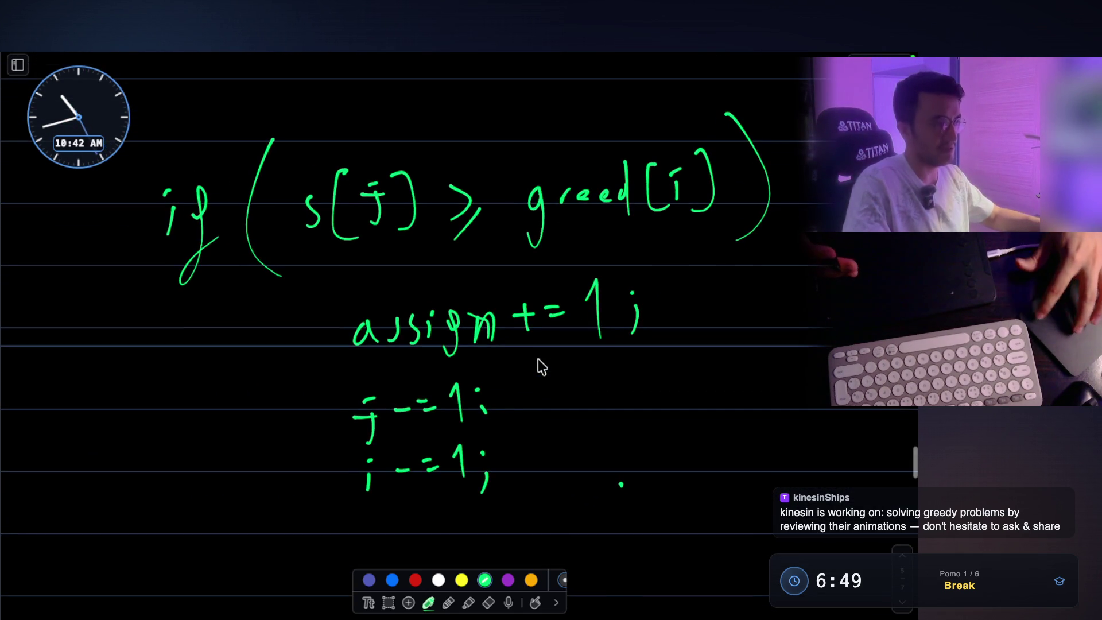
scroll(558, 389, down, 2)
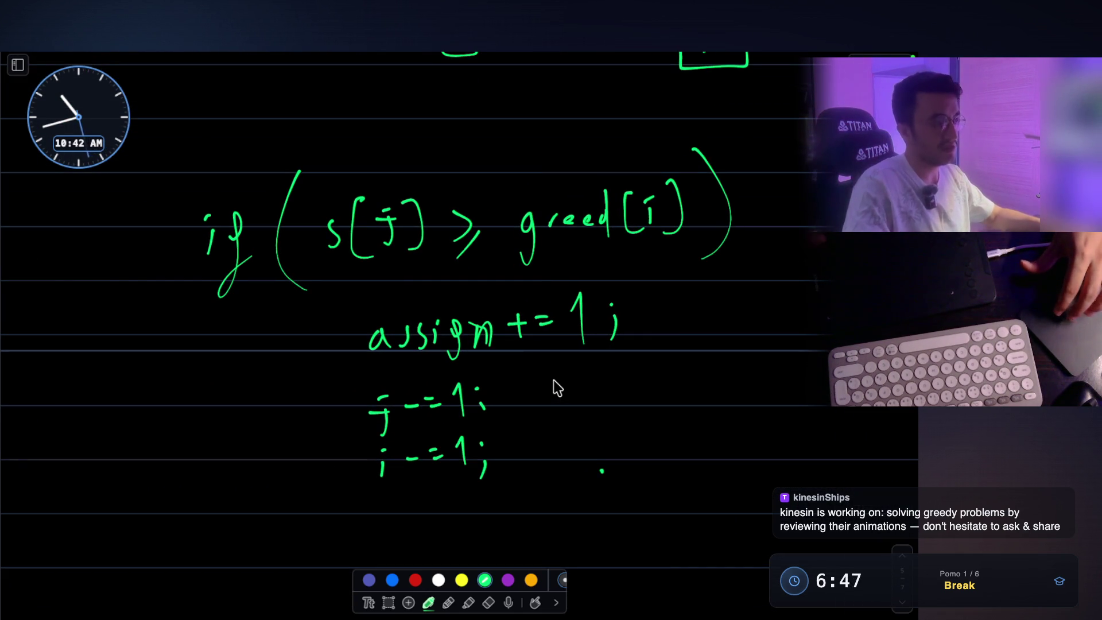
scroll(558, 388, down, 3)
click(201, 450)
drag(204, 461, 205, 487)
- Start writing 'if ( greed' below the if-block, then erase it
drag(234, 441, 246, 475)
drag(281, 420, 290, 501)
drag(324, 459, 317, 505)
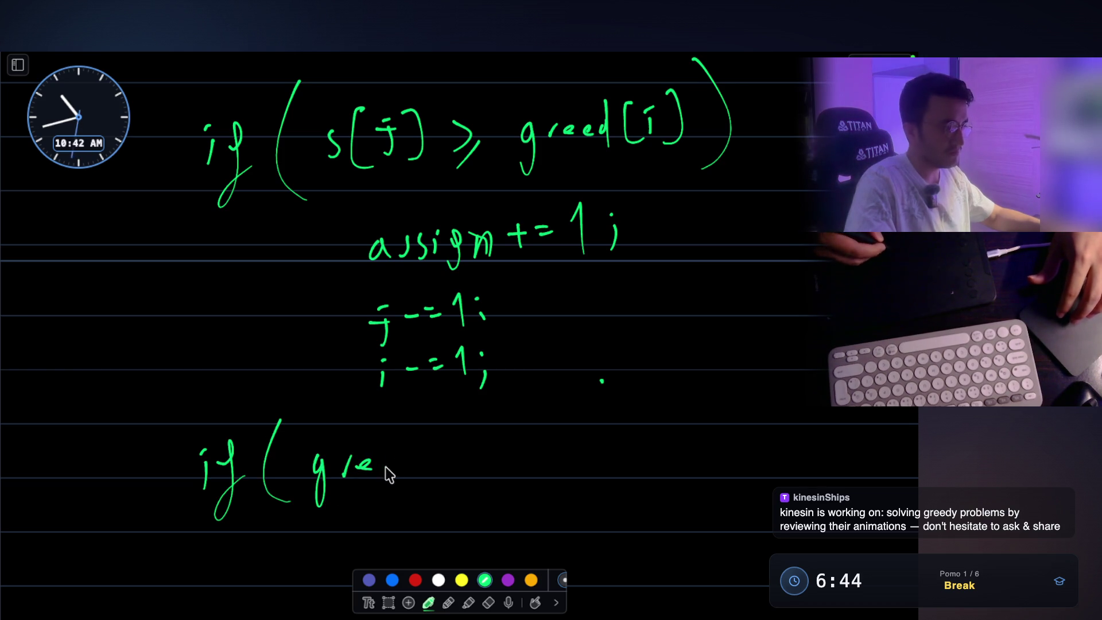
drag(413, 432, 418, 480)
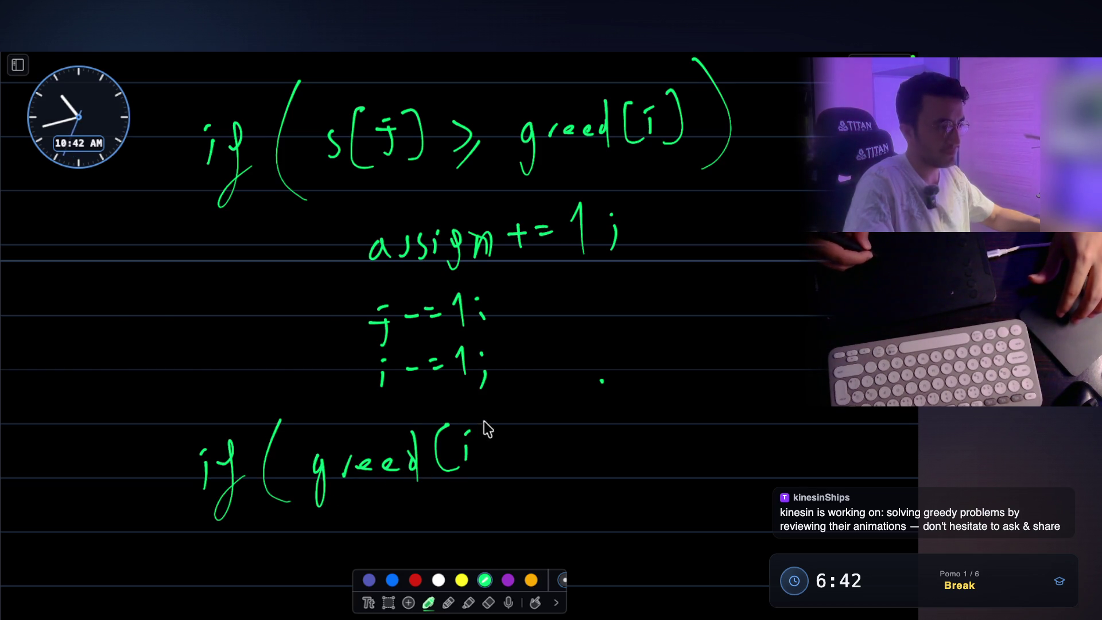
scroll(488, 414, down, 1)
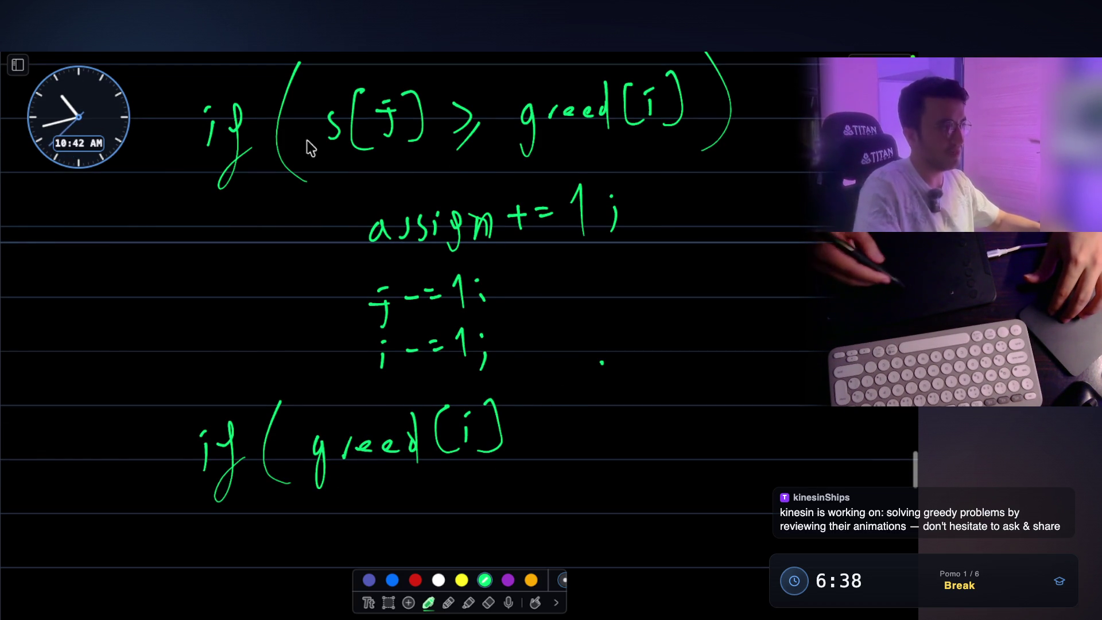
scroll(274, 121, down, 1)
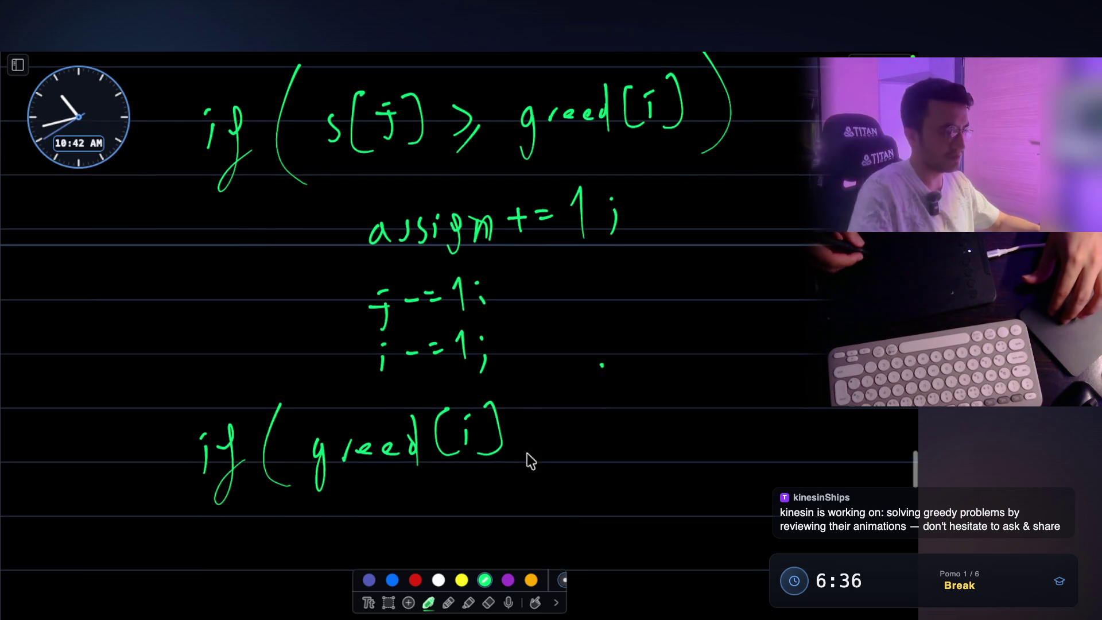
click(489, 602)
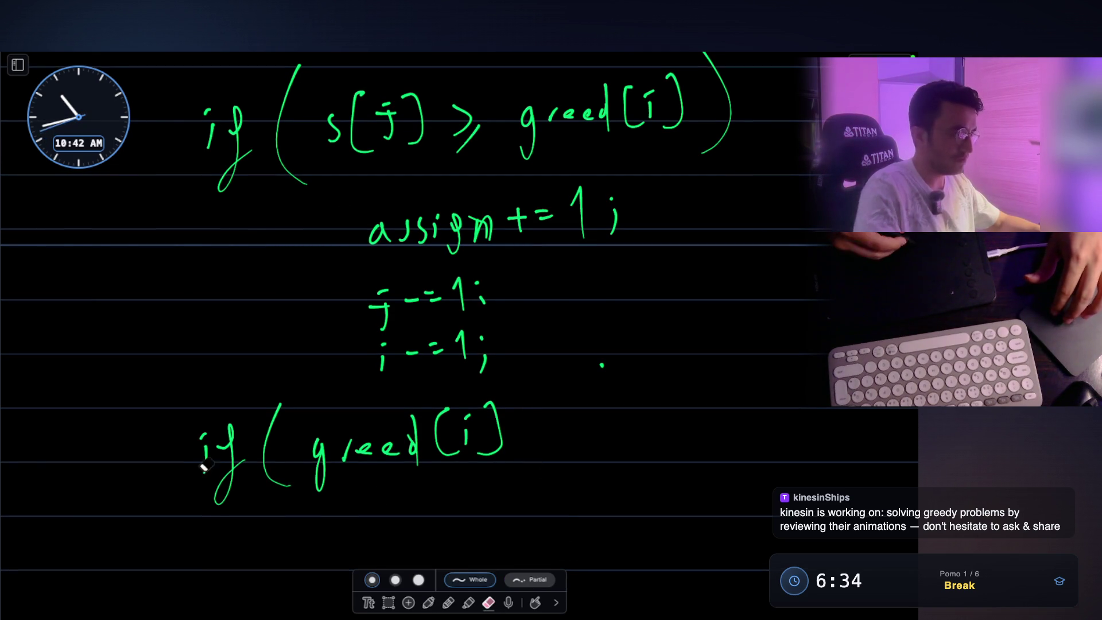
drag(205, 466, 584, 427)
- Write 'else { i -= 1; }' in green ink and hide the whiteboard
click(428, 602)
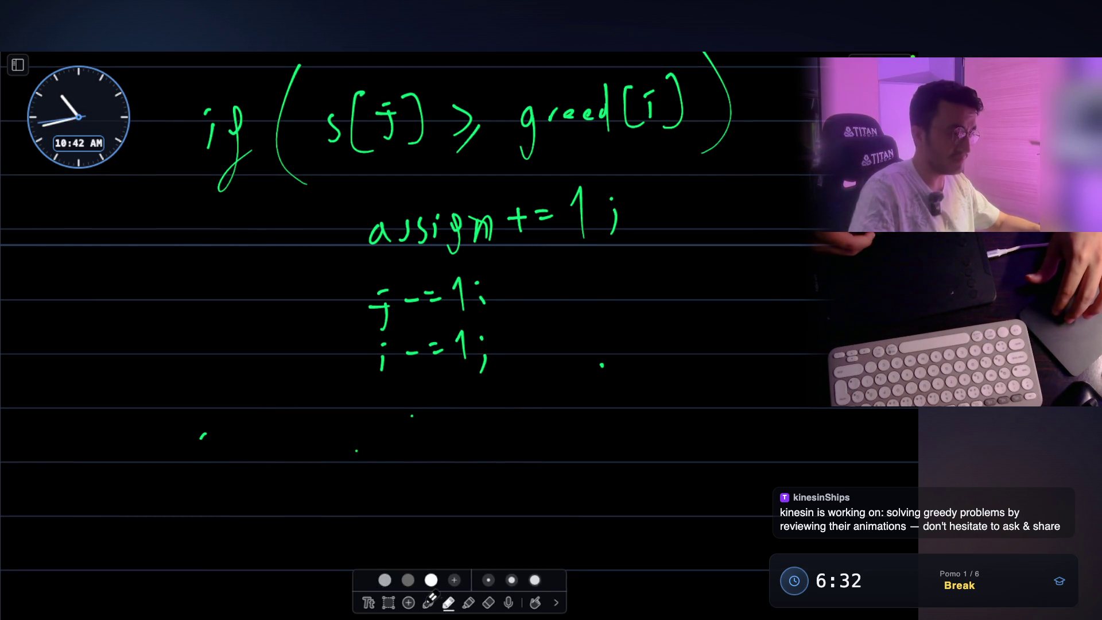
mouse_move(218, 472)
mouse_down()
mouse_move(264, 460)
mouse_move(294, 469)
mouse_up()
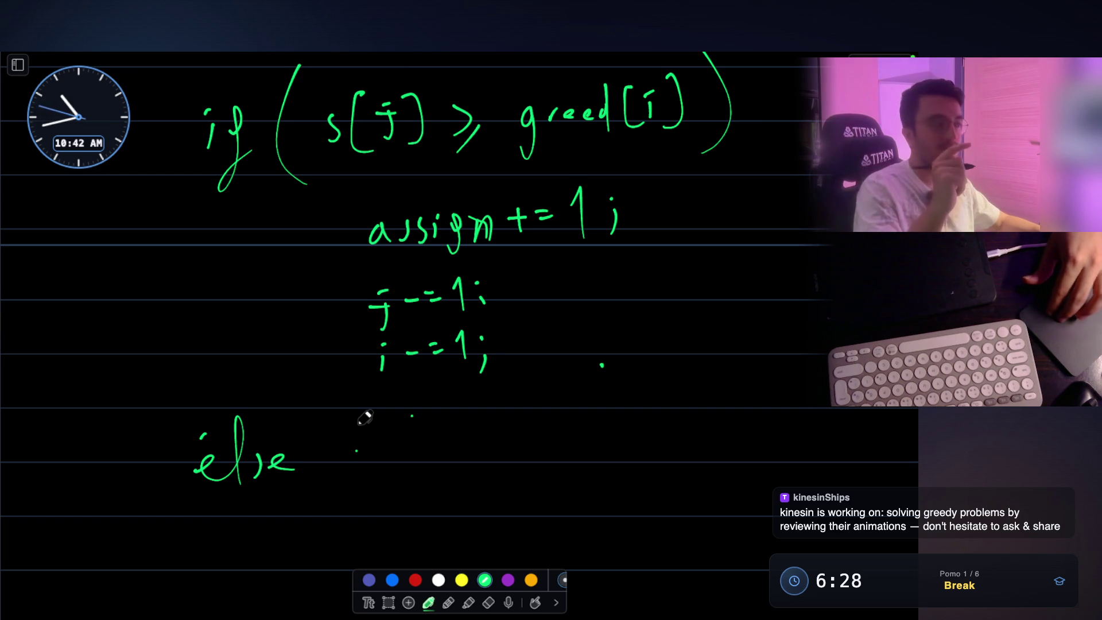
scroll(365, 417, down, 1)
drag(314, 403, 321, 465)
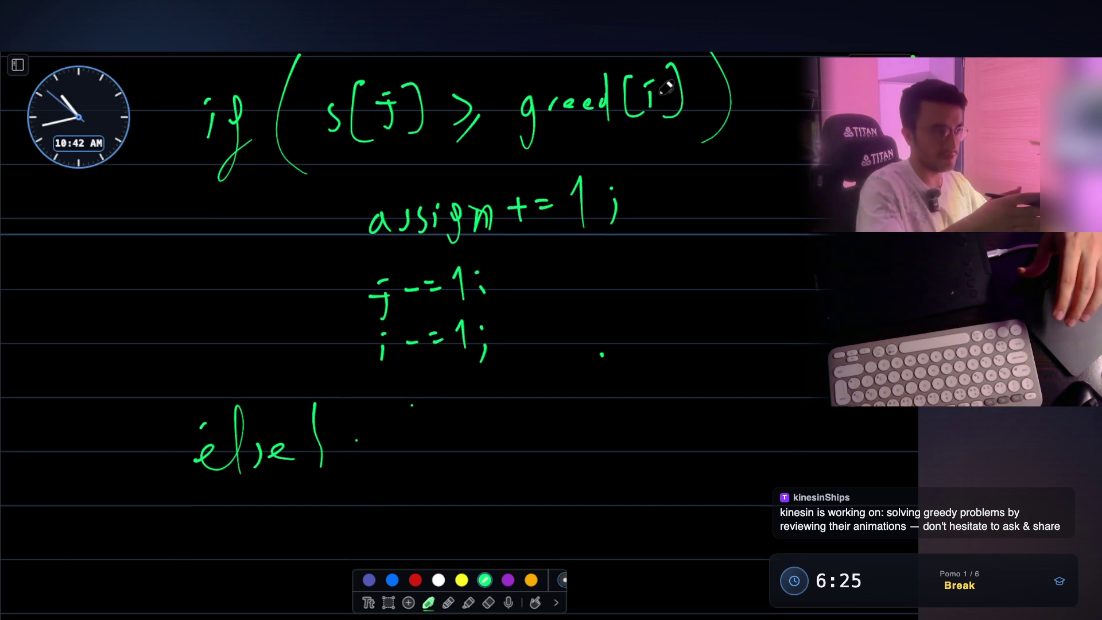
scroll(413, 486, down, 3)
drag(342, 459, 343, 477)
click(339, 449)
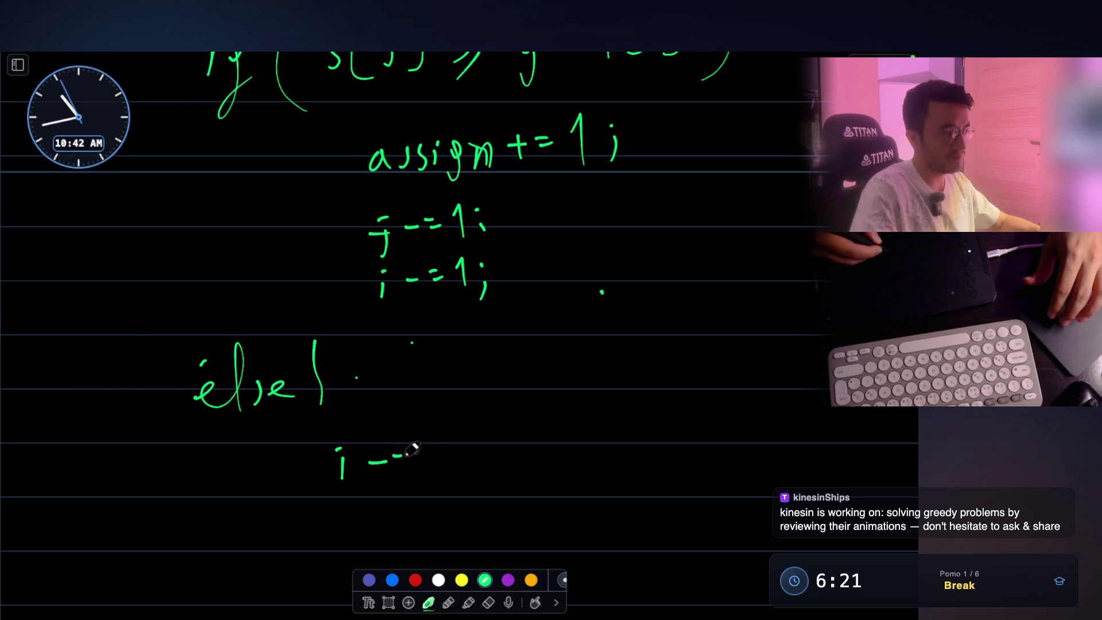
click(455, 448)
mouse_move(426, 439)
mouse_down()
mouse_move(434, 476)
mouse_move(456, 489)
mouse_up()
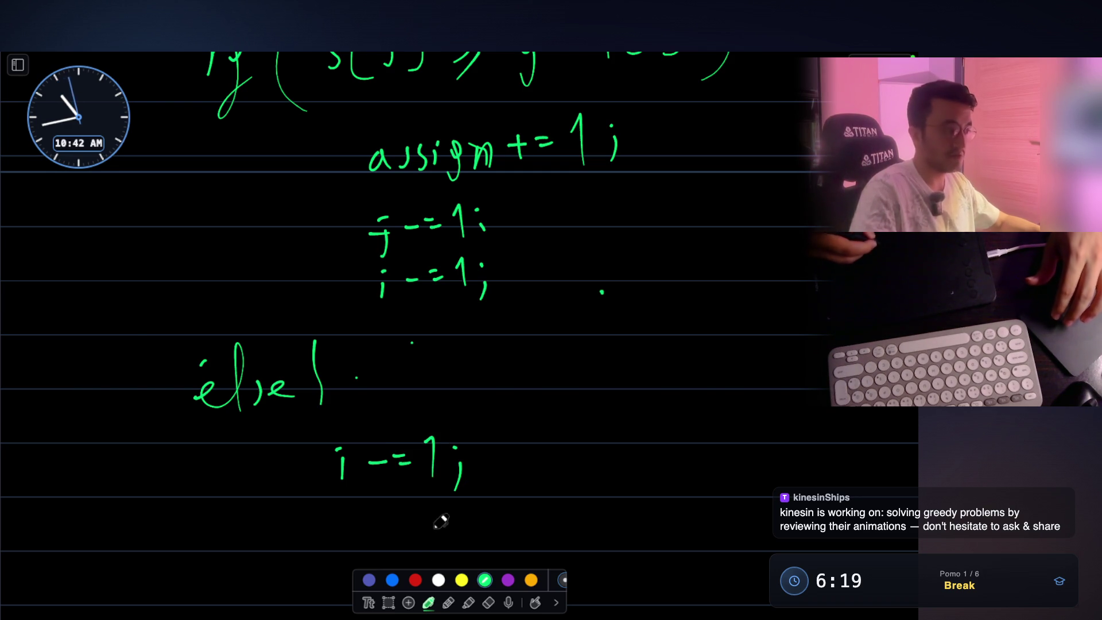
drag(209, 559, 203, 600)
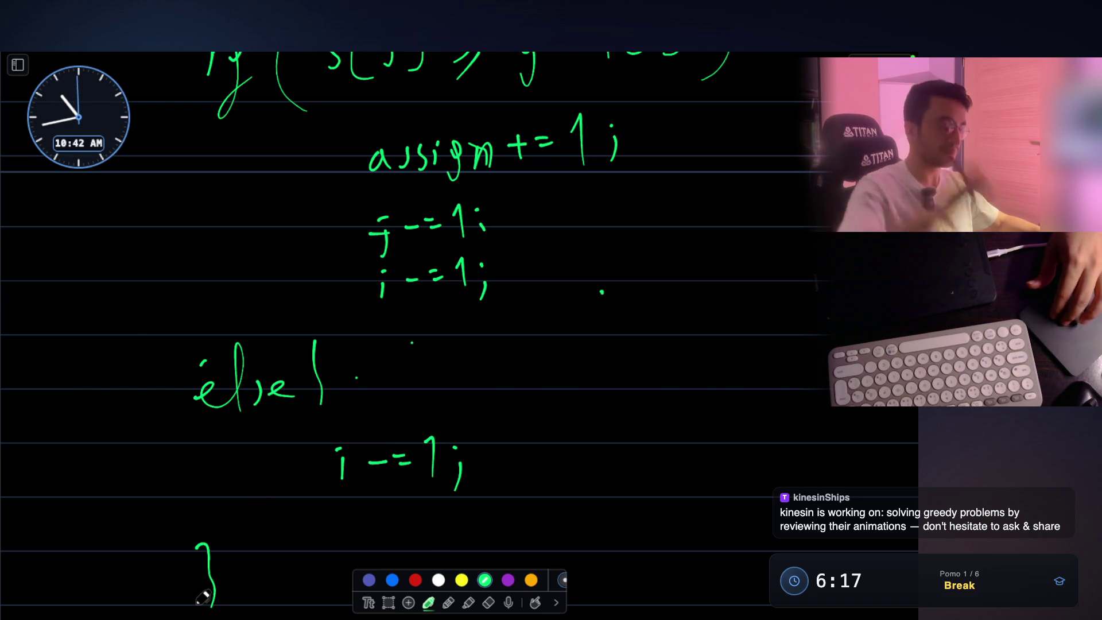
scroll(202, 597, up, 2)
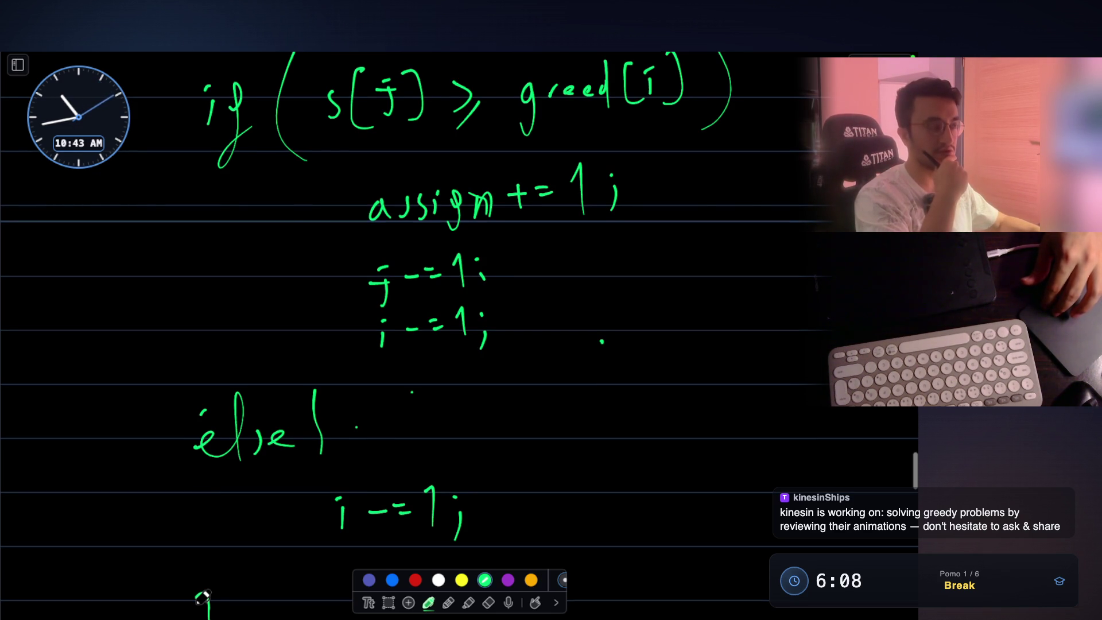
key(Escape)
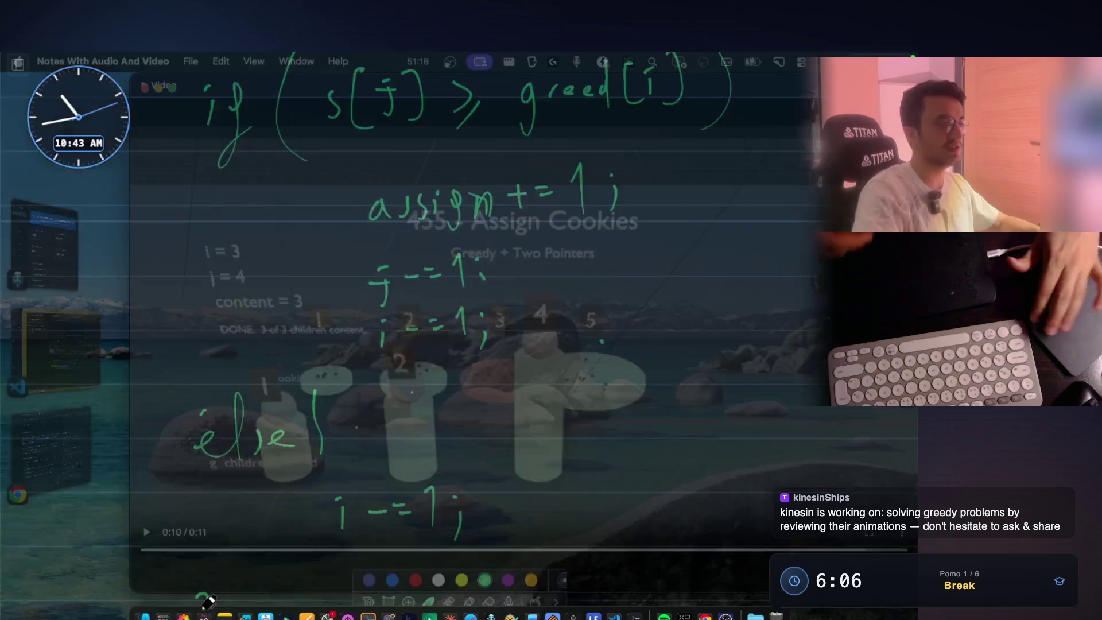
- Step the Assign Cookies animation from 0:01 through 0:04, pause at 0:05, then show the whiteboard
click(150, 534)
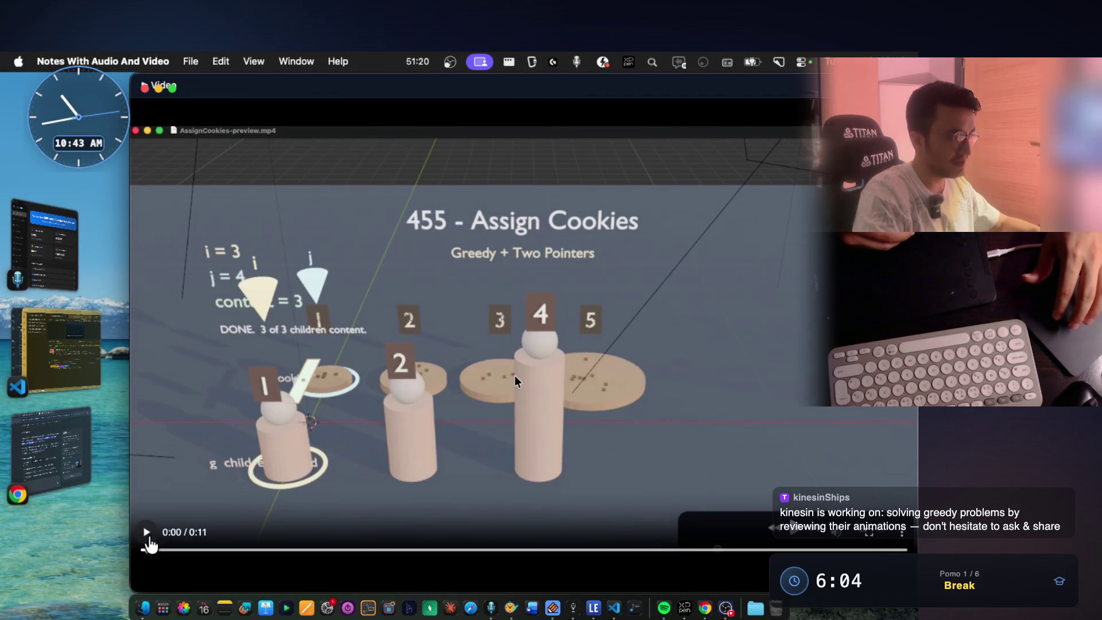
click(147, 532)
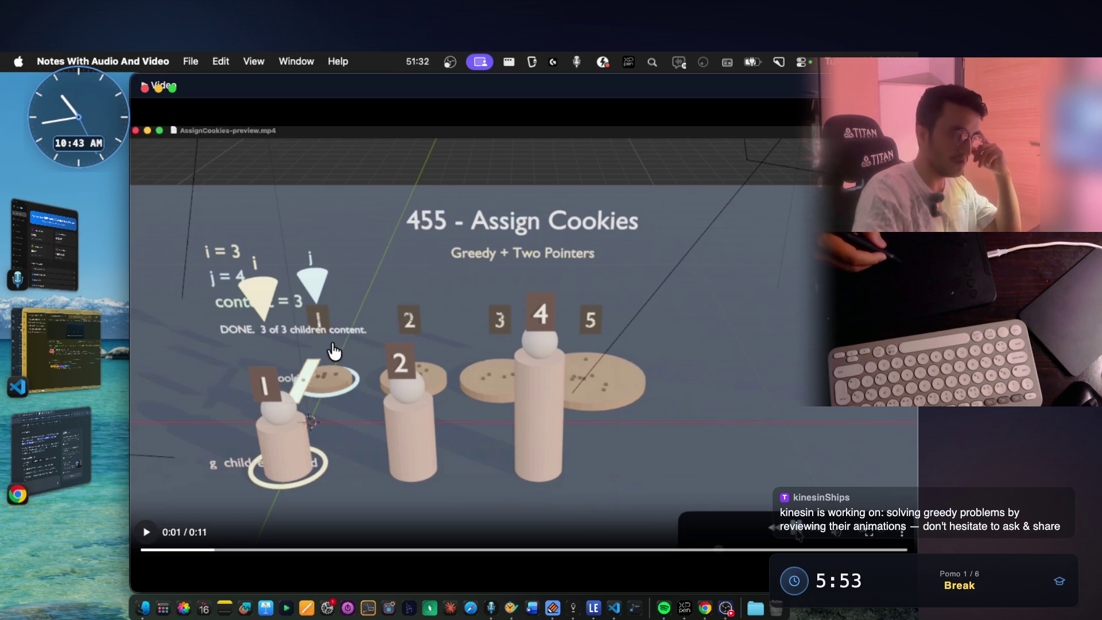
click(147, 535)
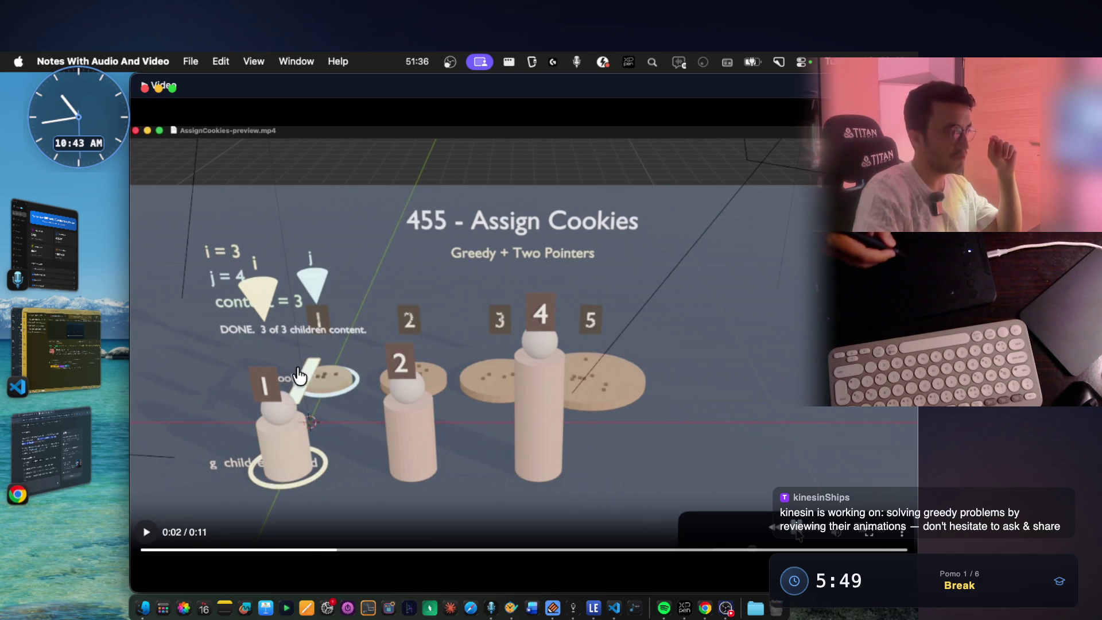
click(147, 534)
click(146, 533)
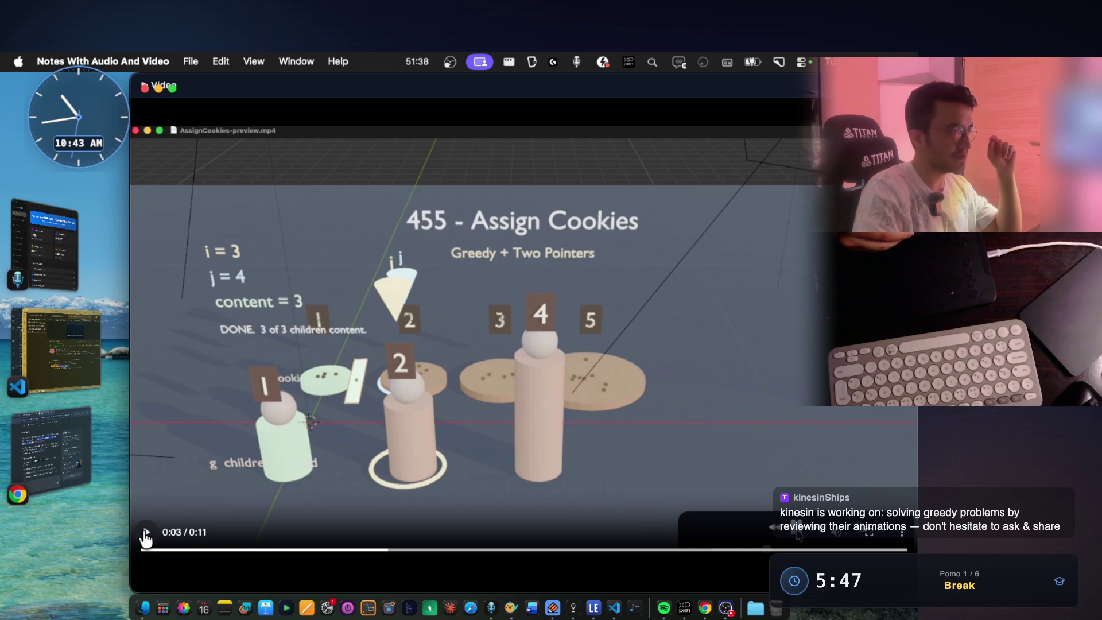
click(146, 535)
click(146, 534)
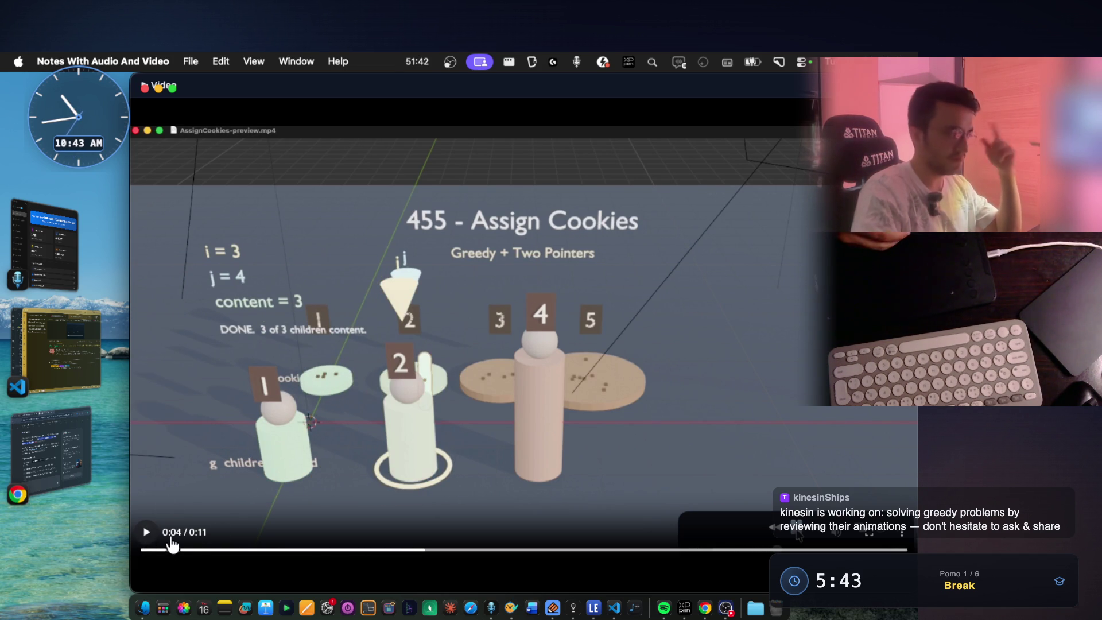
click(147, 534)
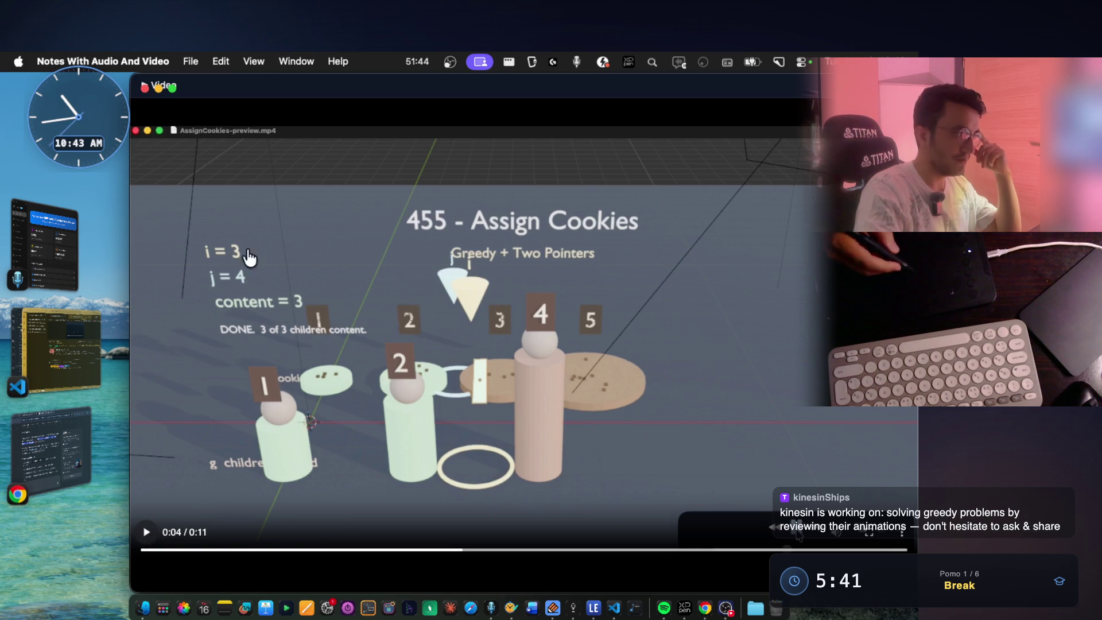
click(151, 533)
click(150, 532)
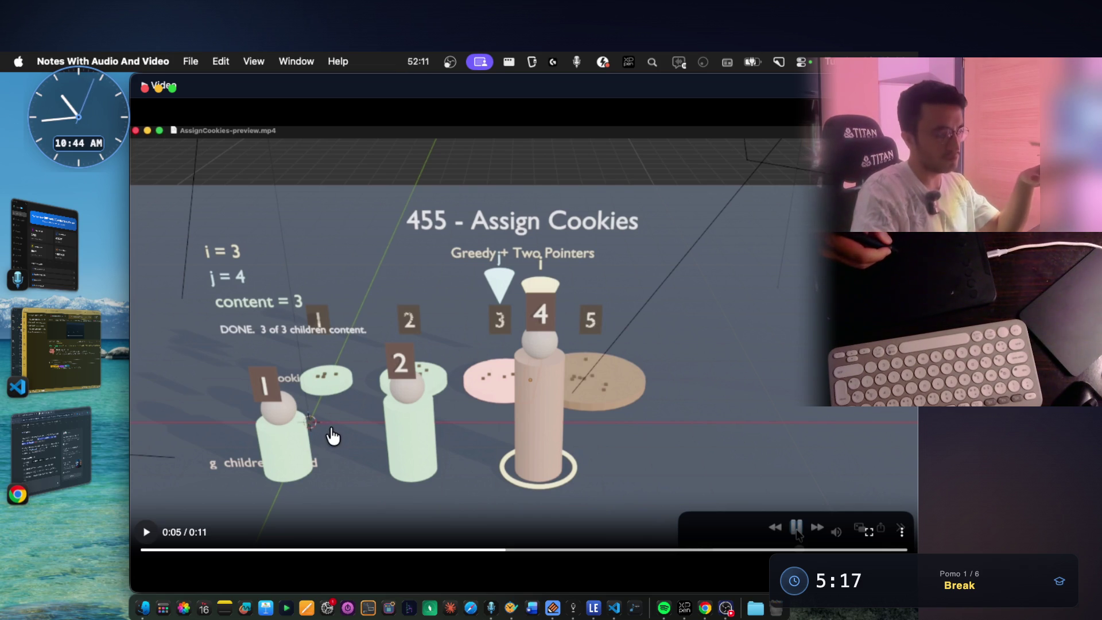
key(Escape)
- Review the if/else code on the whiteboard, then hide it to reveal the video paused at 0:05
scroll(494, 310, up, 3)
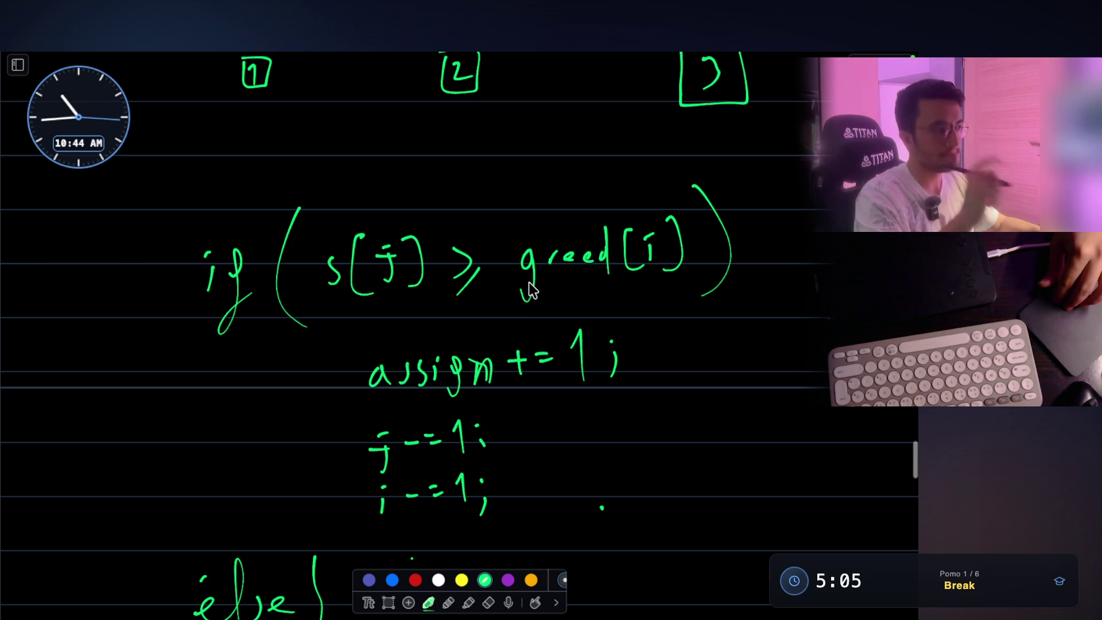
scroll(529, 290, up, 1)
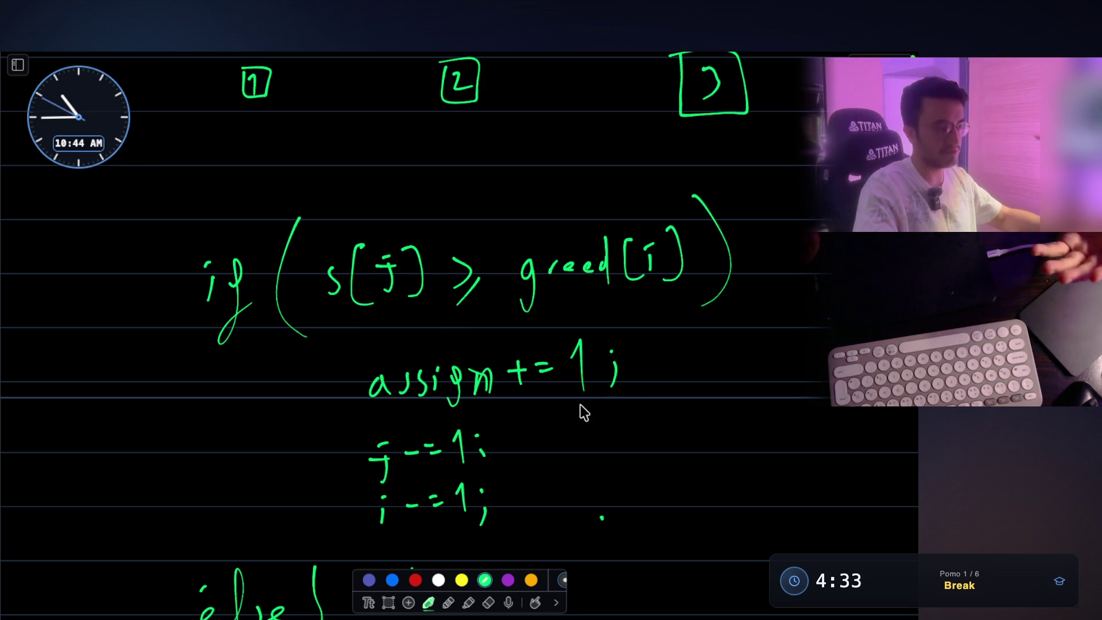
scroll(580, 405, down, 2)
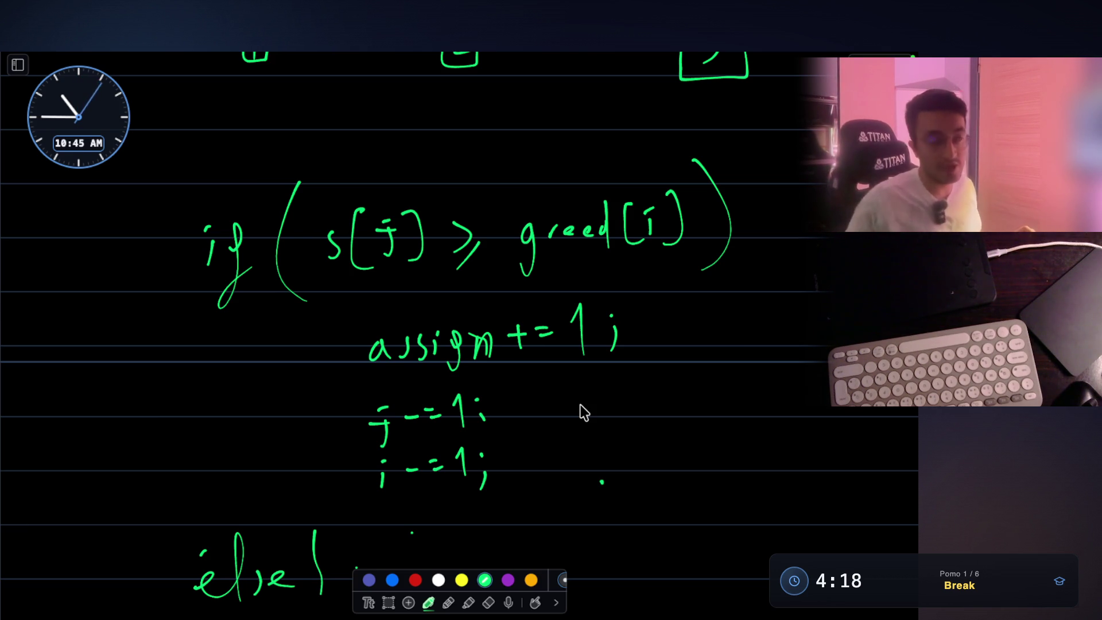
key(Escape)
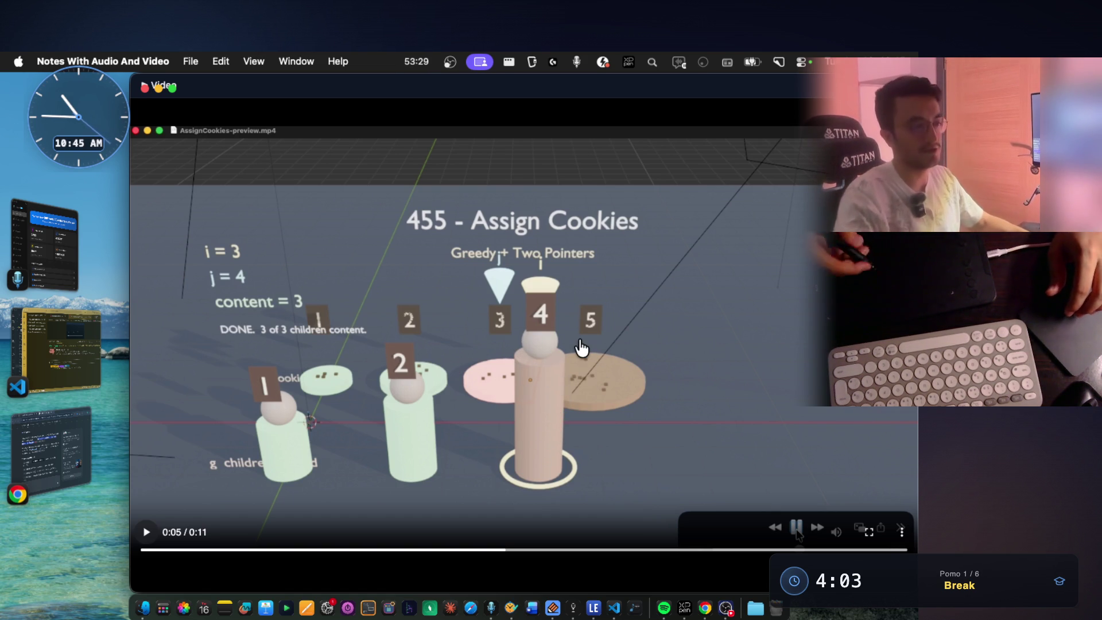
- Close the video, open the Mark 24 Task Scheduler note, and scroll to its Images panel
key(Escape)
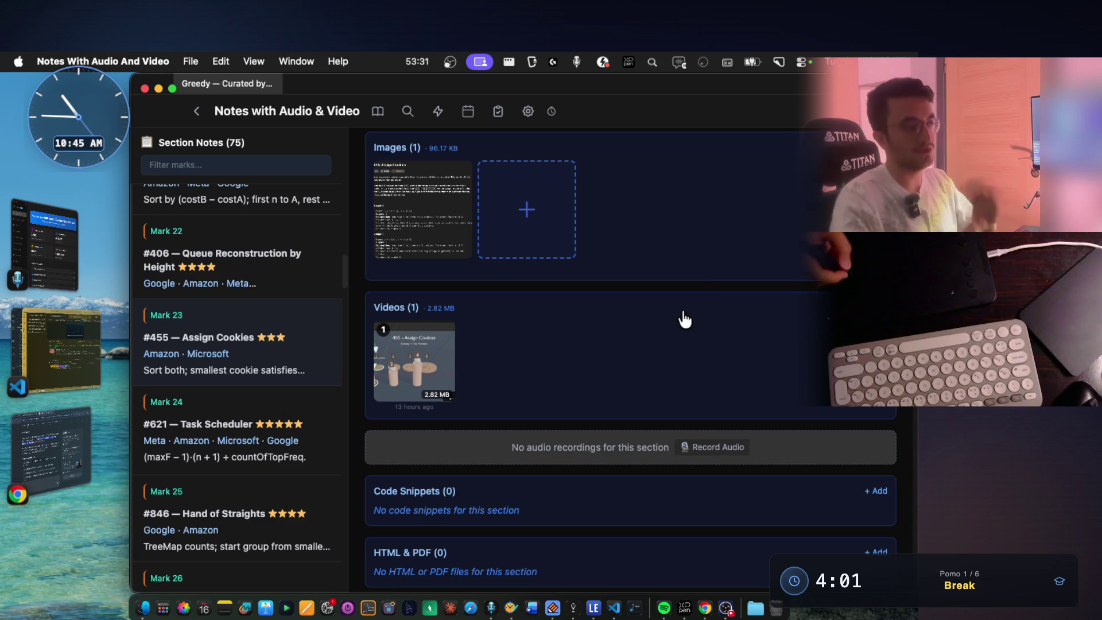
scroll(680, 324, up, 10)
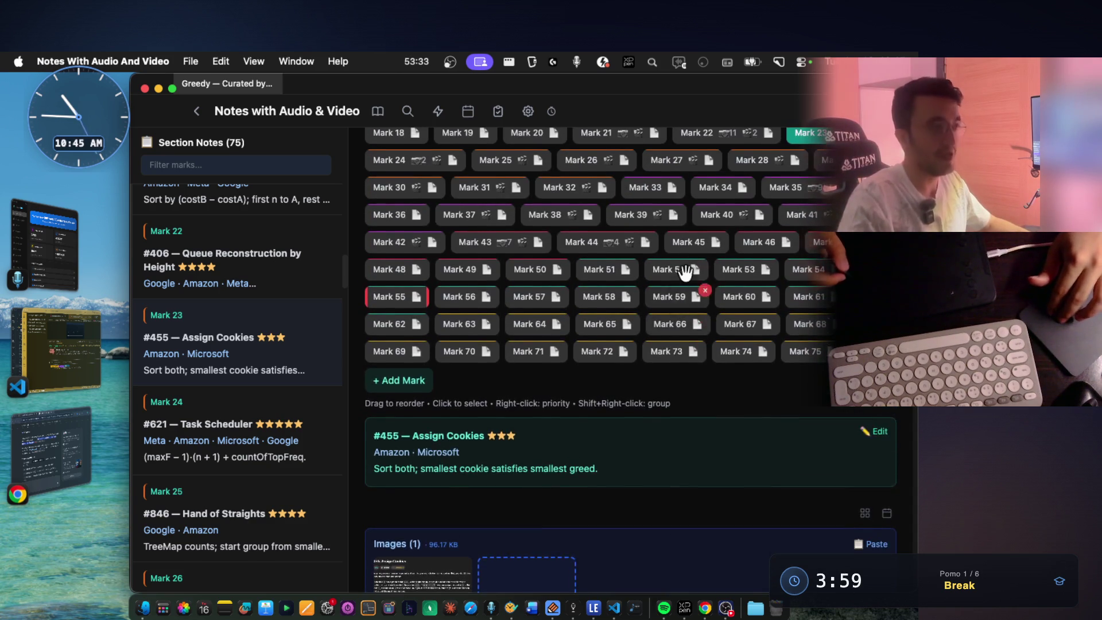
click(424, 214)
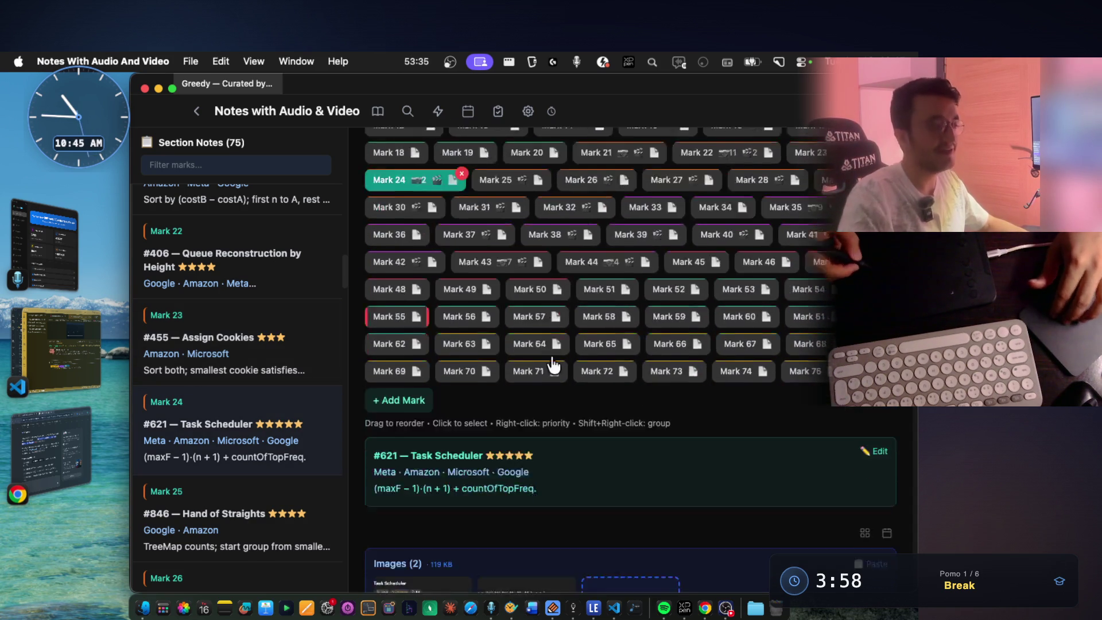
scroll(545, 350, down, 3)
drag(410, 333, 483, 333)
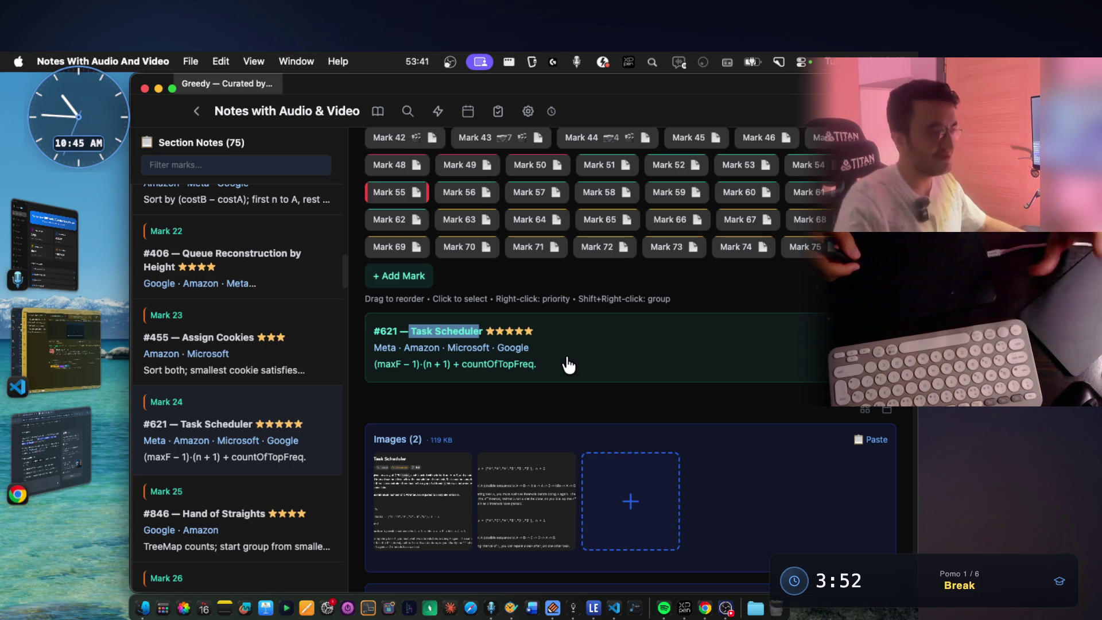
scroll(569, 365, down, 2)
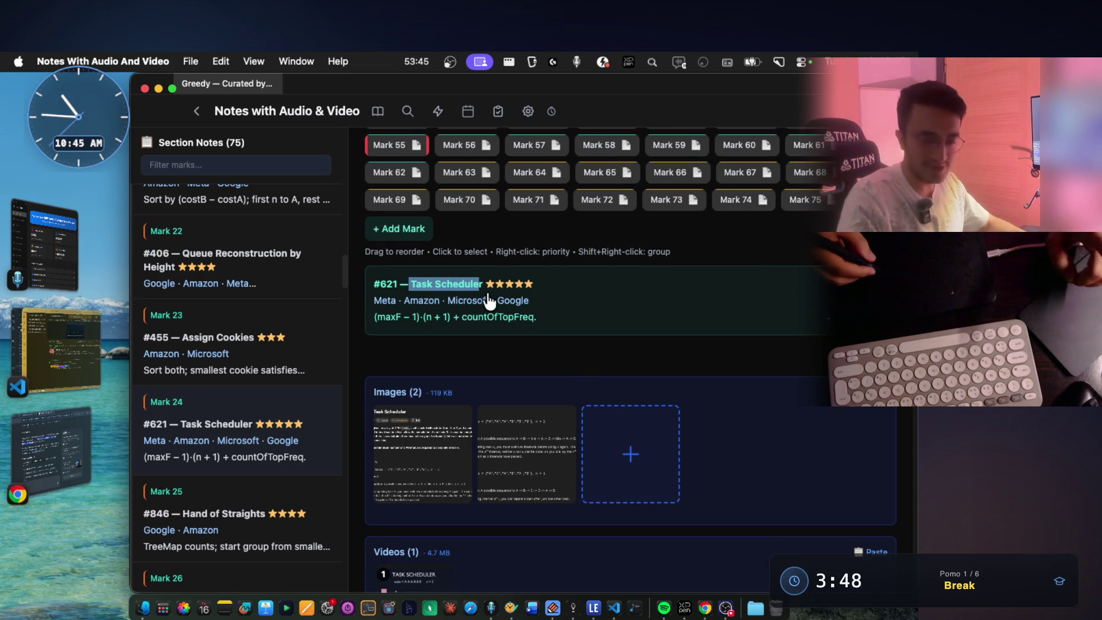
mouse_move(481, 423)
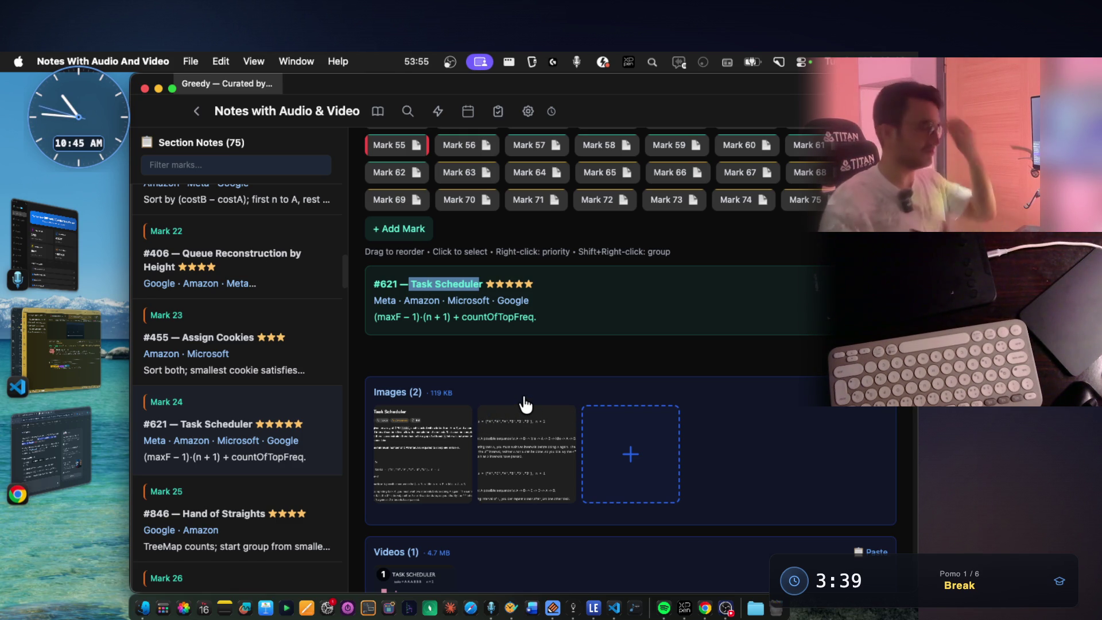
- Enlarge the first Task Scheduler image and capture its Example 1 Input/Output lines
click(467, 419)
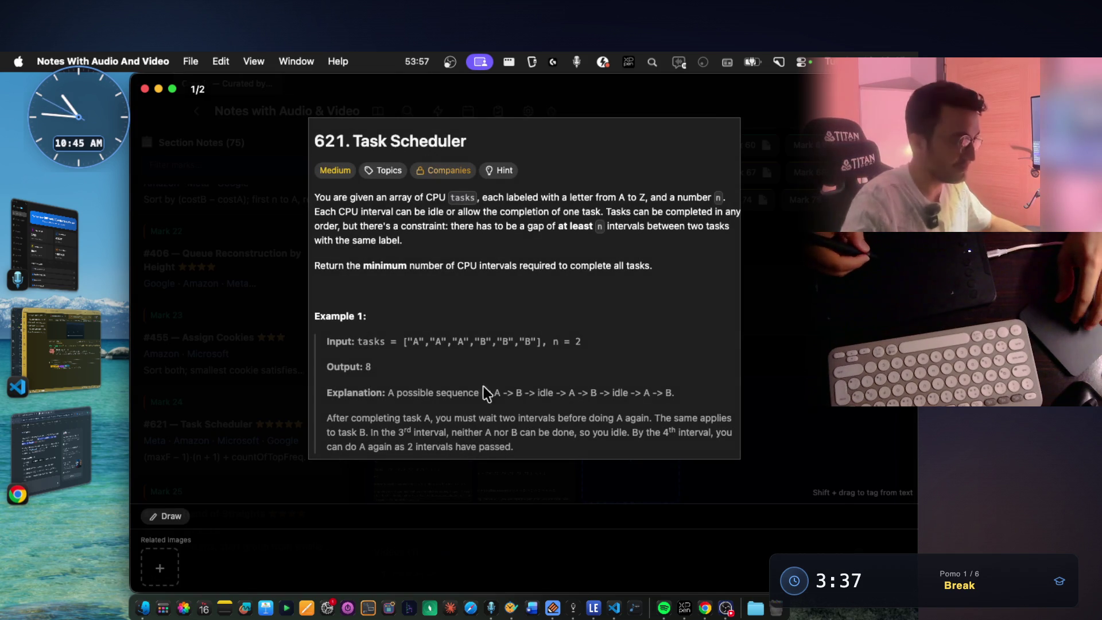
scroll(479, 264, up, 2)
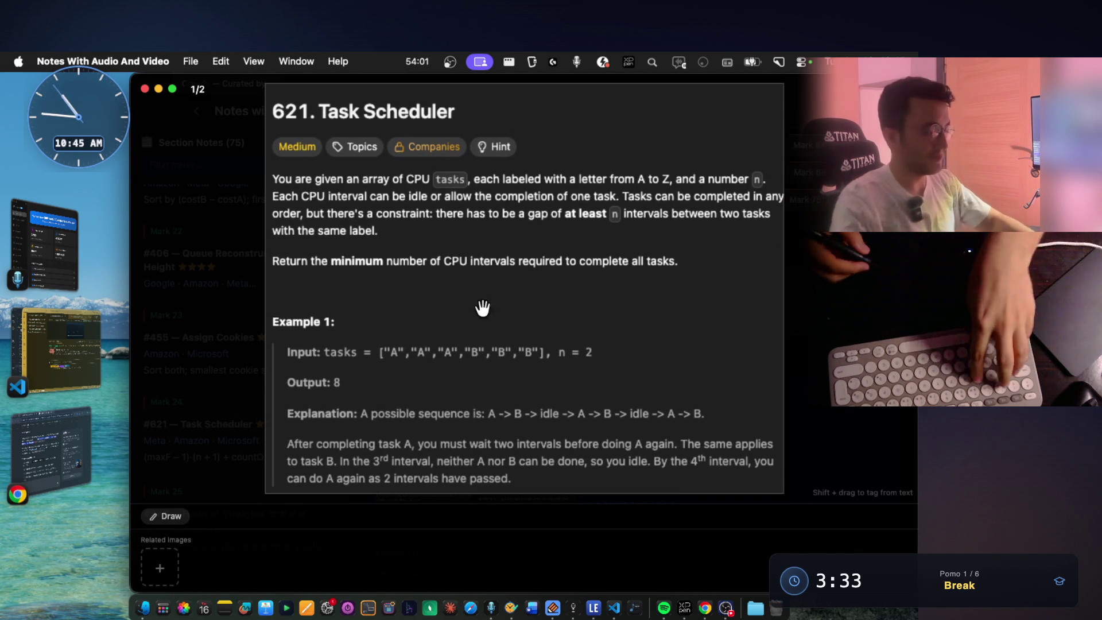
key(super+shift+4)
drag(280, 335, 622, 390)
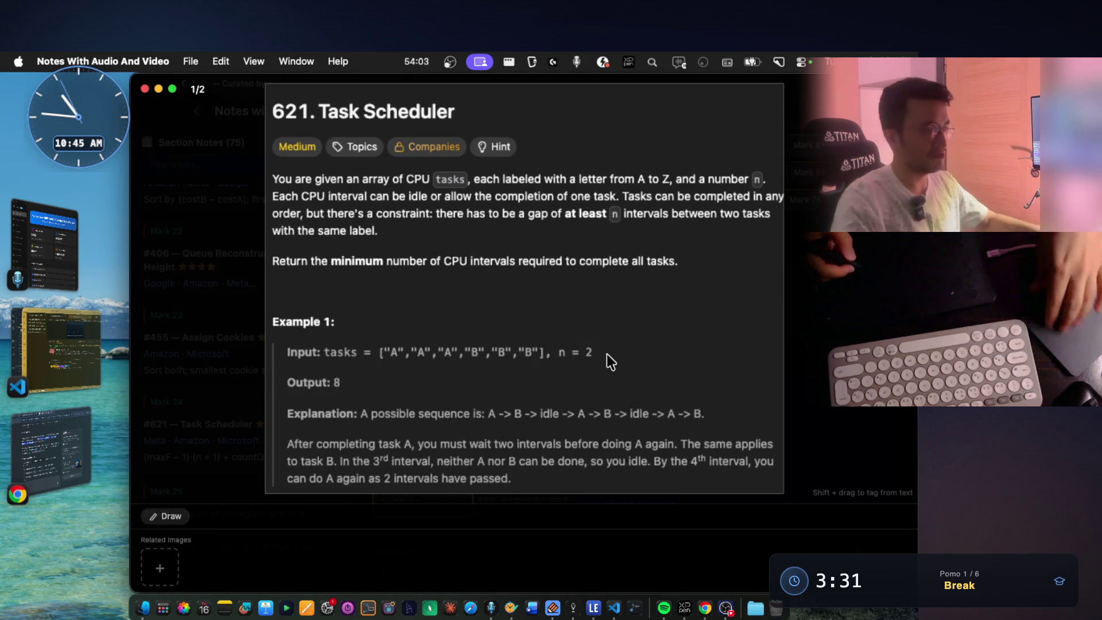
- Paste the Input/Output snapshot onto the blank whiteboard, moving it lower and enlarging it
key(Escape)
scroll(600, 359, down, 5)
click(338, 392)
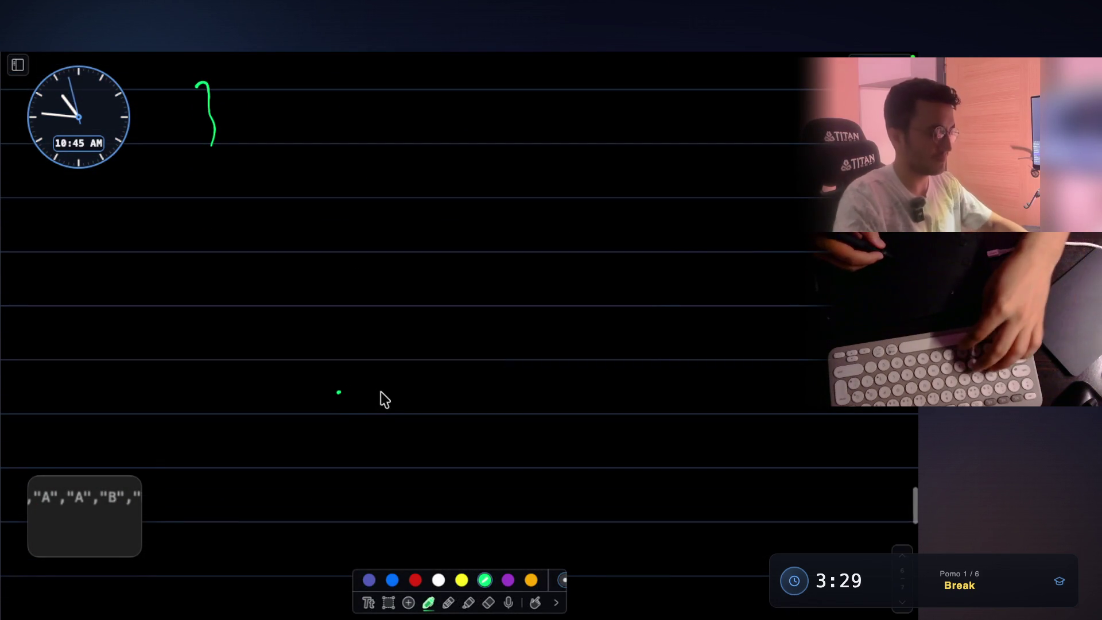
key(super+v)
mouse_move(542, 327)
mouse_down()
mouse_move(484, 307)
mouse_move(436, 455)
mouse_up()
scroll(574, 313, down, 4)
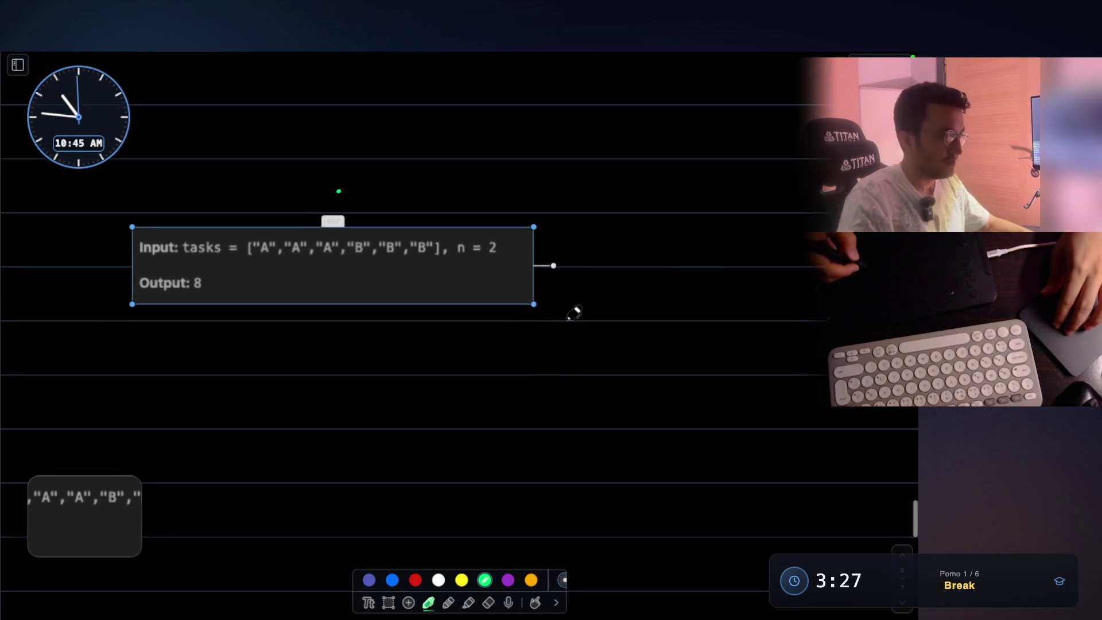
mouse_move(540, 303)
mouse_down()
mouse_move(670, 409)
mouse_move(715, 339)
mouse_up()
drag(617, 310, 647, 364)
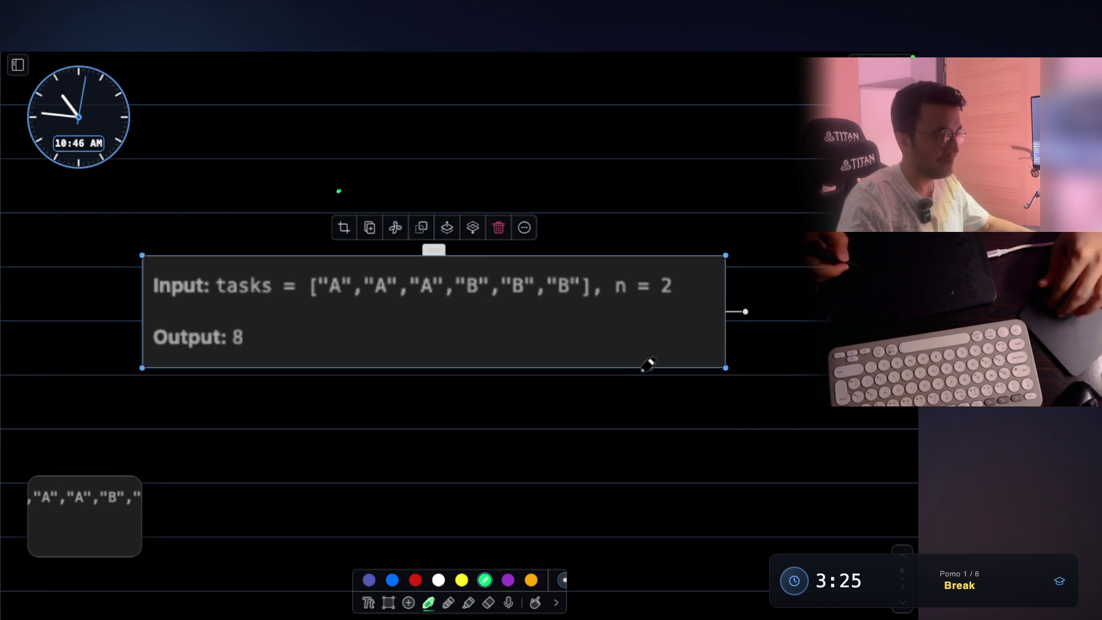
scroll(647, 344, down, 2)
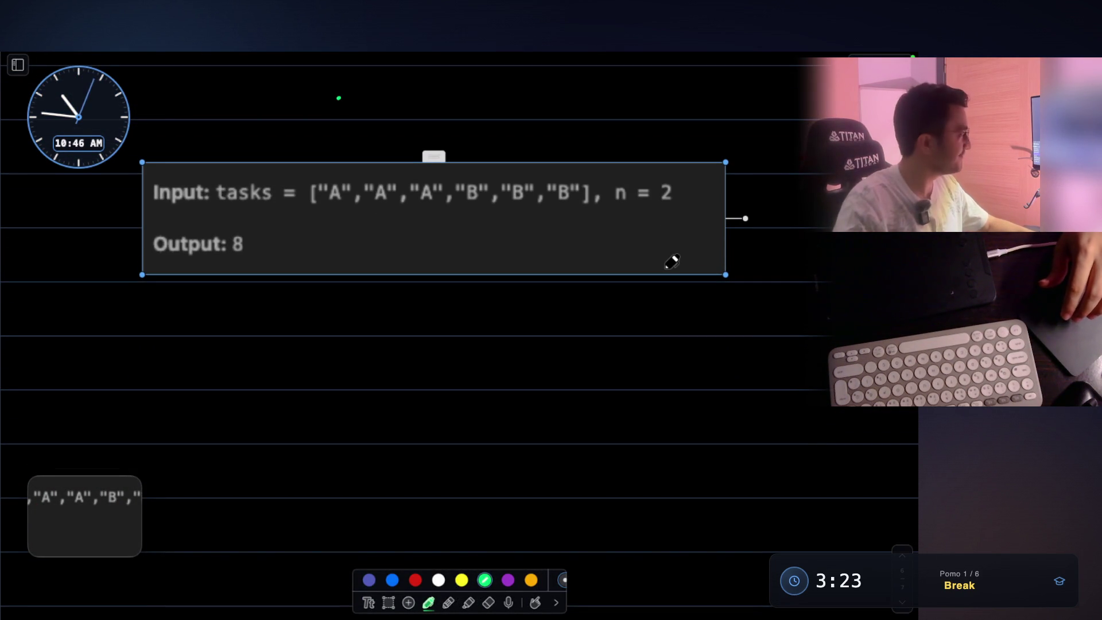
key(Escape)
click(740, 311)
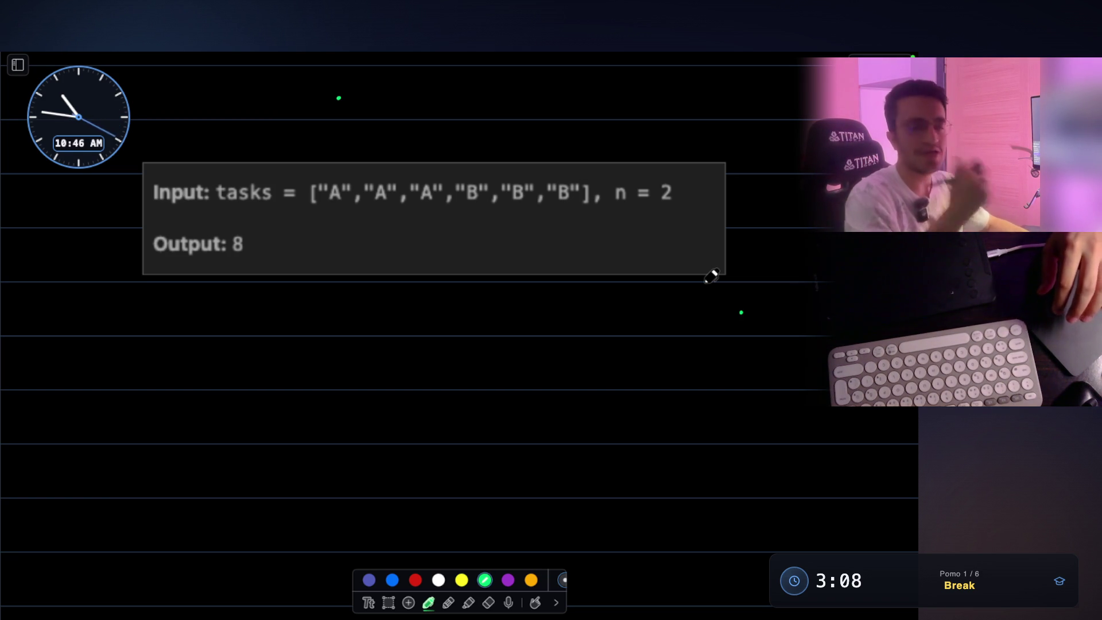
- Sketch a slot grid under the example with three A's and arrows toward the columns
mouse_move(223, 361)
mouse_down()
mouse_move(276, 544)
mouse_move(593, 454)
mouse_move(271, 319)
mouse_move(222, 401)
mouse_up()
drag(328, 327, 343, 576)
drag(441, 314, 456, 560)
drag(225, 397, 582, 386)
drag(231, 463, 593, 461)
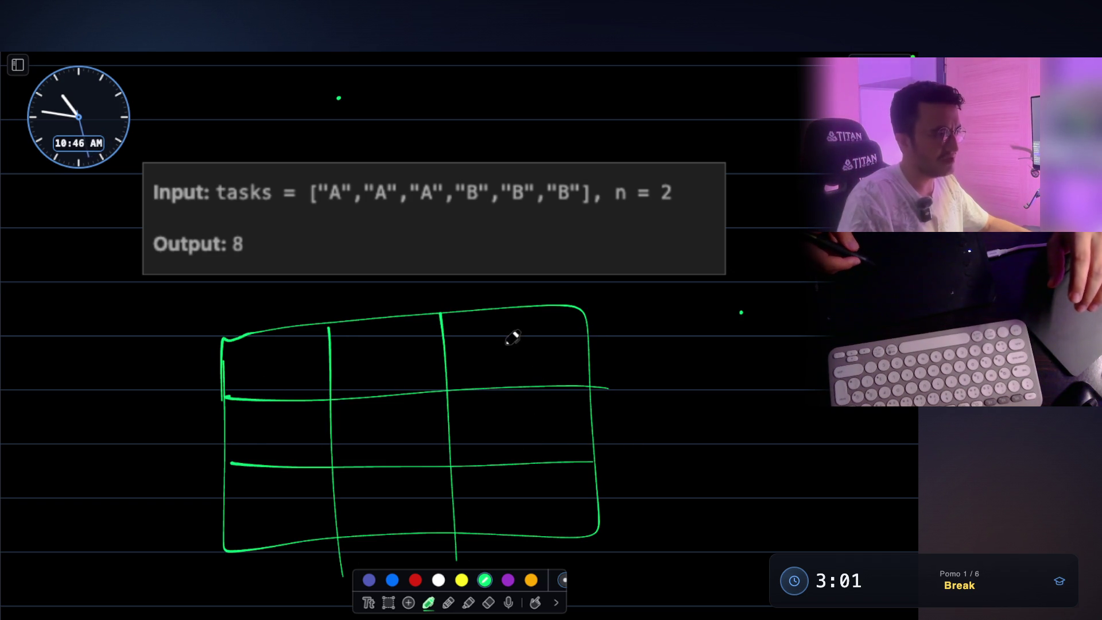
mouse_move(259, 361)
mouse_down()
mouse_move(264, 377)
mouse_move(288, 370)
mouse_up()
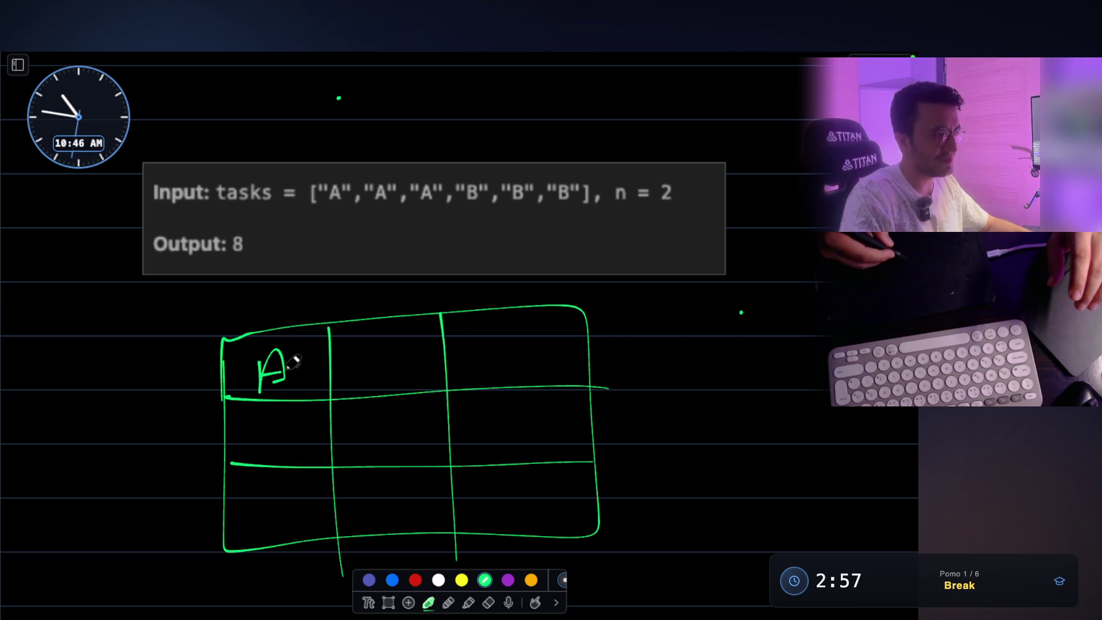
mouse_move(273, 428)
mouse_down()
mouse_move(287, 452)
mouse_move(277, 436)
mouse_up()
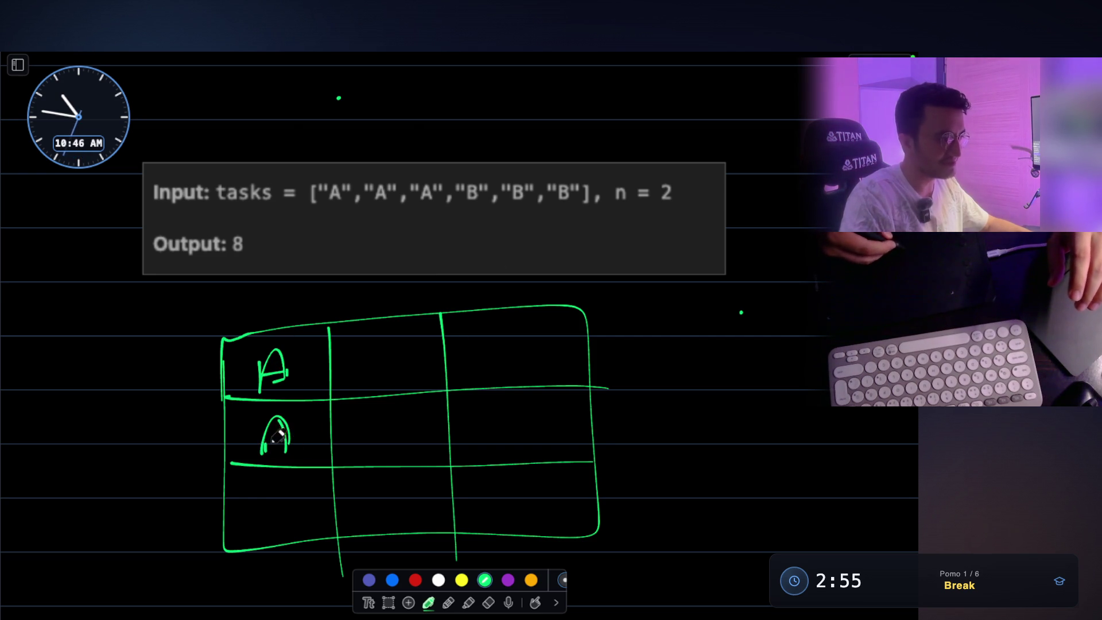
drag(265, 523, 290, 505)
mouse_move(272, 240)
mouse_down()
mouse_move(274, 304)
mouse_move(294, 283)
mouse_up()
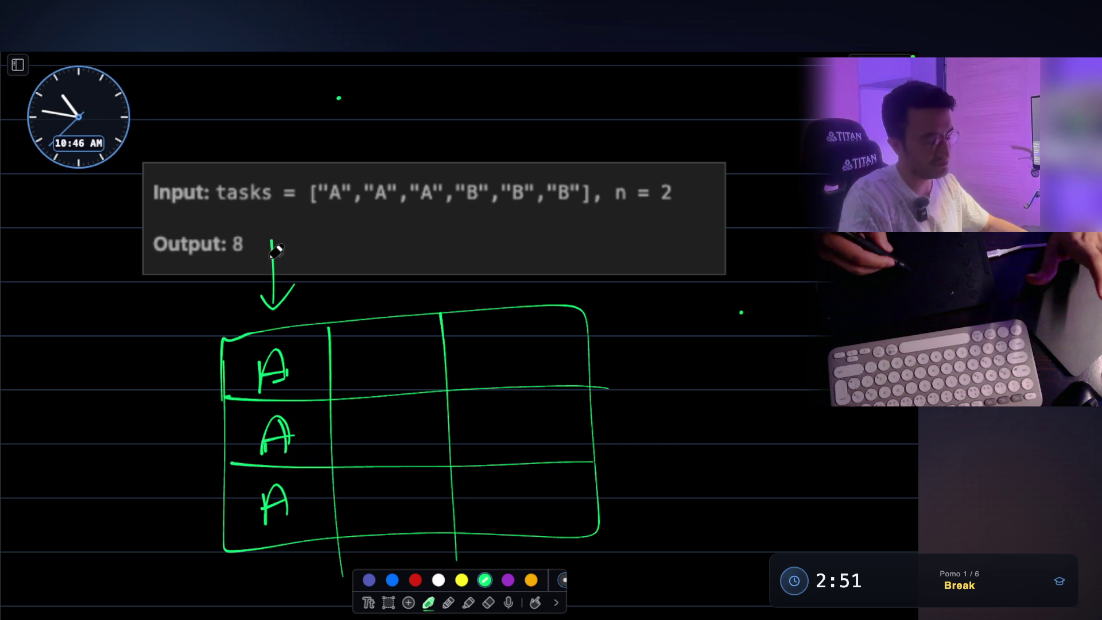
mouse_move(297, 271)
mouse_down()
mouse_move(333, 267)
mouse_move(333, 288)
mouse_up()
mouse_move(368, 237)
mouse_down()
mouse_move(369, 298)
mouse_move(386, 283)
mouse_up()
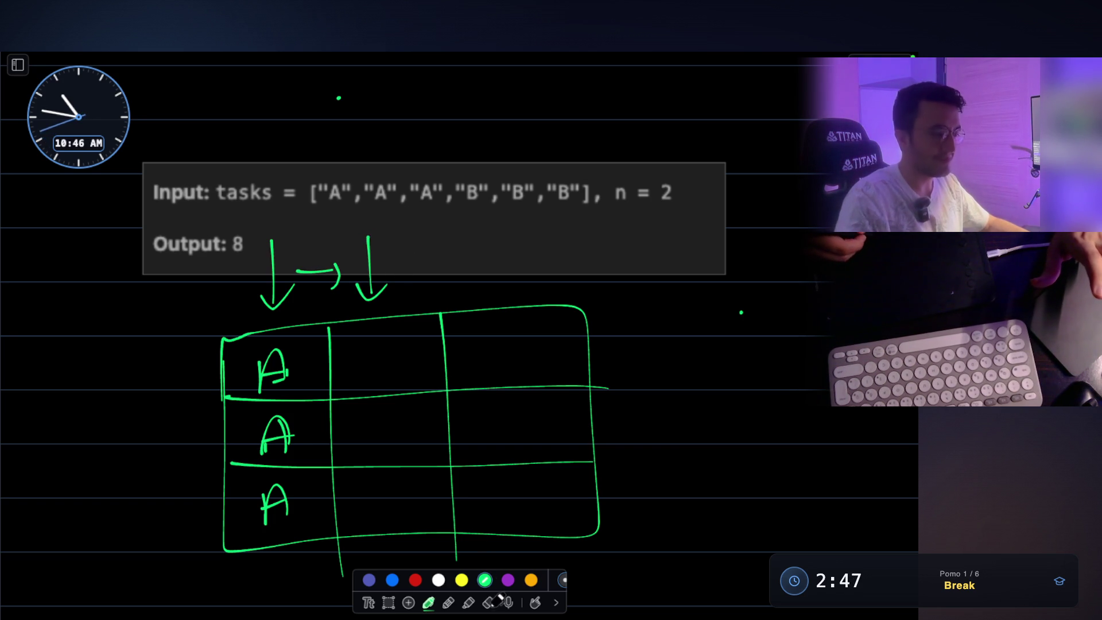
- Erase the grid sketch and arrows, then hide the whiteboard
click(489, 602)
mouse_move(343, 239)
mouse_down()
mouse_move(274, 296)
mouse_move(276, 442)
mouse_move(325, 457)
mouse_move(487, 358)
mouse_up()
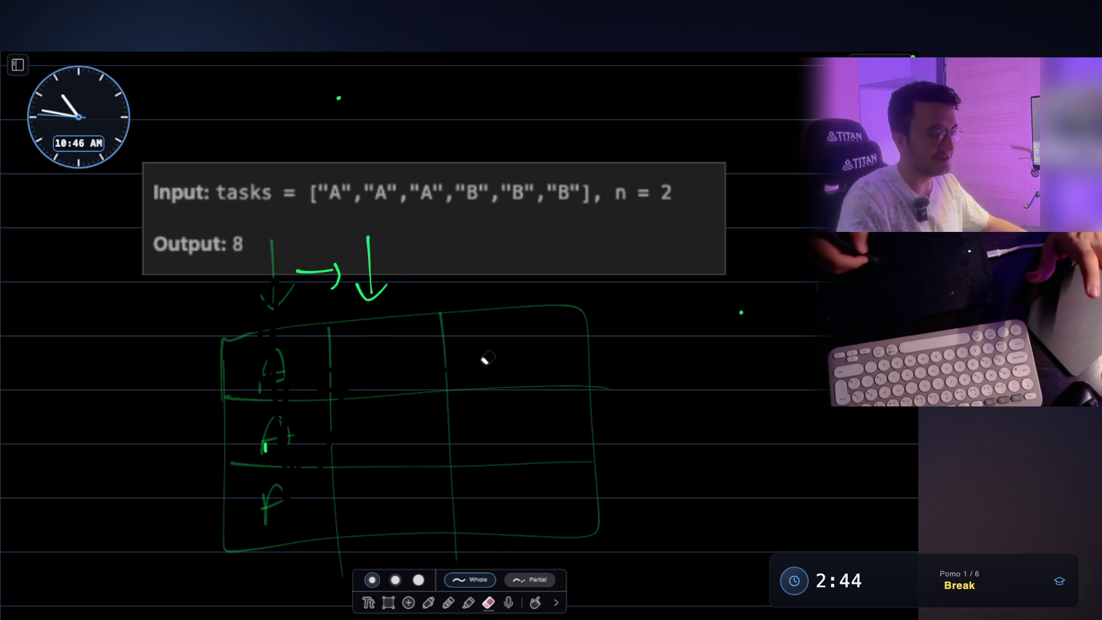
mouse_move(322, 285)
mouse_down()
mouse_move(370, 267)
mouse_move(359, 246)
mouse_up()
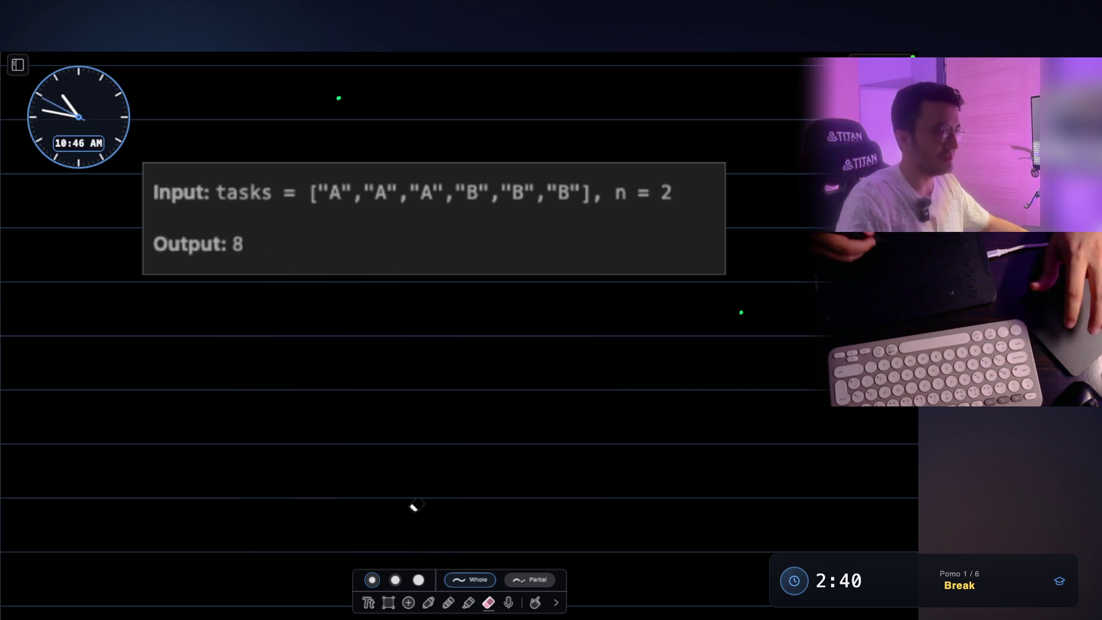
key(Escape)
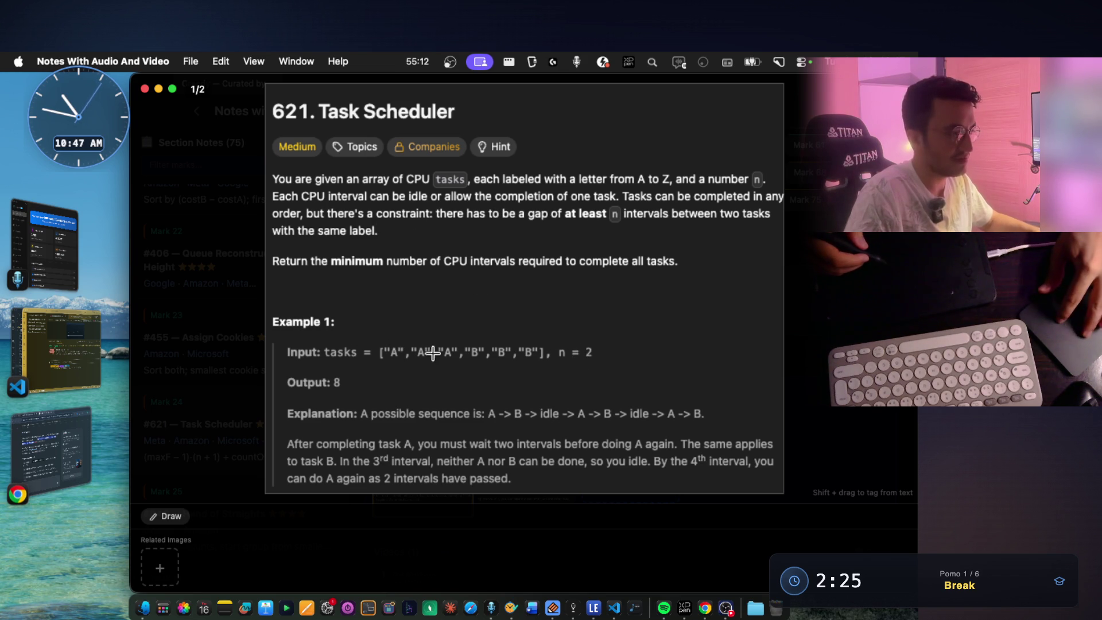
- Briefly open the annotation canvas with Ctrl+Shift+D, pick the pen, then close it again
scroll(448, 363, up, 5)
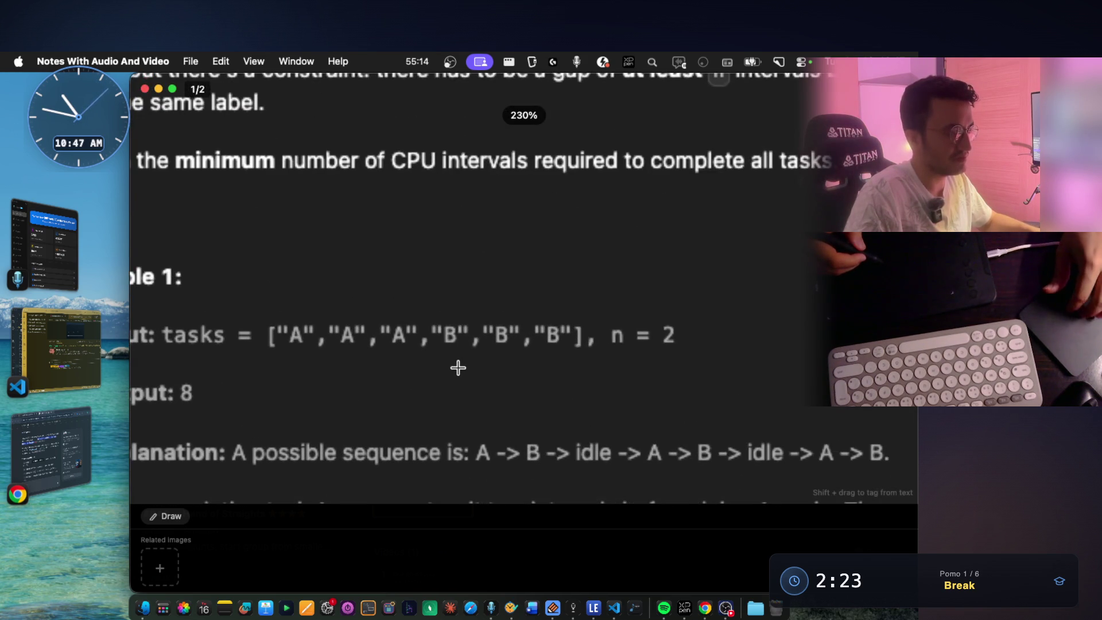
scroll(458, 367, down, 2)
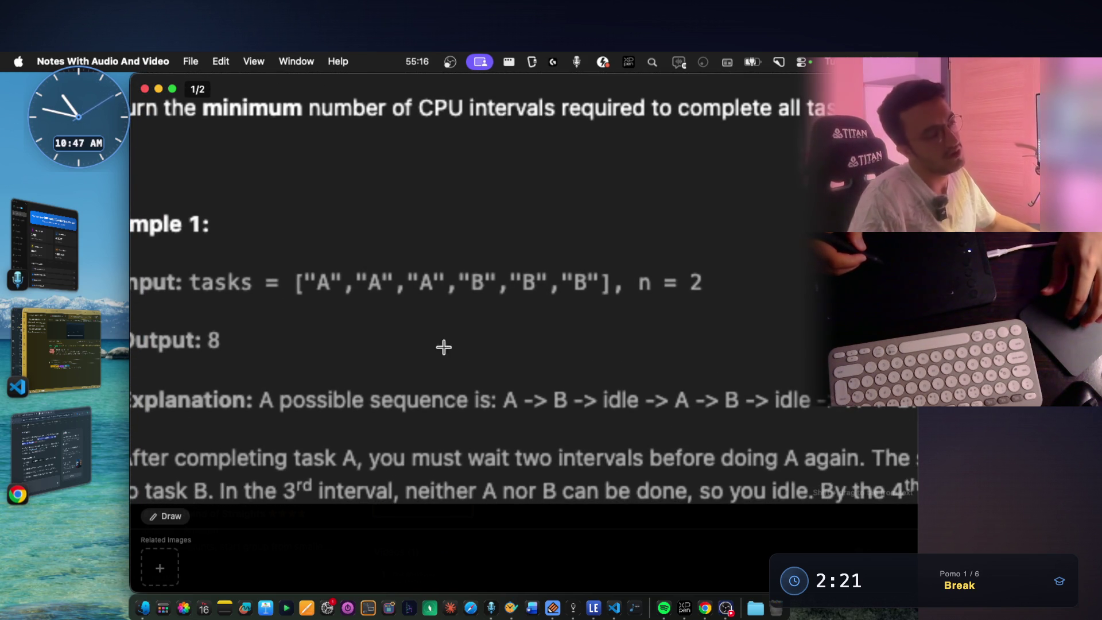
scroll(359, 310, down, 2)
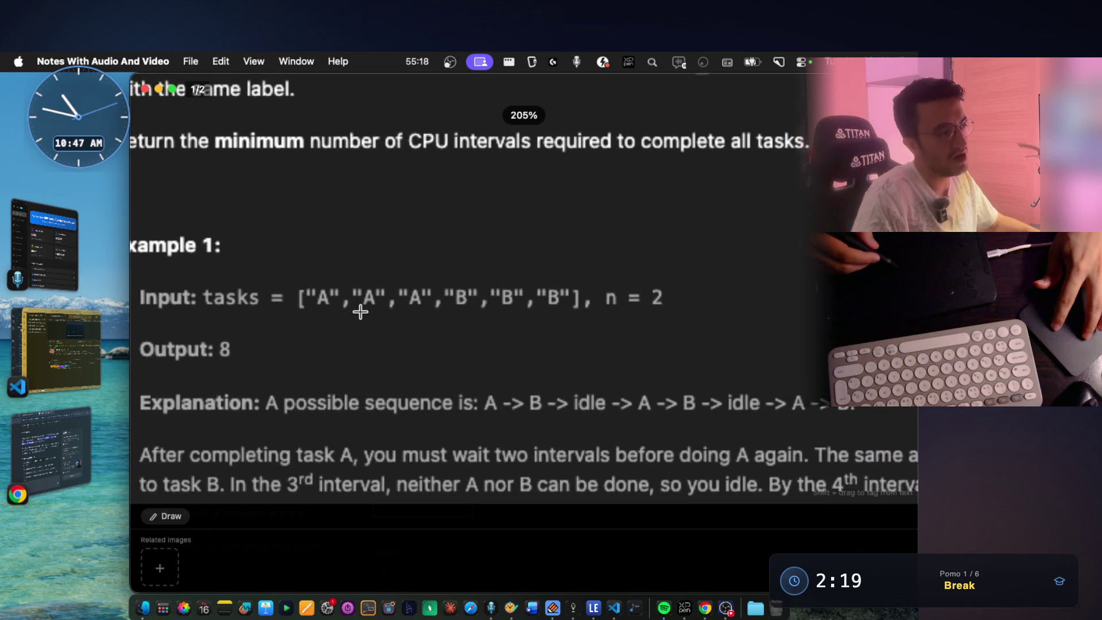
scroll(360, 311, down, 1)
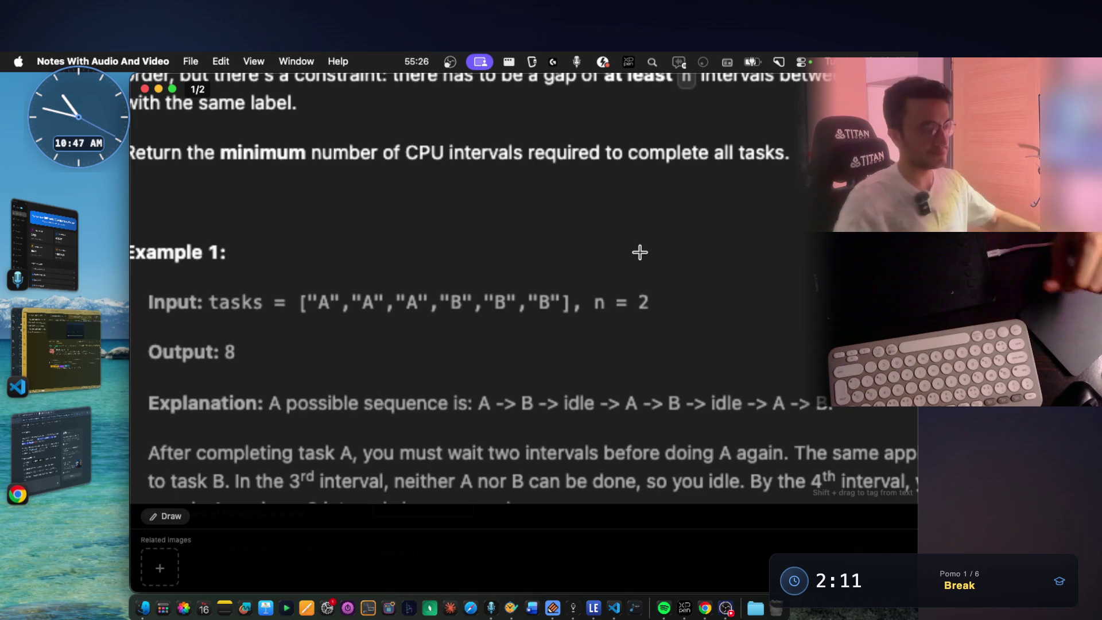
key(ctrl+shift+d)
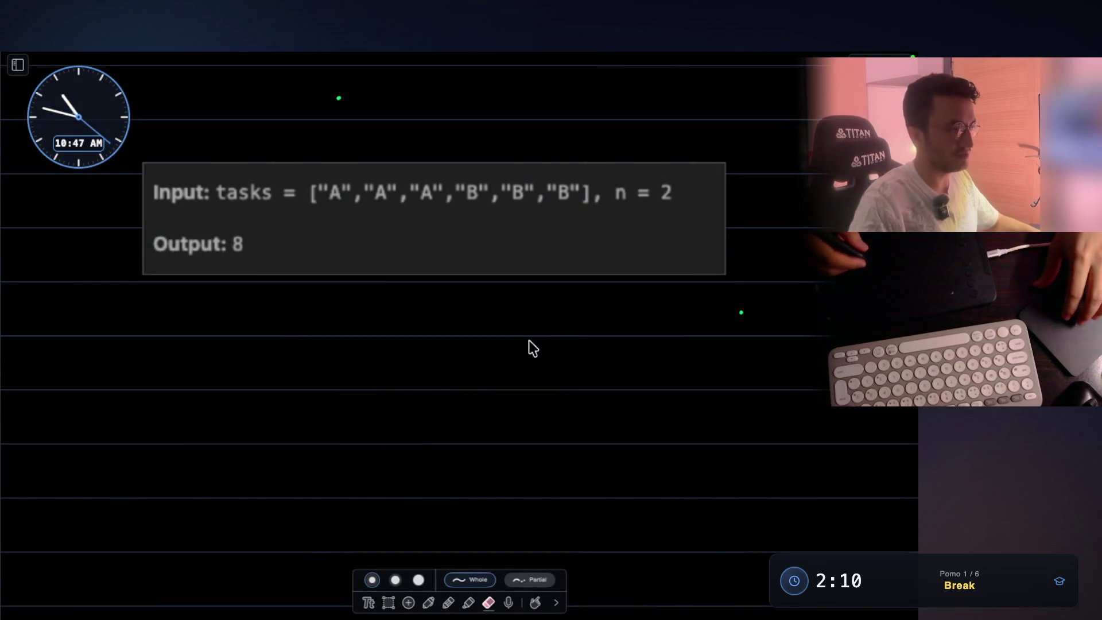
click(428, 601)
key(Escape)
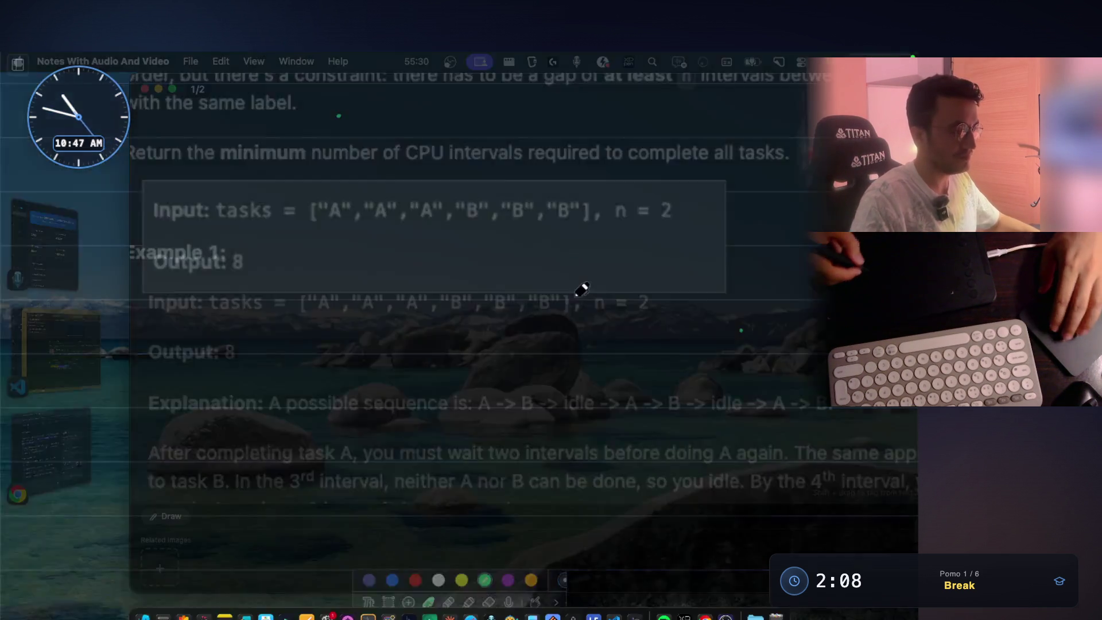
scroll(612, 263, up, 3)
scroll(622, 263, down, 2)
scroll(614, 237, up, 1)
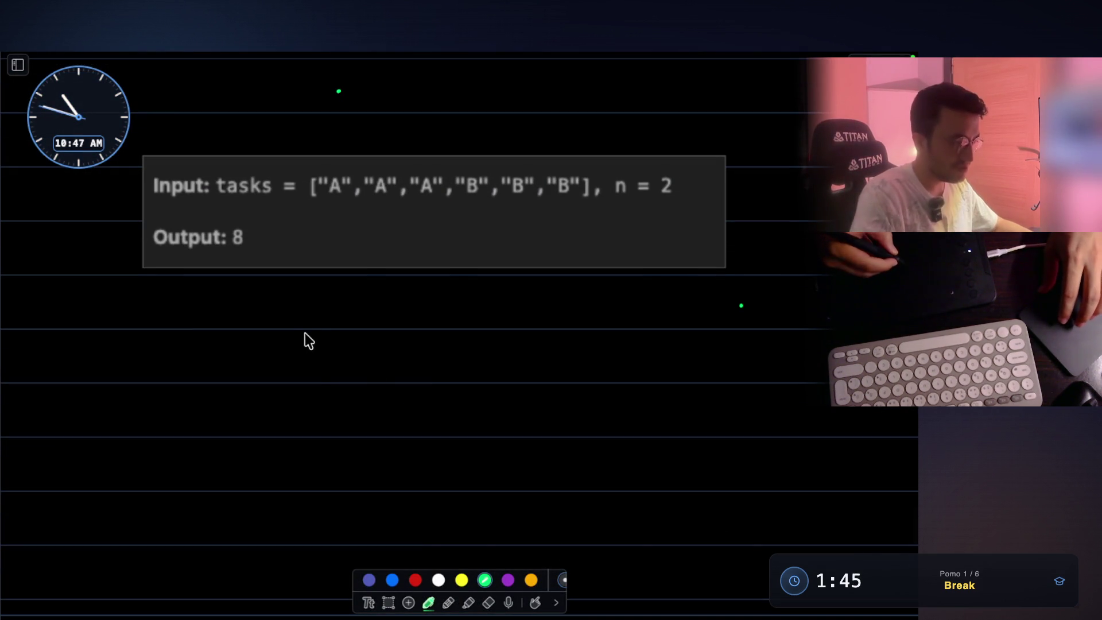
- Handwrite 'Observe' in green below the Input/Output snapshot
drag(350, 344, 357, 365)
drag(392, 331, 379, 360)
mouse_move(396, 343)
mouse_down()
mouse_move(438, 334)
mouse_move(473, 344)
mouse_move(495, 324)
mouse_up()
drag(504, 339, 538, 343)
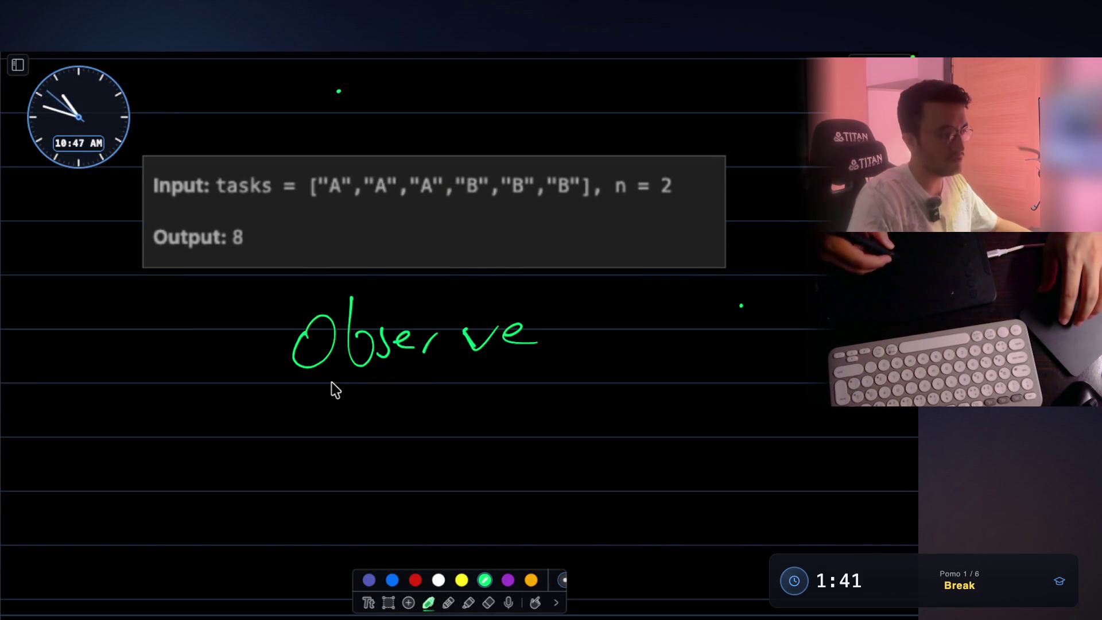
- Write 'attempt' beneath 'Observe' and group both words with a curly brace
drag(348, 406, 354, 404)
drag(380, 383, 387, 415)
drag(371, 404, 390, 403)
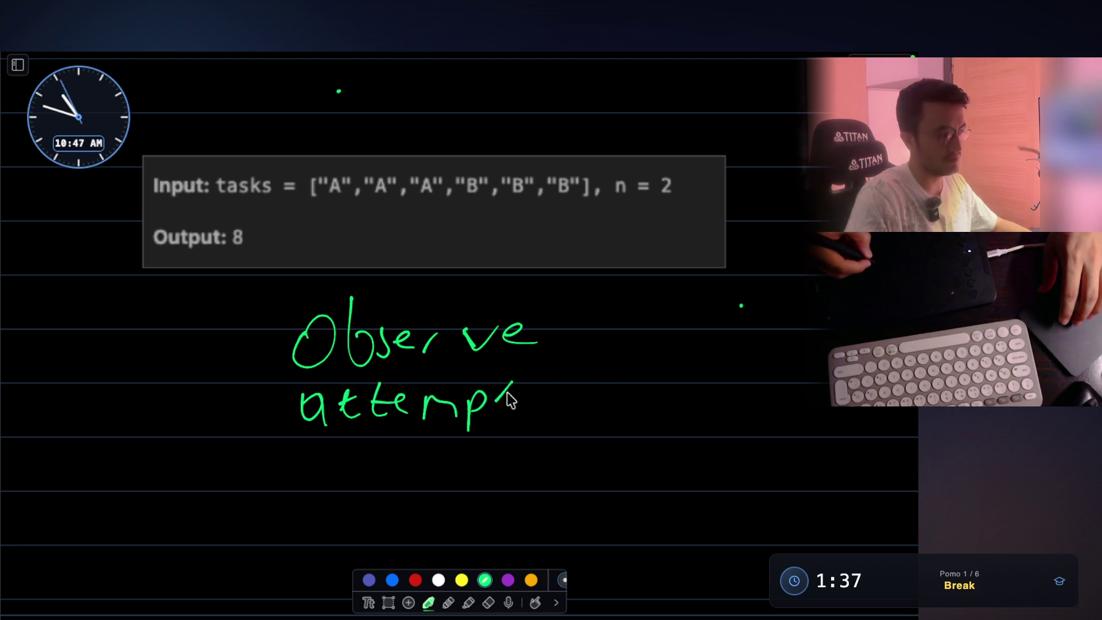
drag(499, 403, 540, 385)
mouse_move(559, 300)
mouse_down()
mouse_move(590, 386)
mouse_move(575, 428)
mouse_up()
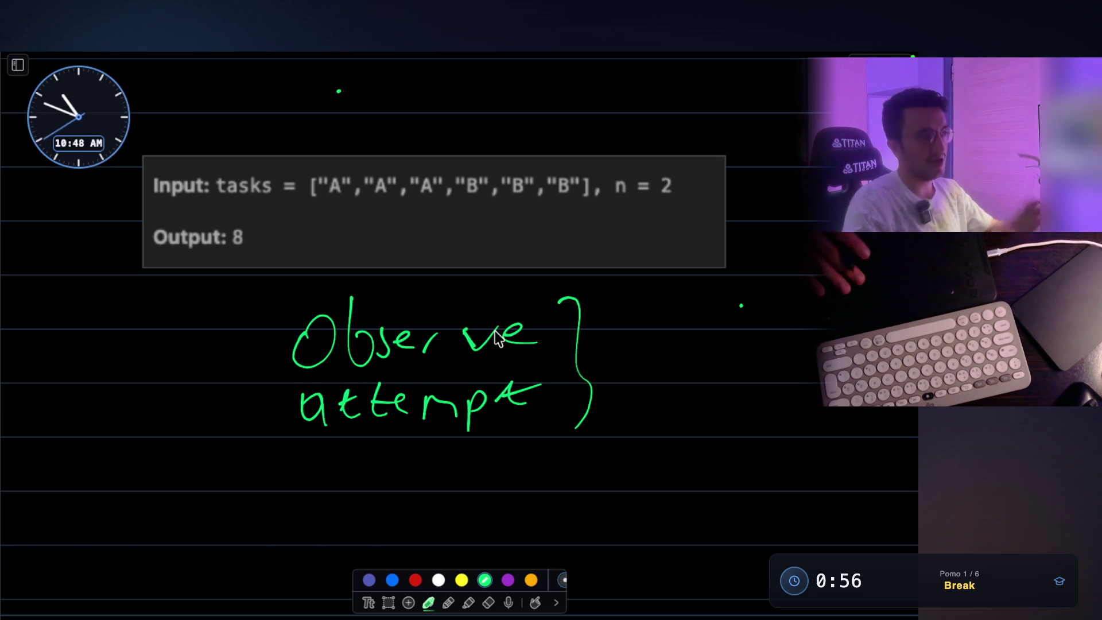
- Circle and underline n = 2 in green, then write an A below the notes
drag(617, 172, 660, 190)
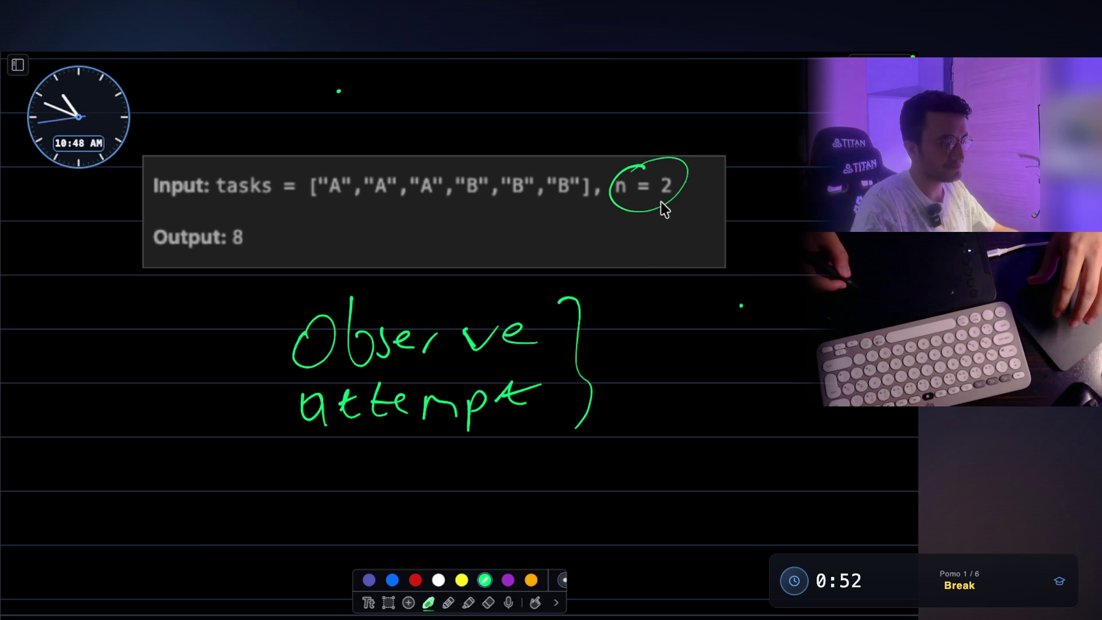
drag(615, 217, 685, 211)
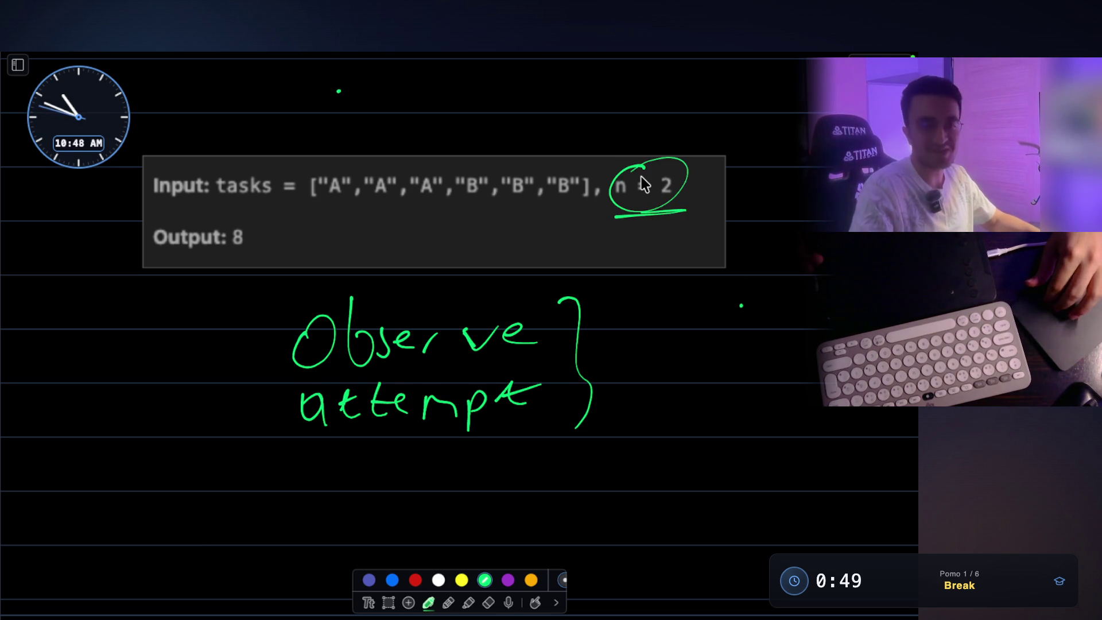
scroll(642, 183, down, 1)
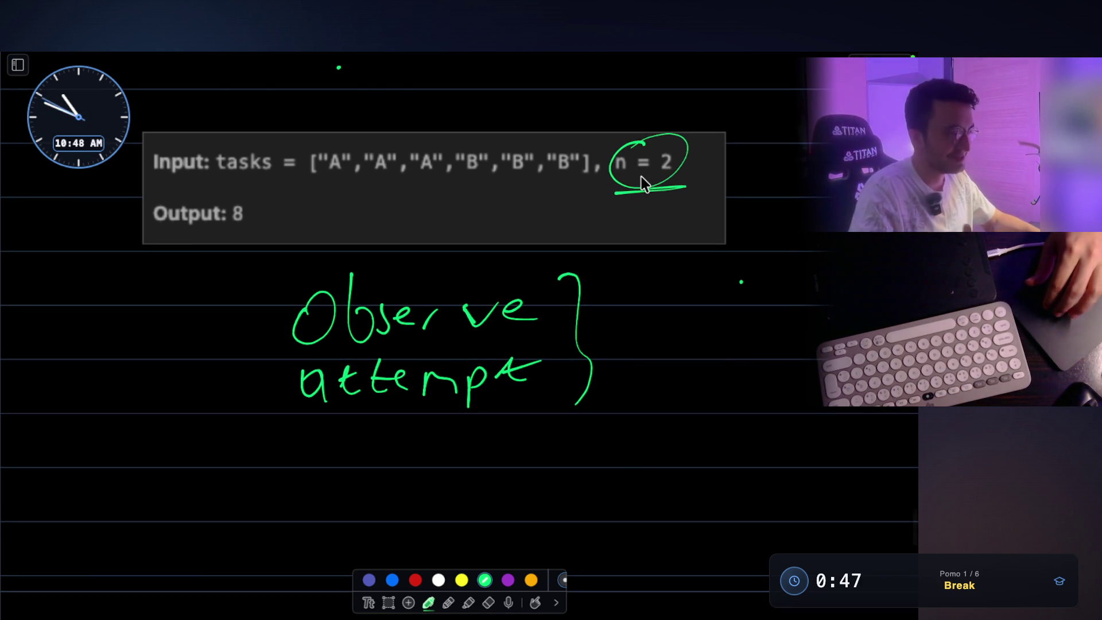
scroll(256, 388, down, 4)
mouse_move(198, 390)
mouse_down()
mouse_move(197, 418)
mouse_move(225, 410)
mouse_up()
drag(196, 396, 224, 391)
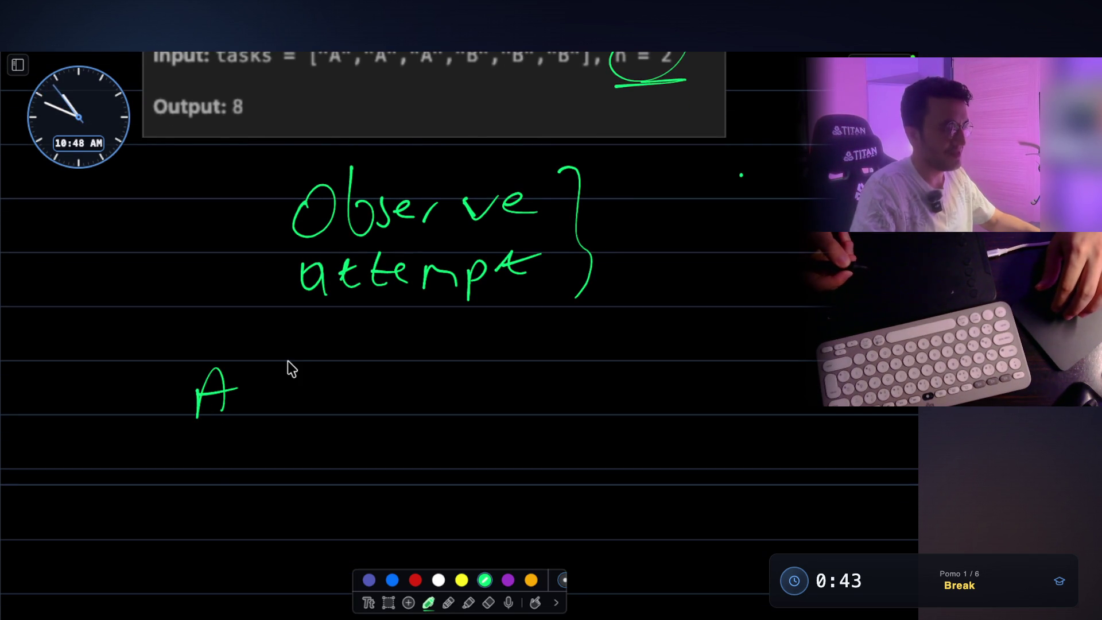
- Write a second A to the right of the first, undoing a stray stroke
scroll(287, 360, up, 2)
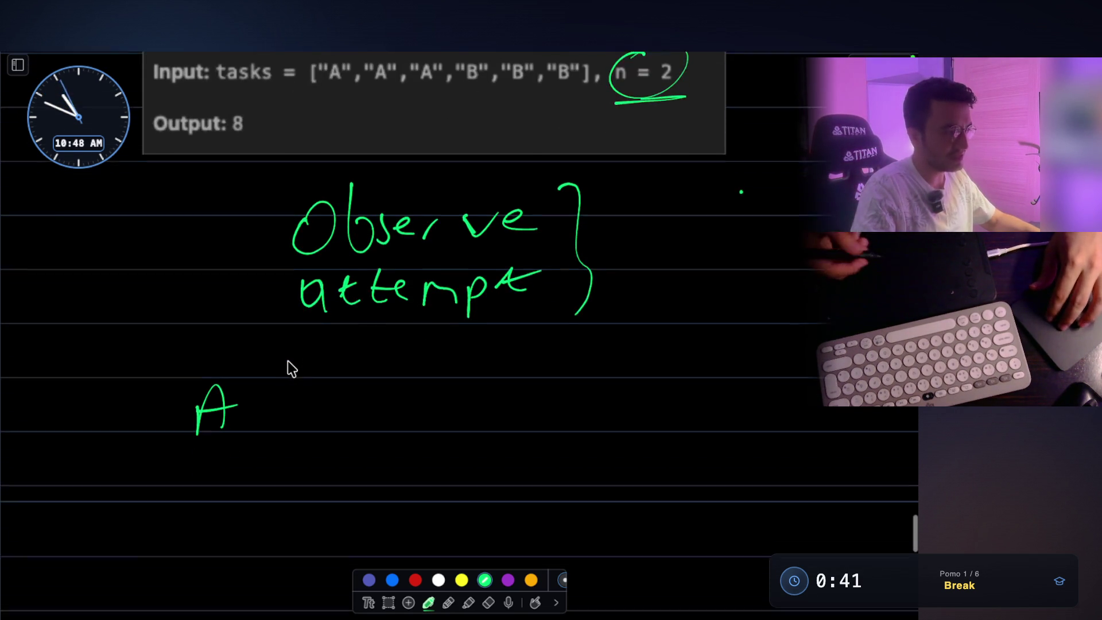
scroll(272, 384, down, 2)
scroll(269, 395, down, 1)
scroll(467, 212, up, 4)
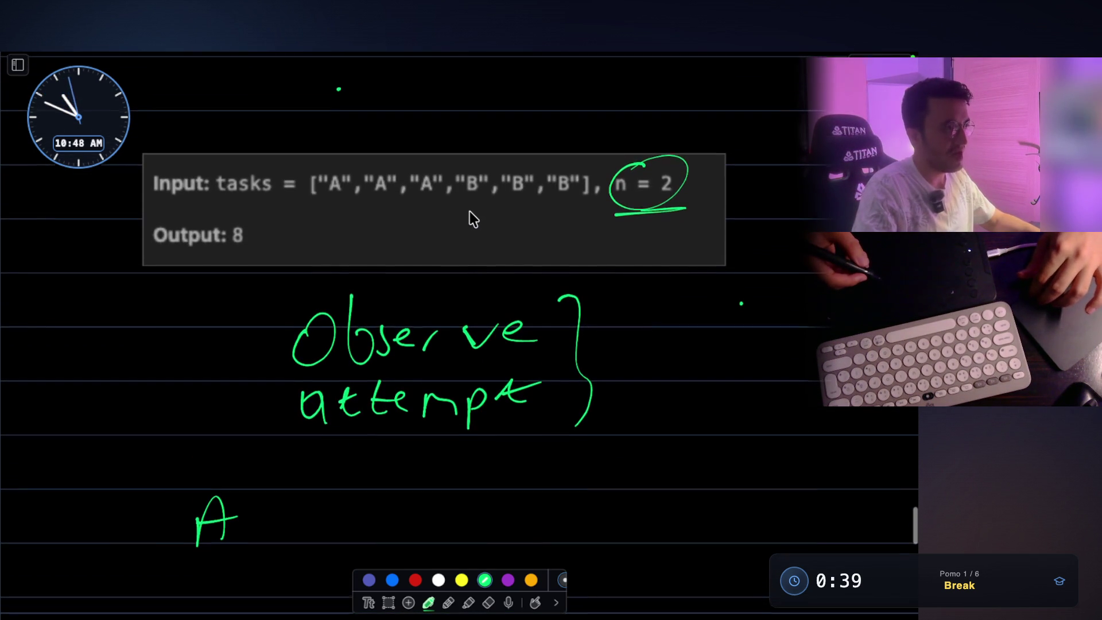
scroll(467, 212, down, 3)
drag(208, 392, 175, 458)
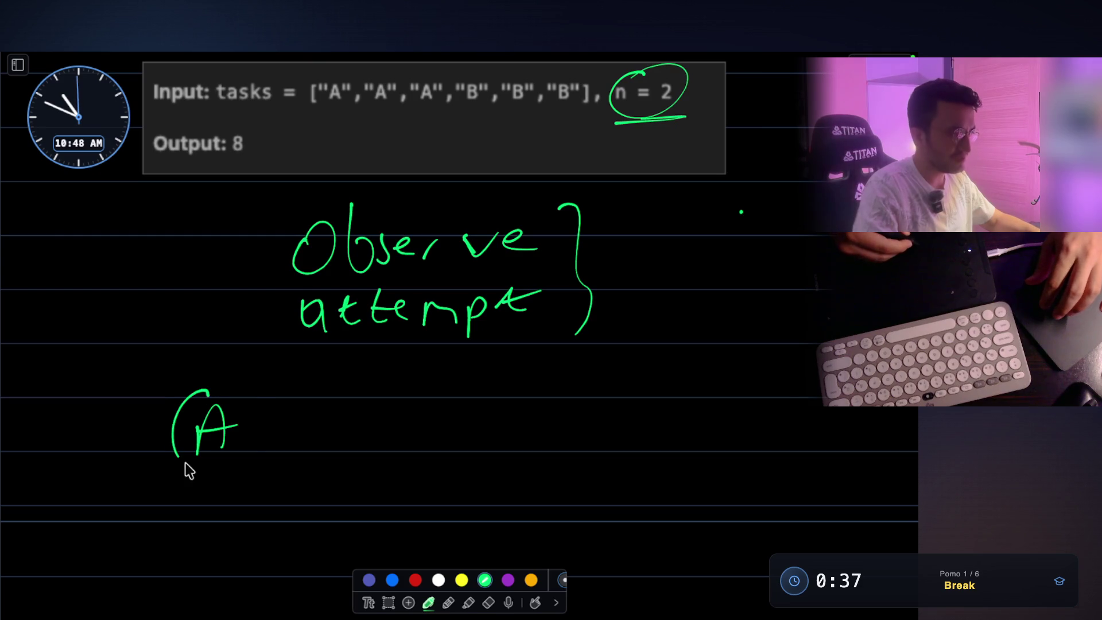
key(ctrl+z)
mouse_move(323, 450)
mouse_down()
mouse_move(350, 401)
mouse_move(361, 429)
mouse_up()
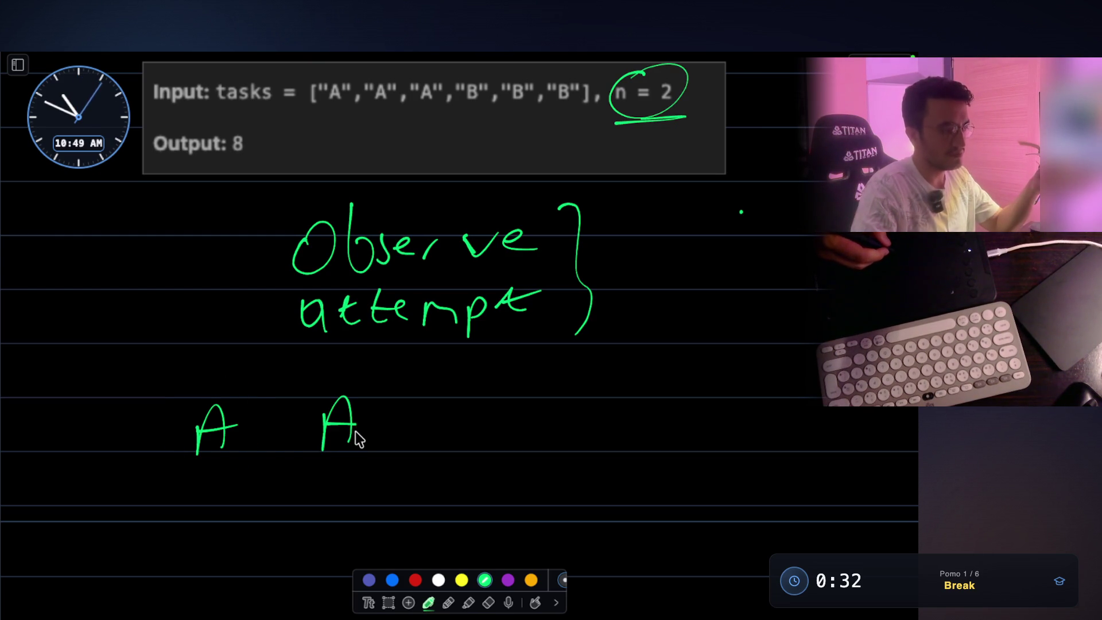
- Cross out the second A and label the columns slot0, slot1 and slot2
click(358, 384)
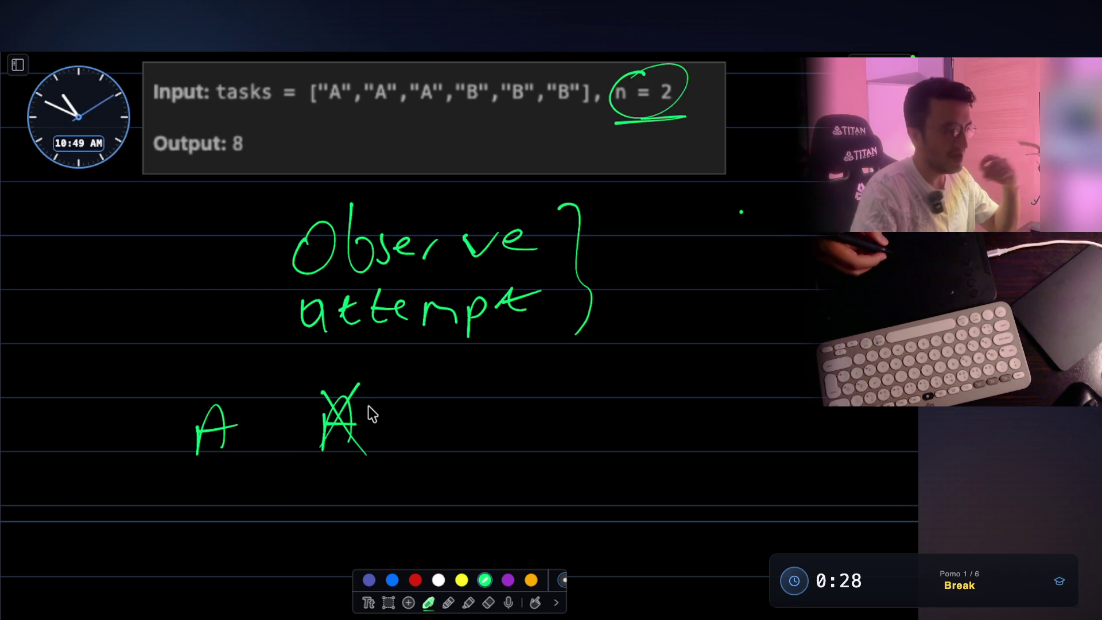
scroll(222, 470, down, 2)
mouse_move(179, 462)
mouse_down()
mouse_move(177, 491)
mouse_move(256, 463)
mouse_move(336, 453)
mouse_move(327, 485)
mouse_up()
drag(336, 471, 377, 480)
mouse_move(450, 483)
mouse_down()
mouse_move(466, 464)
mouse_move(469, 482)
mouse_up()
drag(480, 471, 503, 482)
drag(494, 474, 548, 477)
- Write an A above slot2 and cross it out
scroll(342, 474, up, 1)
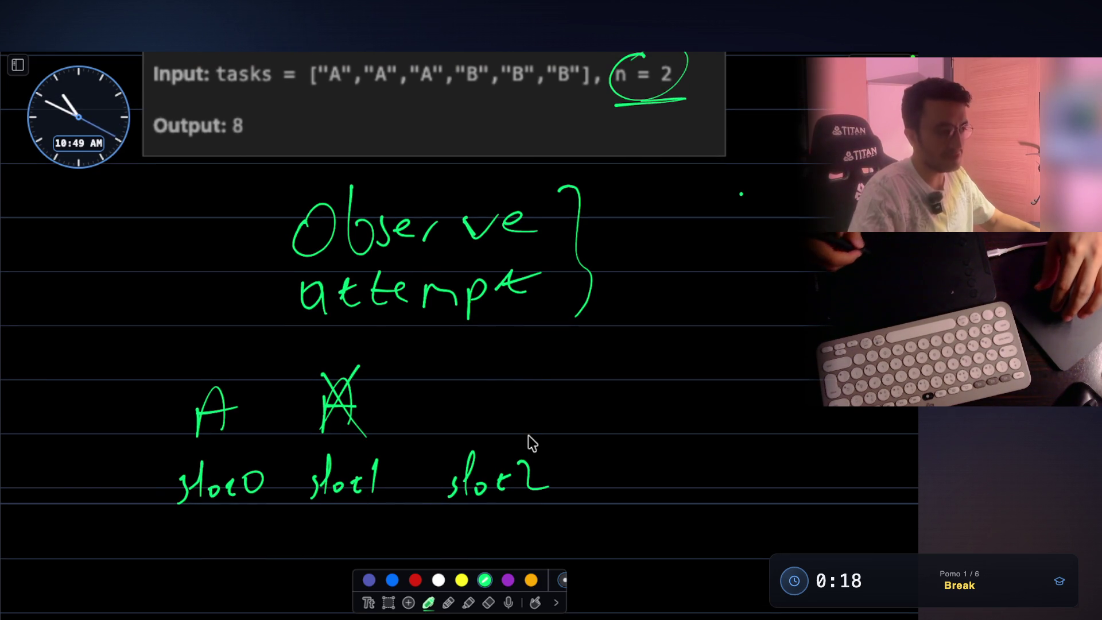
drag(467, 393, 464, 432)
drag(465, 367, 497, 414)
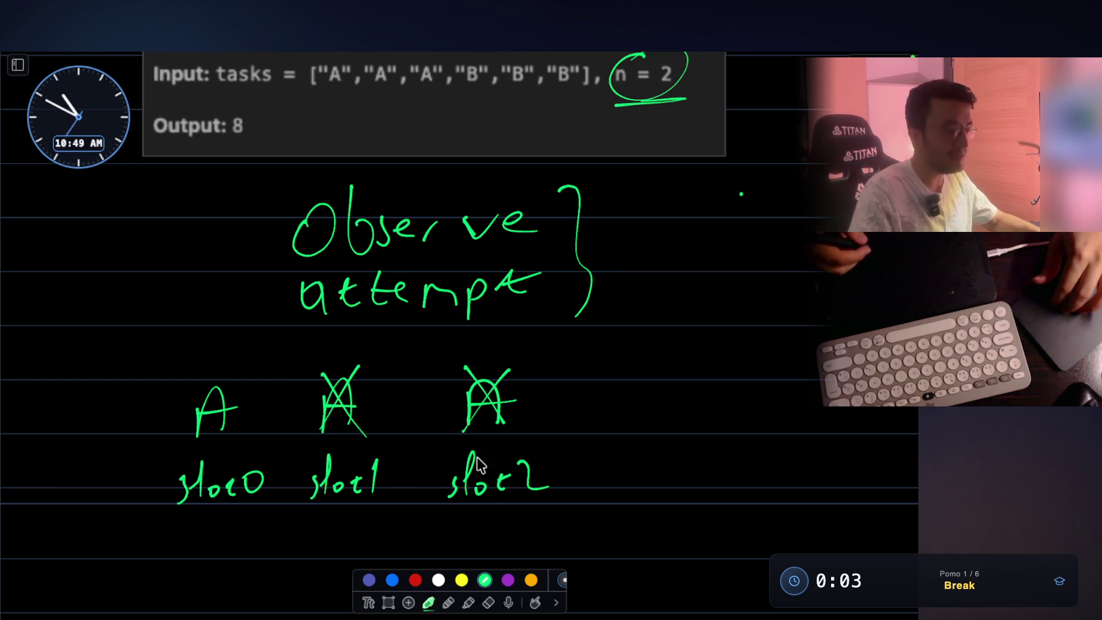
scroll(436, 533, down, 2)
click(389, 602)
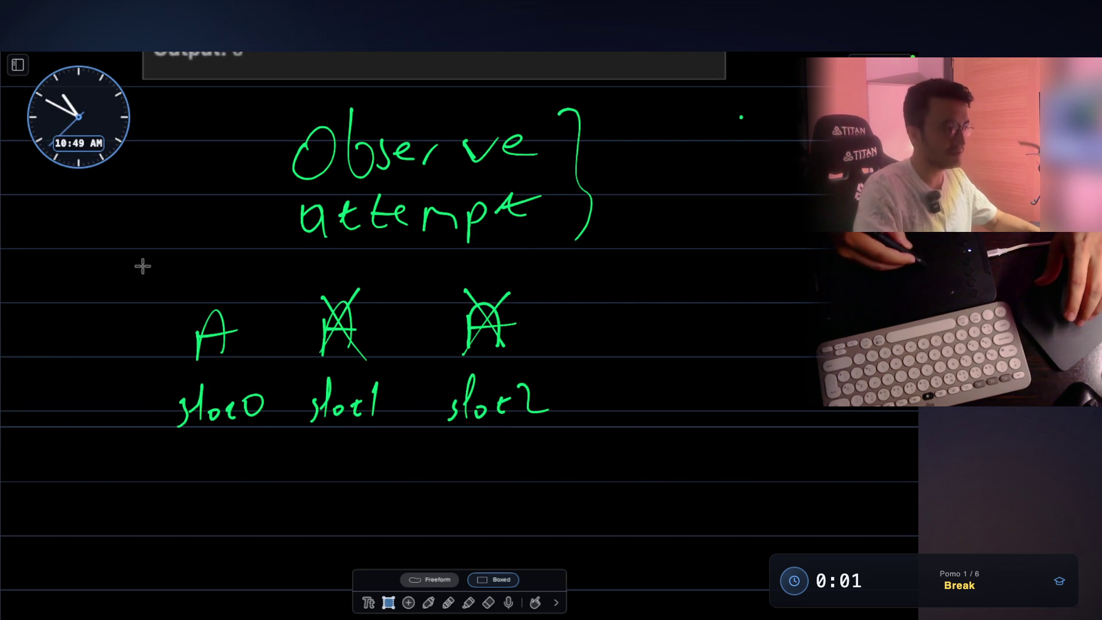
- Box-select the A and slot drawing, move it down, and switch the pen to yellow ink
drag(144, 266, 618, 476)
drag(536, 347, 543, 486)
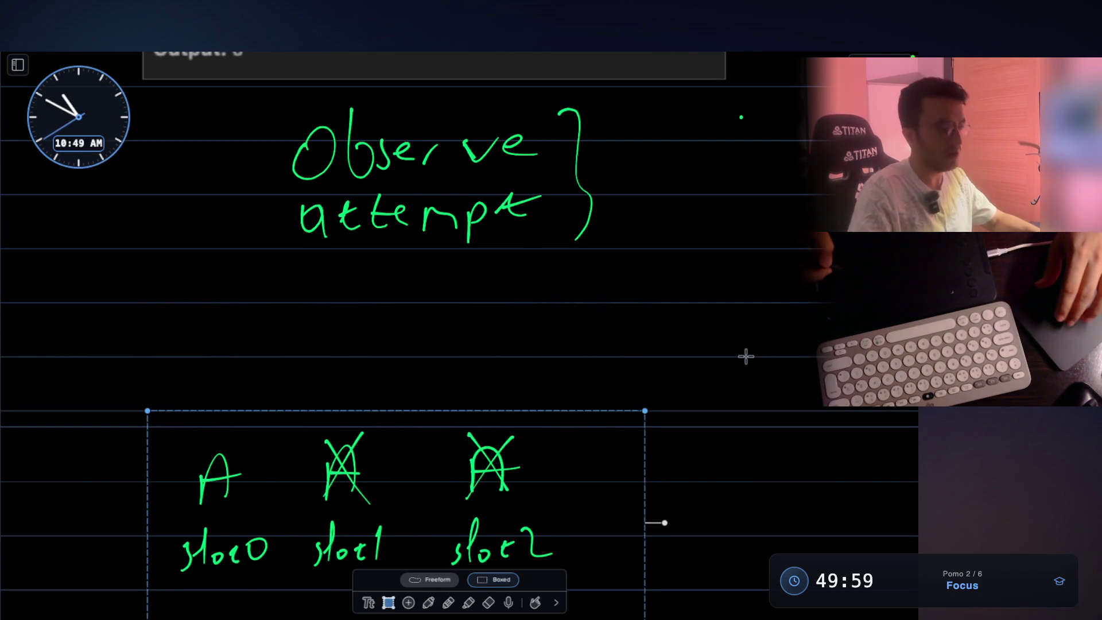
scroll(588, 455, down, 2)
click(428, 602)
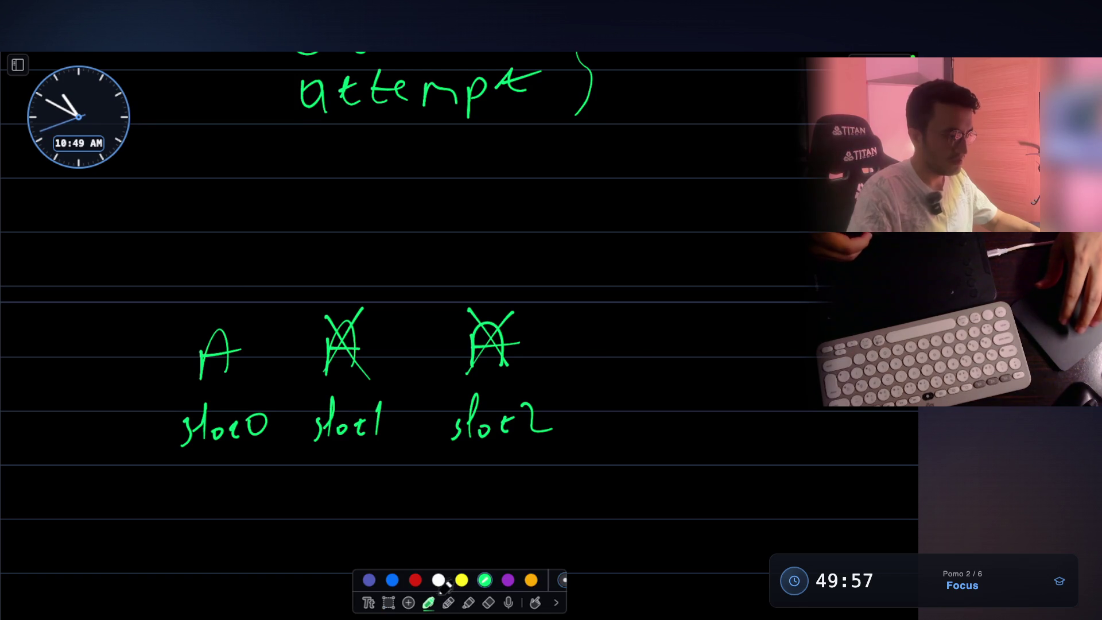
click(415, 578)
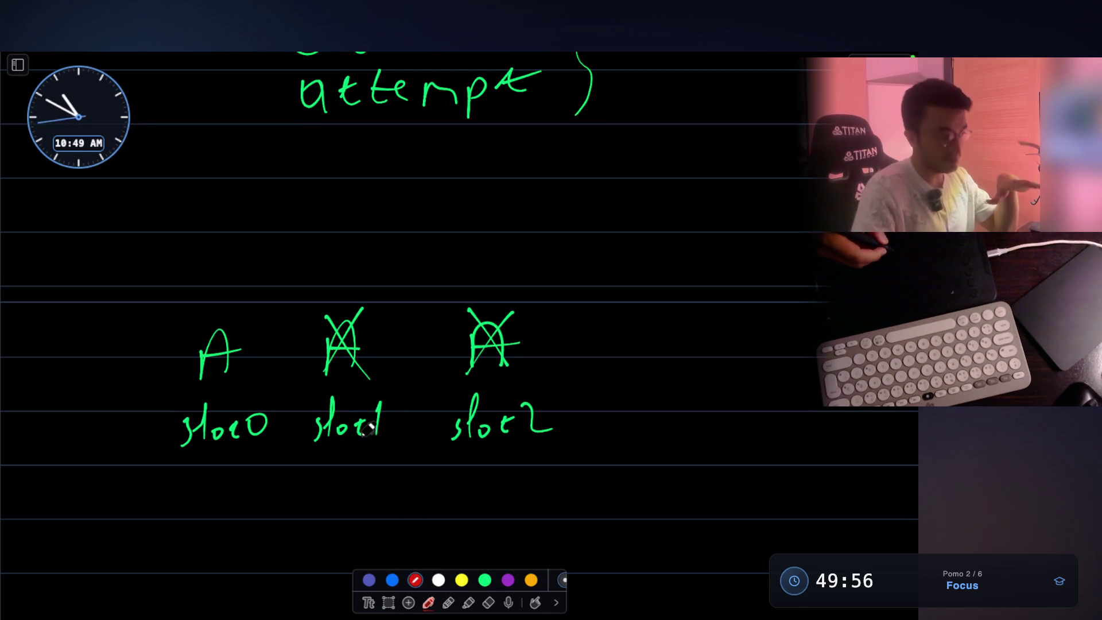
click(461, 580)
scroll(401, 367, up, 2)
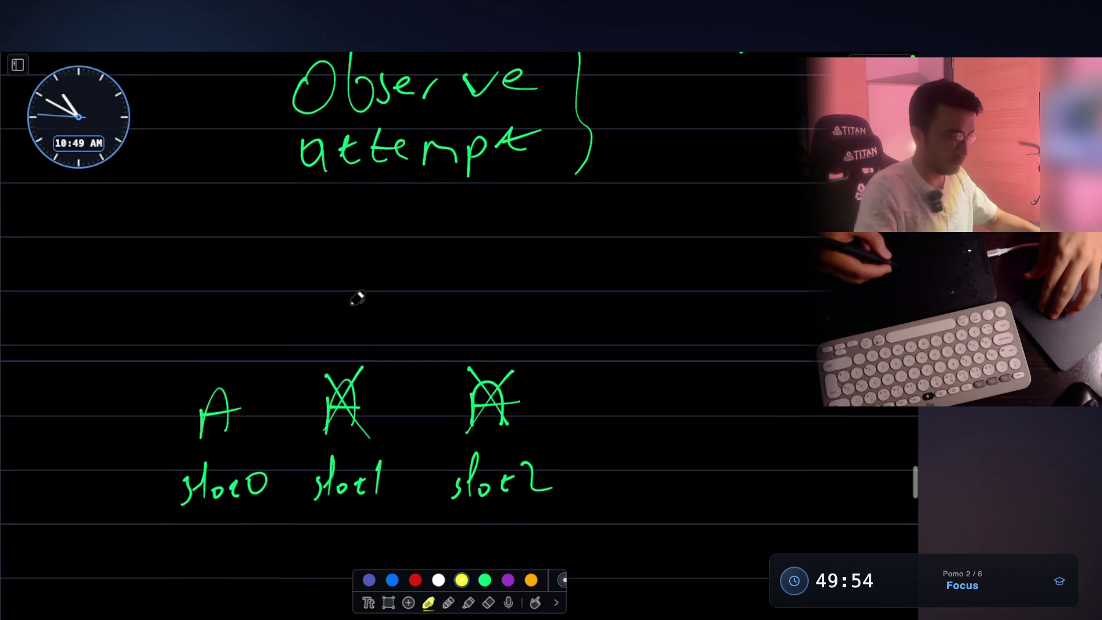
- Write yellow B's above slot1 and slot2, crossing out the slot2 B
mouse_move(331, 312)
mouse_down()
mouse_move(328, 347)
mouse_move(351, 315)
mouse_move(322, 346)
mouse_up()
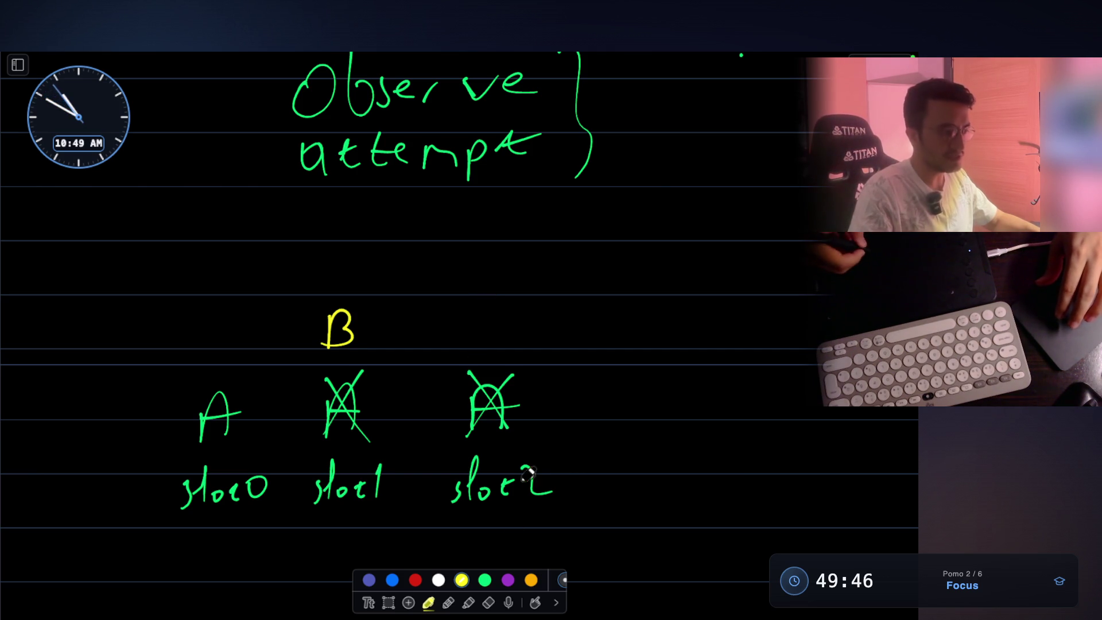
mouse_move(465, 319)
mouse_down()
mouse_move(463, 357)
mouse_move(476, 334)
mouse_move(462, 352)
mouse_up()
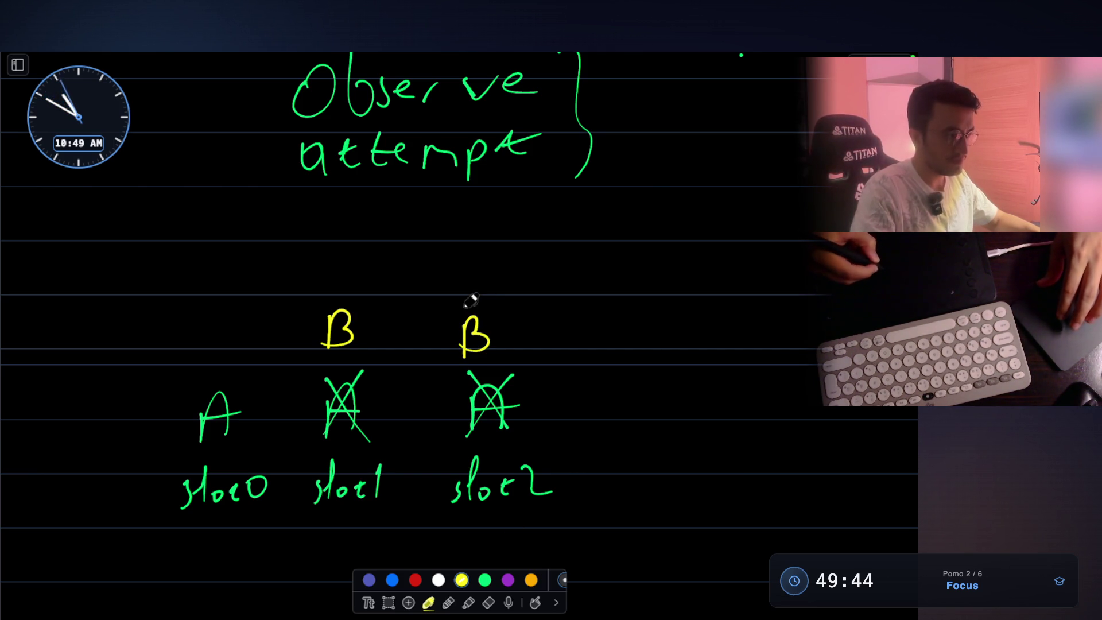
drag(492, 305, 452, 360)
drag(452, 313, 500, 365)
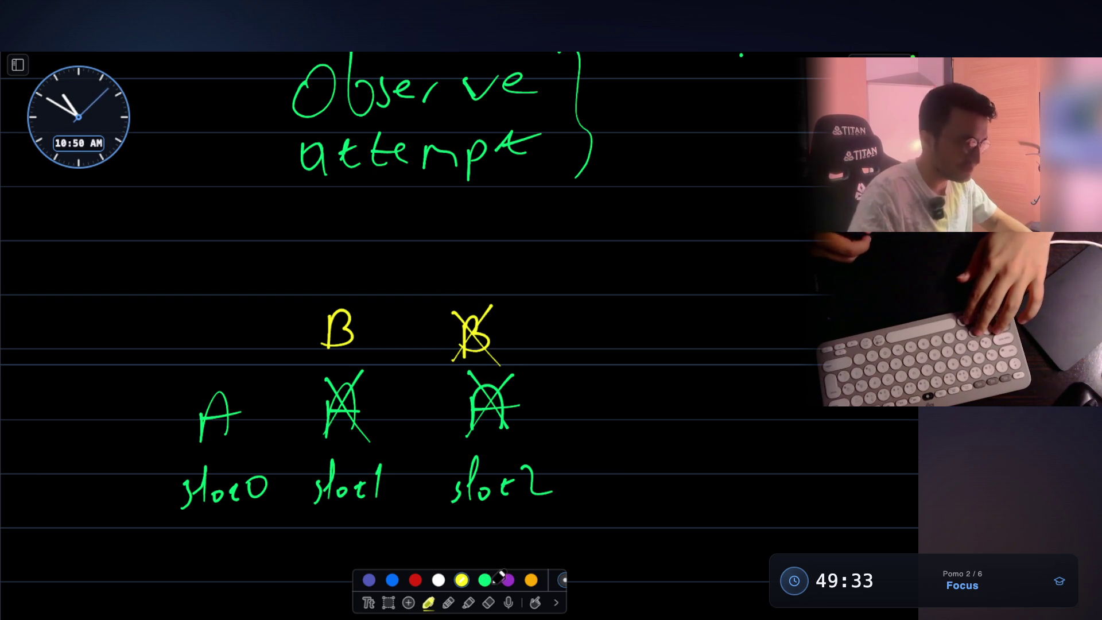
- Write 'idle' in orange above the crossed-out B
click(531, 579)
click(453, 276)
mouse_move(454, 282)
mouse_down()
mouse_move(453, 297)
mouse_move(476, 296)
mouse_up()
mouse_move(489, 261)
mouse_down()
mouse_move(493, 289)
mouse_move(519, 294)
mouse_up()
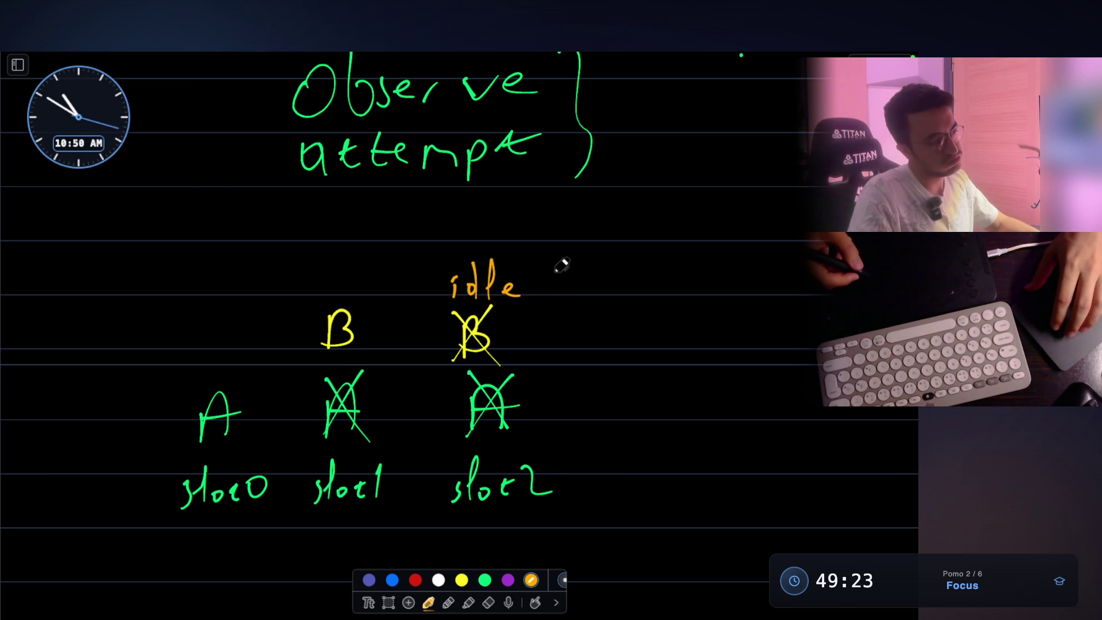
scroll(562, 264, up, 10)
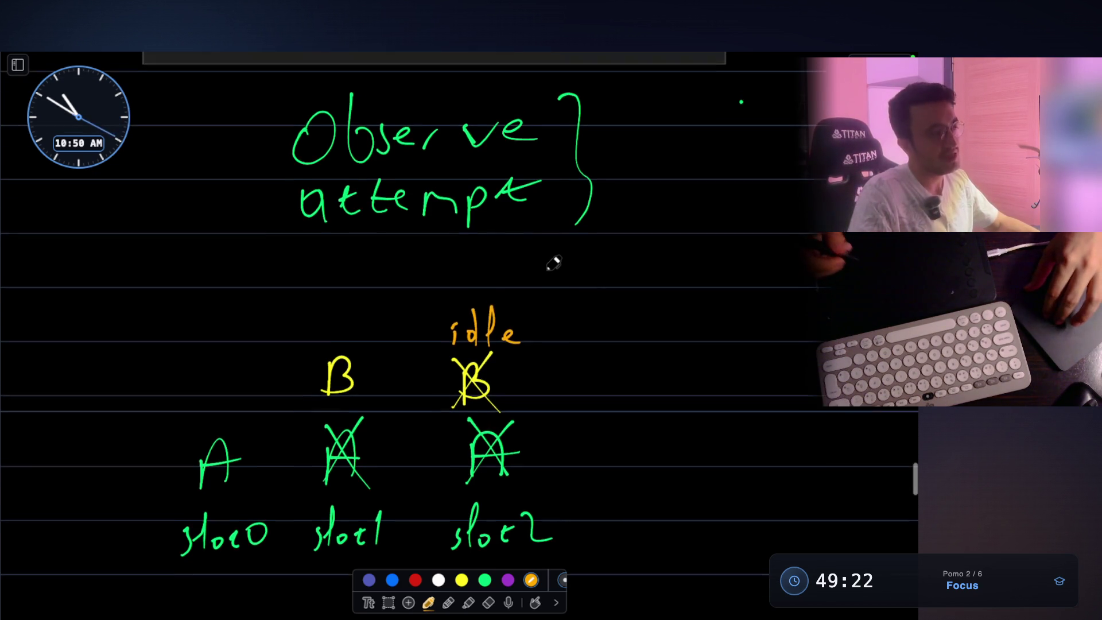
- Write 'task=' in orange above the Example 1 input box
mouse_move(445, 228)
mouse_down()
mouse_move(451, 196)
mouse_move(459, 227)
mouse_up()
mouse_move(442, 215)
mouse_down()
mouse_move(468, 211)
mouse_move(504, 228)
mouse_up()
drag(523, 209, 527, 231)
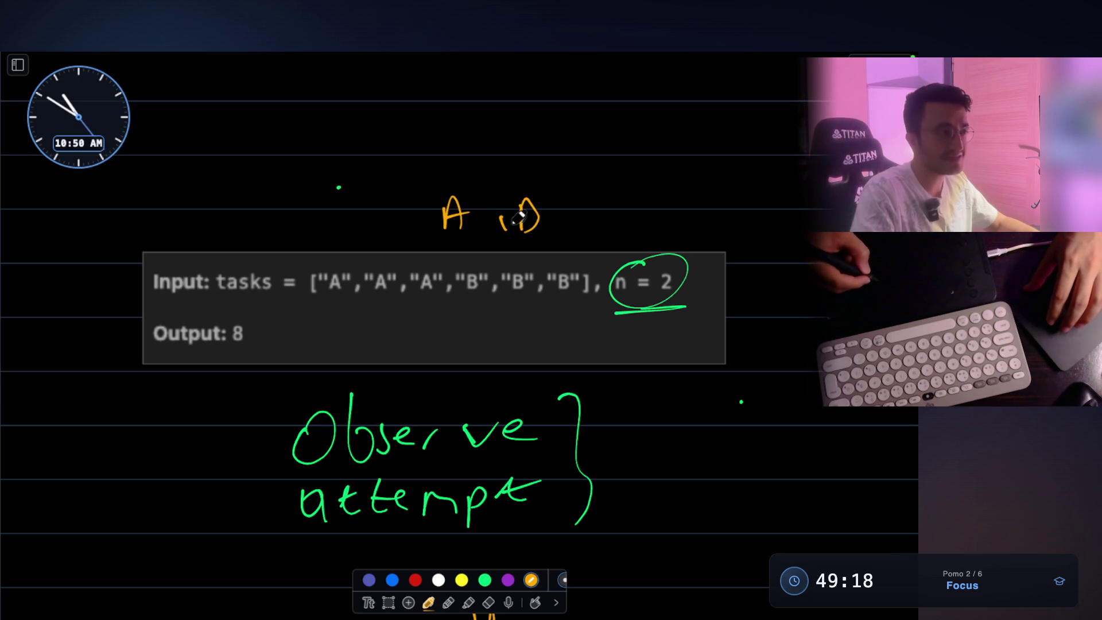
scroll(413, 218, up, 2)
mouse_move(248, 202)
mouse_down()
mouse_move(237, 228)
mouse_move(267, 212)
mouse_up()
drag(286, 210, 295, 225)
drag(307, 187, 306, 226)
drag(316, 205, 315, 226)
drag(326, 211, 339, 210)
drag(327, 219, 377, 227)
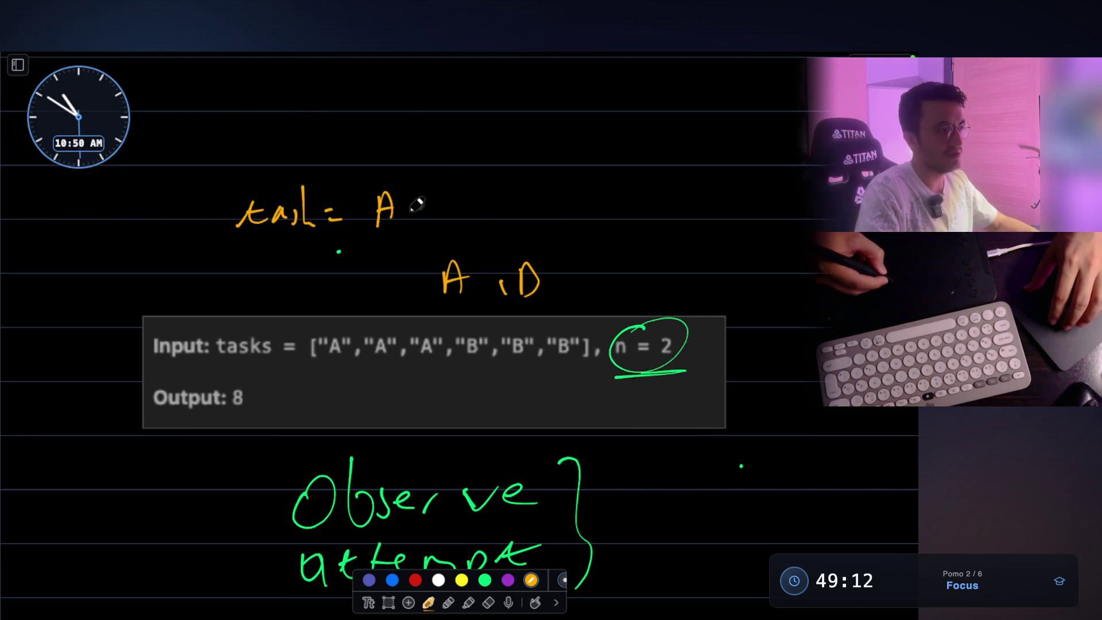
- Add 'A,B,C,D' after task=, circle it, and close the canvas to reveal the problem
drag(427, 198, 432, 225)
mouse_move(459, 209)
mouse_down()
mouse_move(457, 223)
mouse_move(477, 214)
mouse_up()
mouse_move(494, 215)
mouse_down()
mouse_move(498, 226)
mouse_move(519, 220)
mouse_up()
drag(519, 220, 515, 201)
mouse_move(431, 153)
mouse_down()
mouse_move(459, 150)
mouse_move(416, 171)
mouse_up()
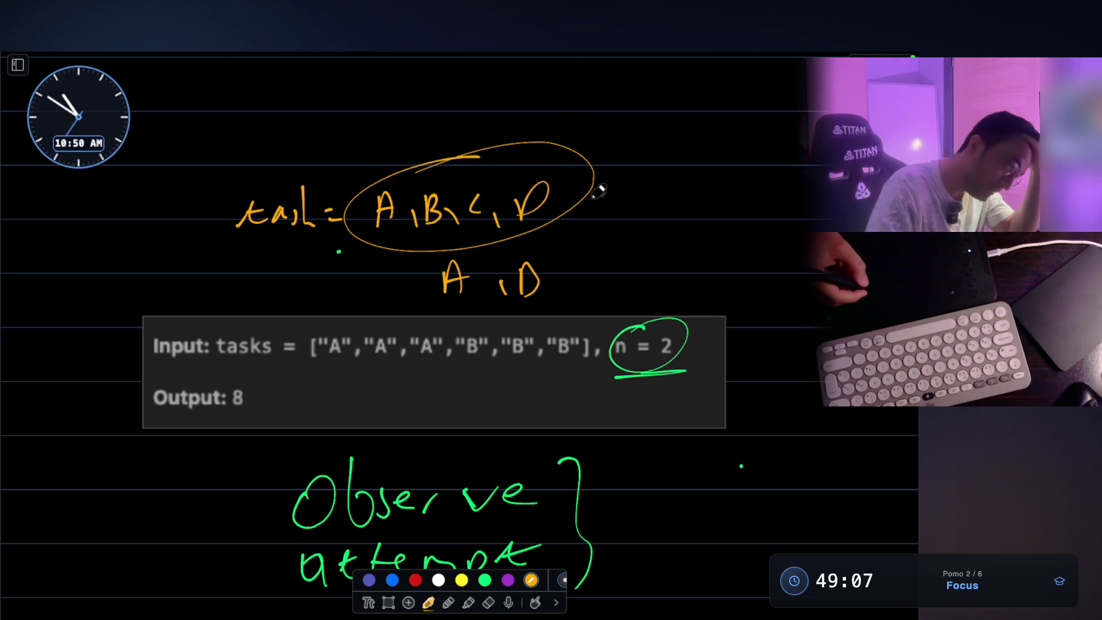
key(Escape)
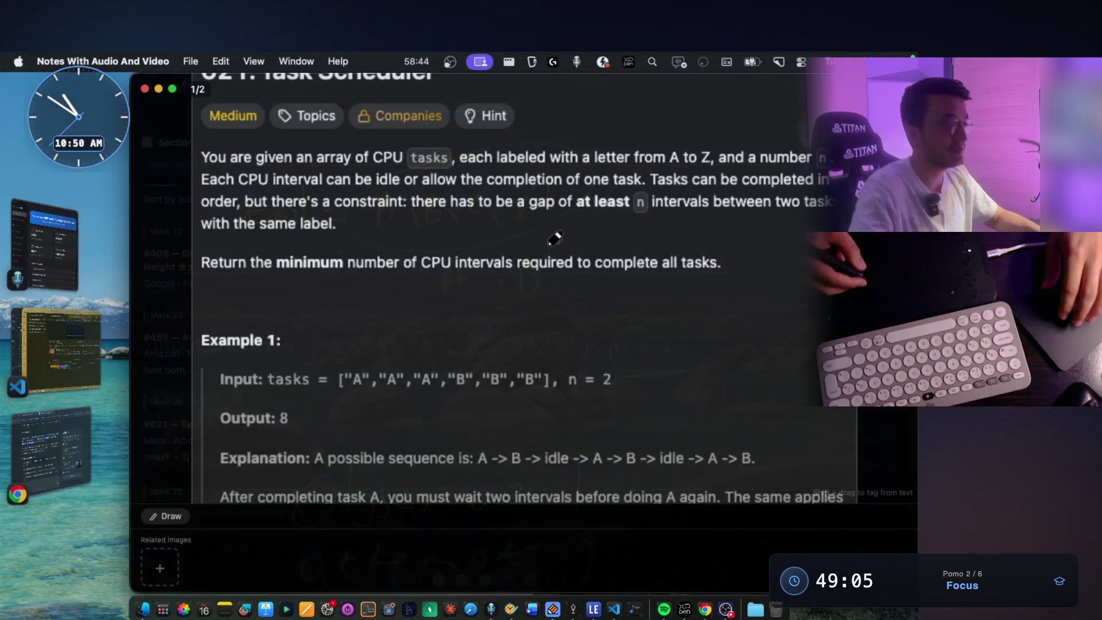
- Scroll the Task Scheduler problem text, then return to the canvas with the Example 1 snippet
scroll(556, 292, down, 2)
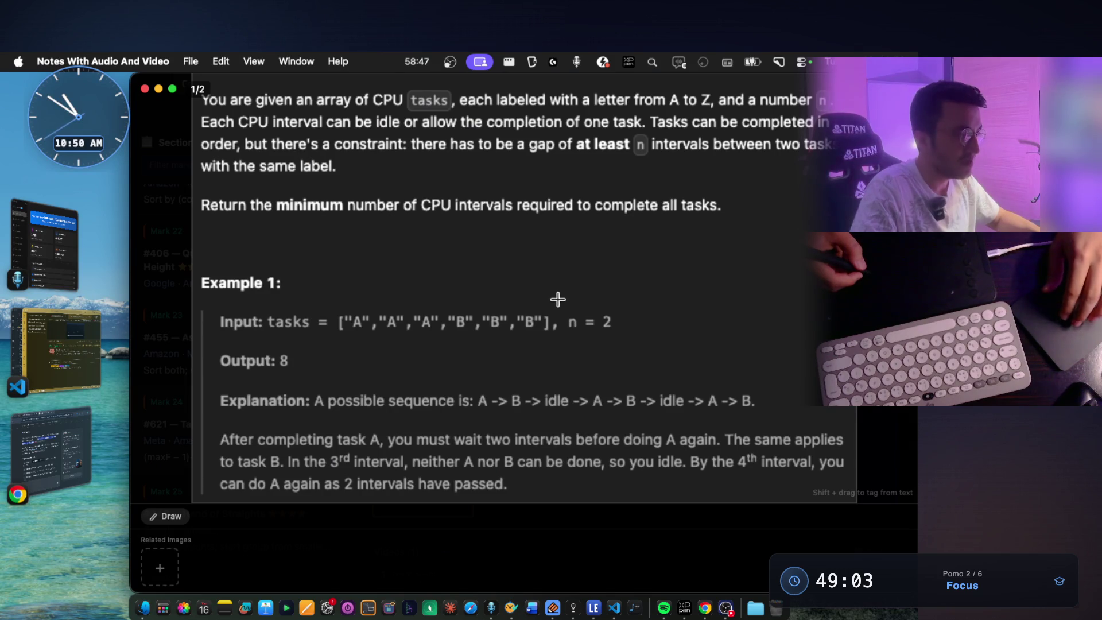
scroll(557, 299, up, 3)
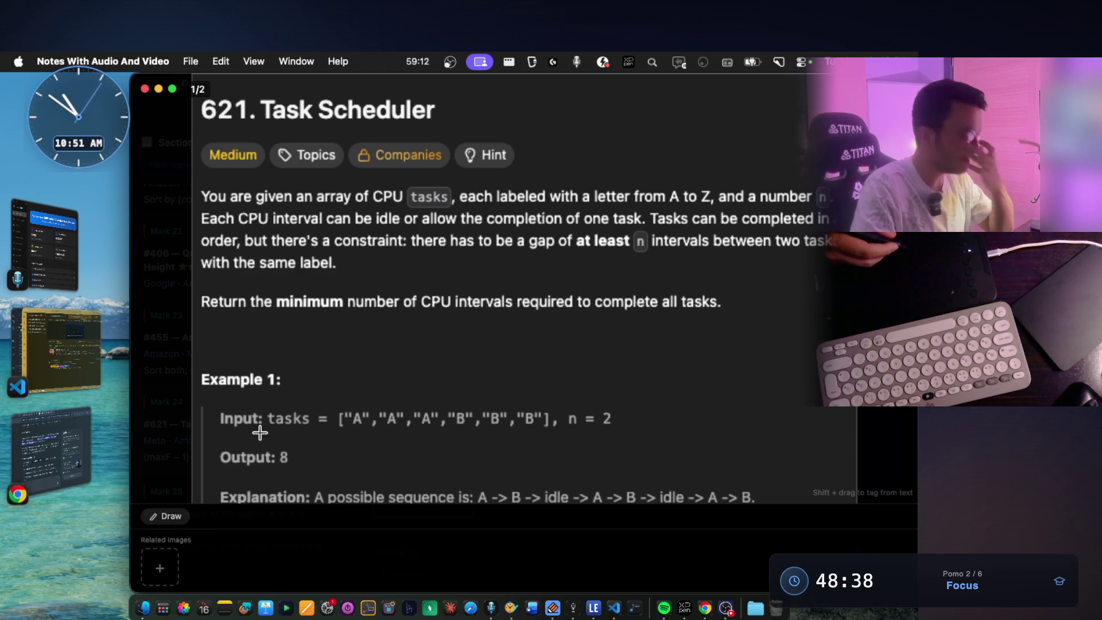
scroll(505, 367, down, 1)
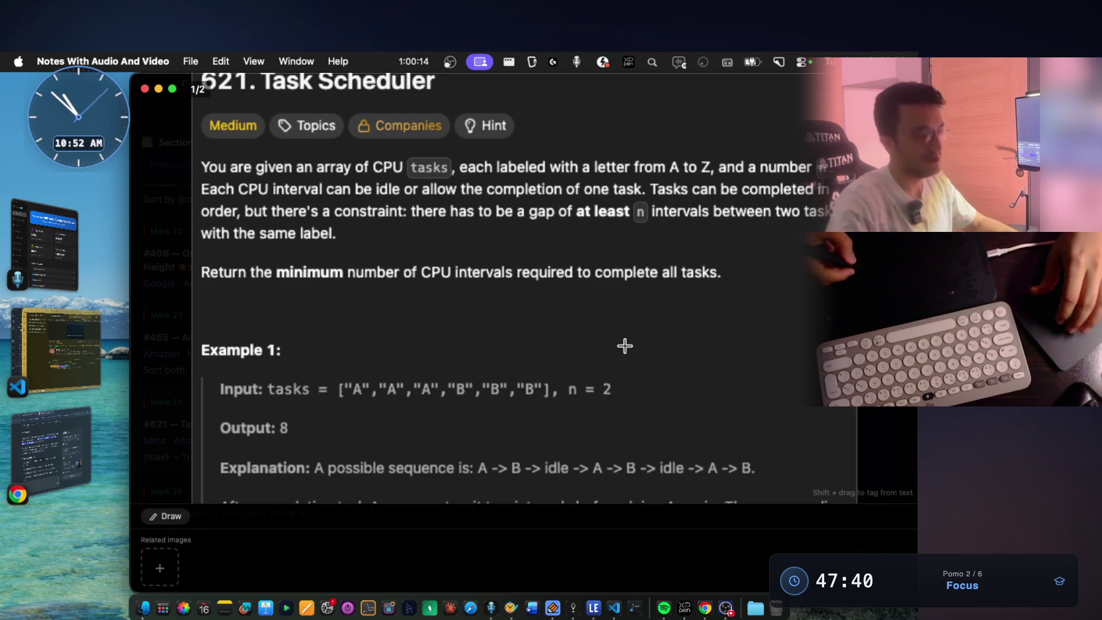
scroll(626, 344, down, 2)
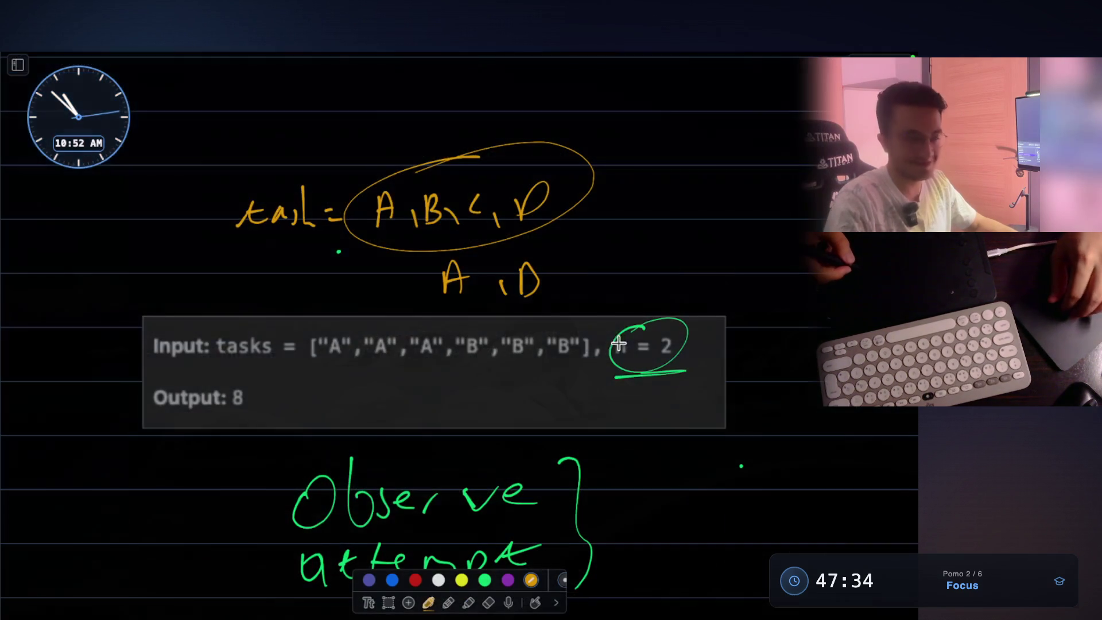
- Handwrite a green for( ) loop below the slot labels
scroll(609, 342, down, 1)
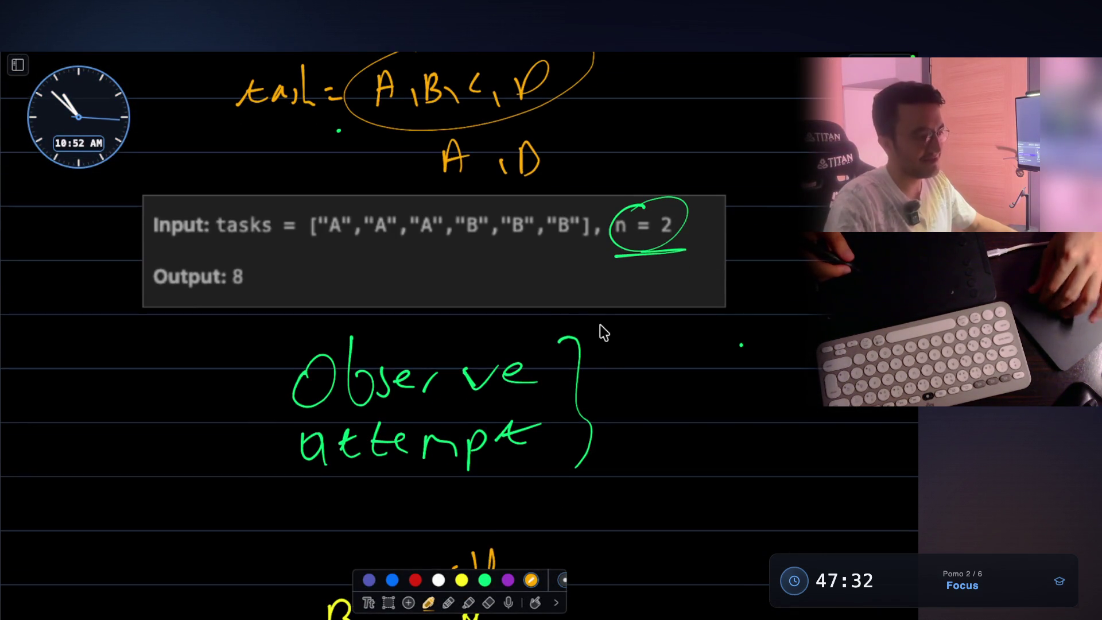
scroll(604, 332, down, 5)
scroll(604, 332, down, 3)
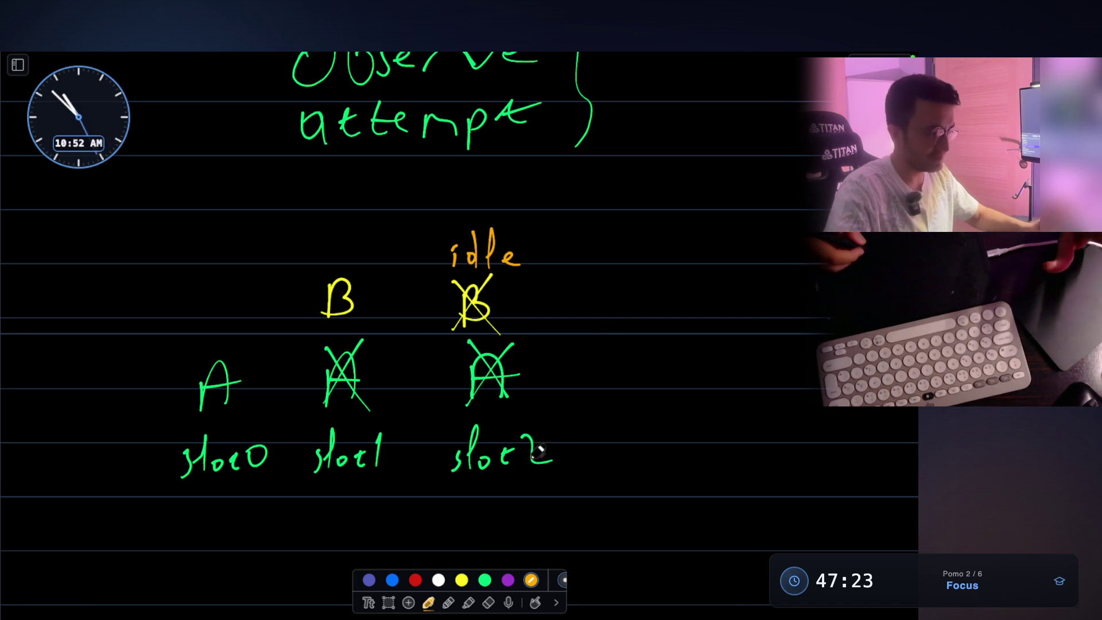
click(485, 580)
scroll(427, 323, down, 2)
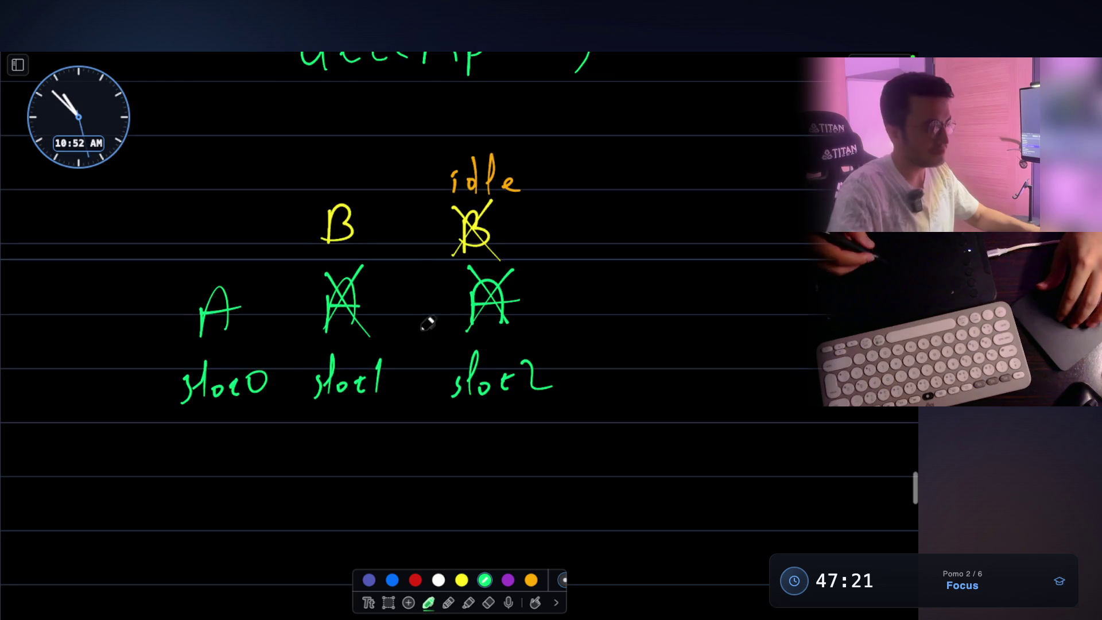
scroll(297, 328, down, 2)
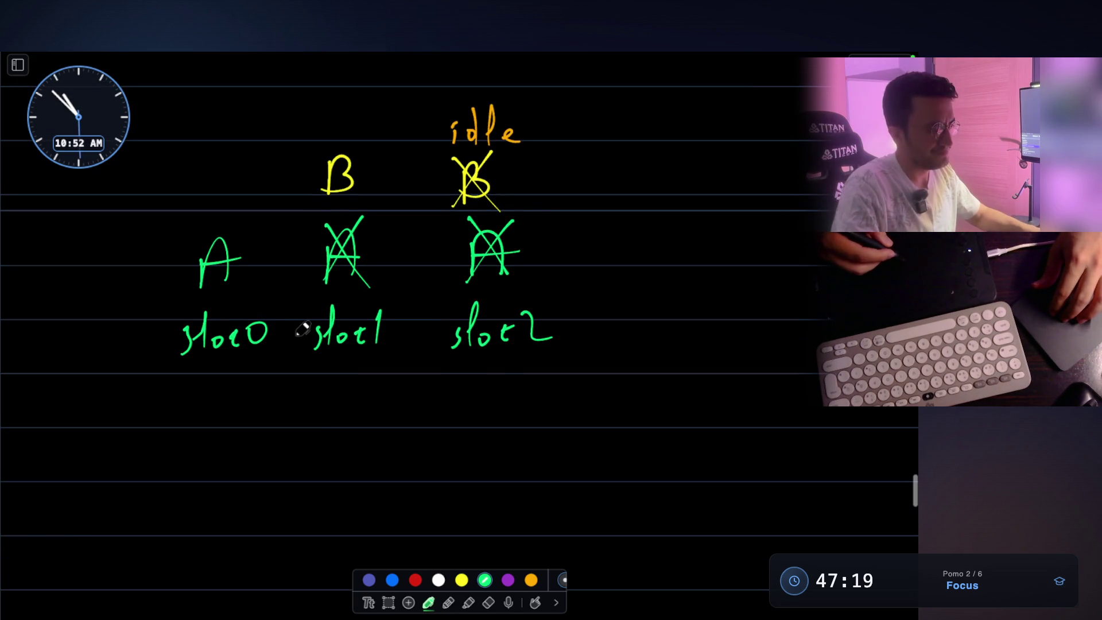
scroll(302, 329, down, 3)
mouse_move(204, 405)
mouse_down()
mouse_move(203, 457)
mouse_move(223, 392)
mouse_up()
drag(191, 422, 241, 413)
drag(261, 430, 274, 414)
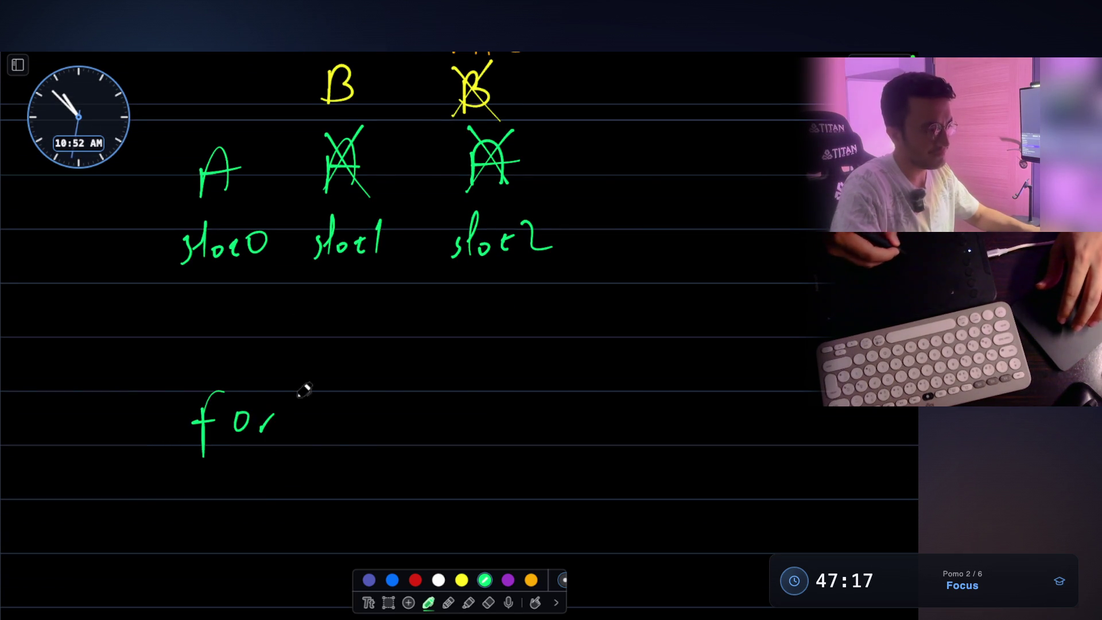
drag(314, 377, 339, 449)
drag(637, 371, 621, 446)
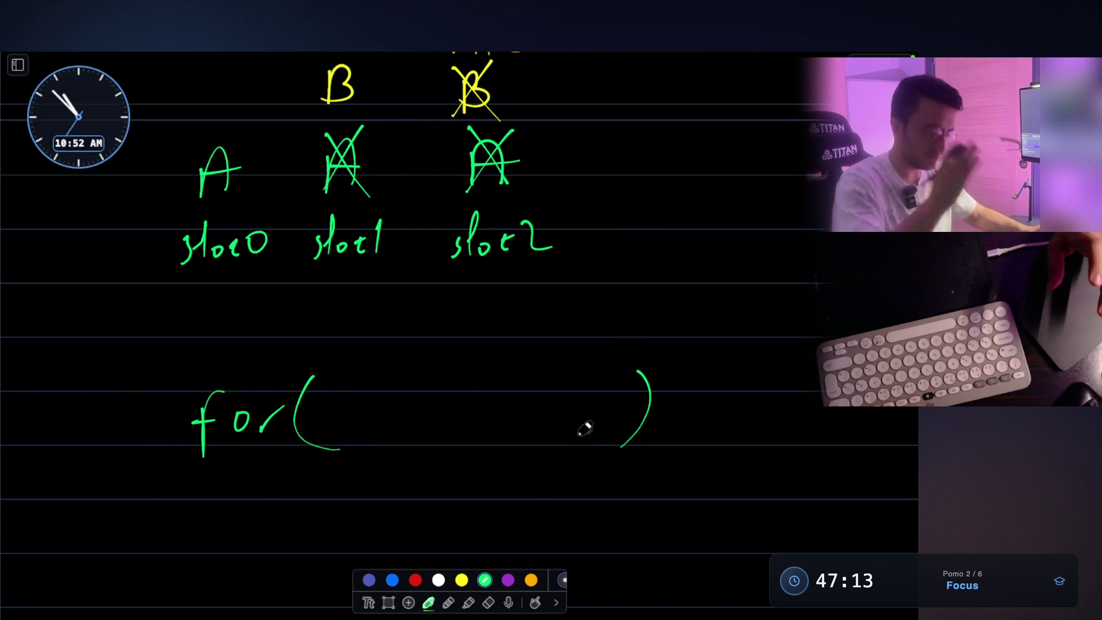
- Write O(n²) right of slot2, underline it, and draw an arrow down to O(n)
mouse_move(677, 252)
mouse_down()
mouse_move(660, 289)
mouse_move(678, 252)
mouse_up()
drag(696, 248, 707, 284)
drag(741, 246, 746, 248)
drag(757, 231, 759, 296)
drag(677, 312, 809, 302)
drag(654, 316, 812, 301)
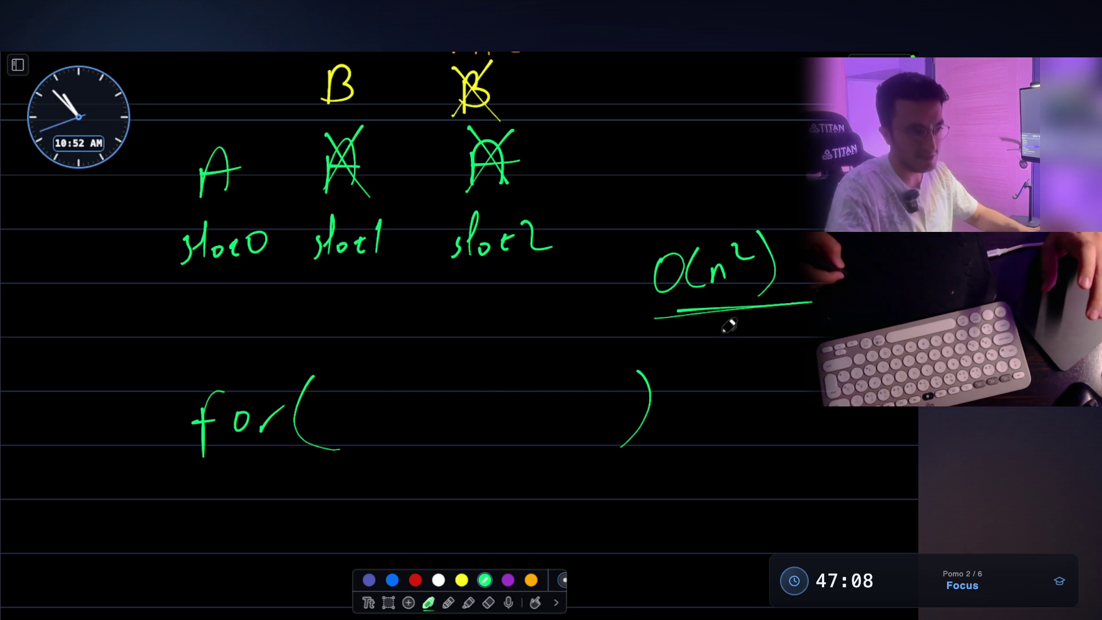
mouse_move(724, 347)
mouse_down()
mouse_move(695, 383)
mouse_move(766, 379)
mouse_move(749, 413)
mouse_up()
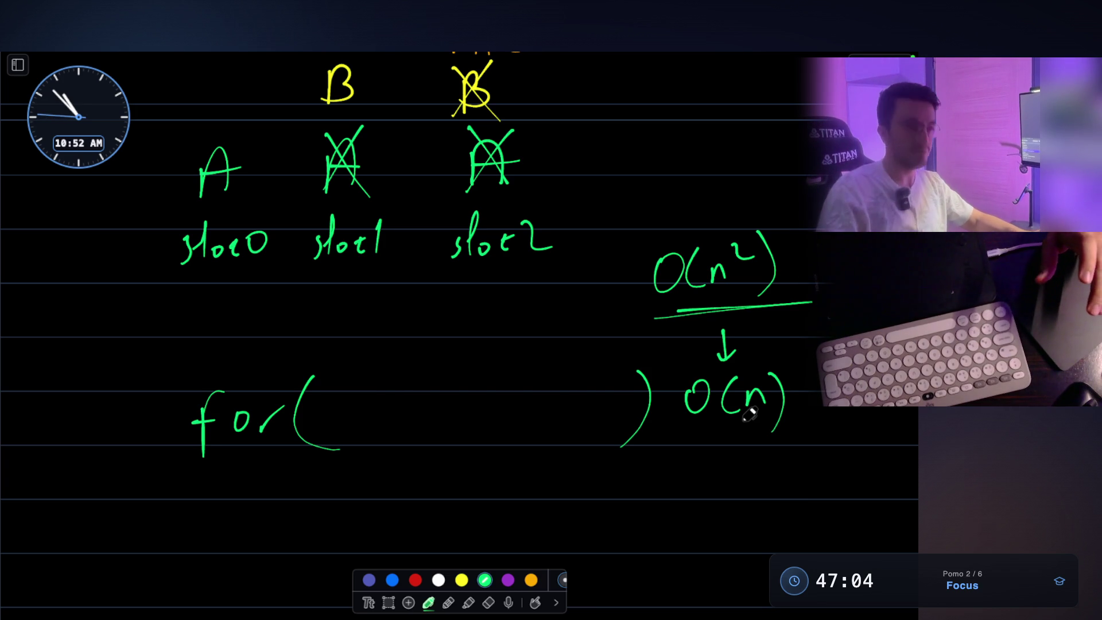
scroll(553, 229, down, 1)
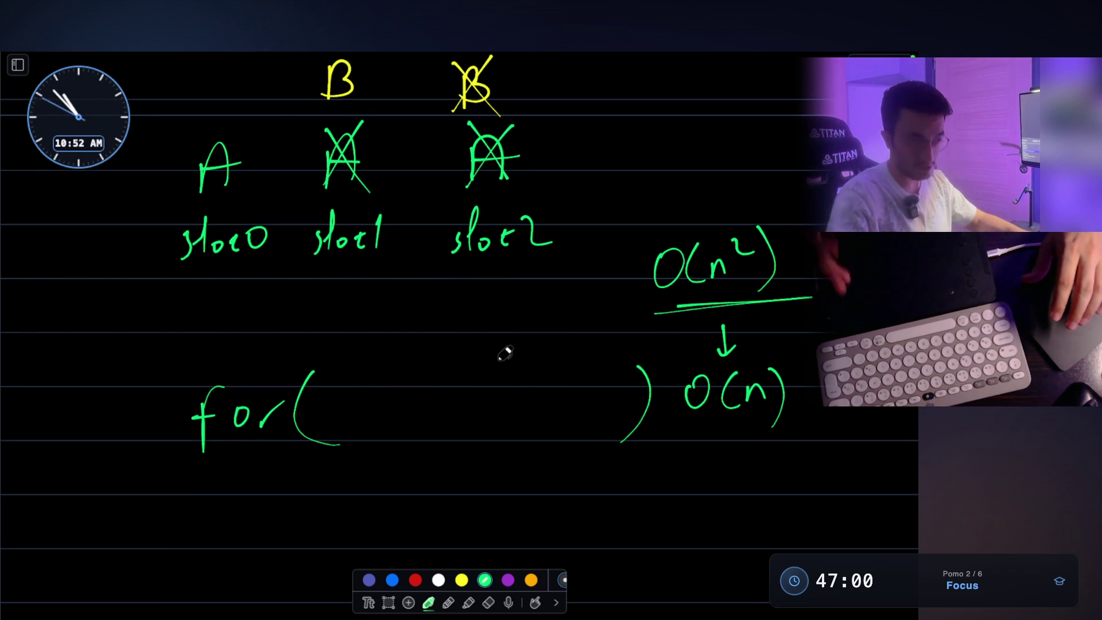
scroll(505, 353, down, 5)
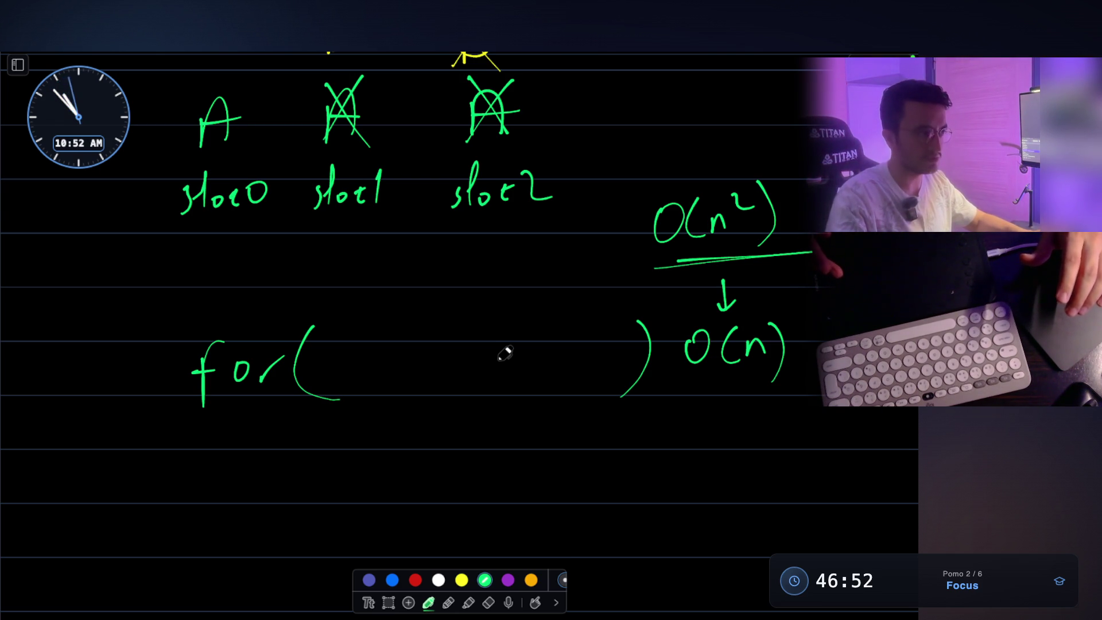
scroll(505, 353, down, 10)
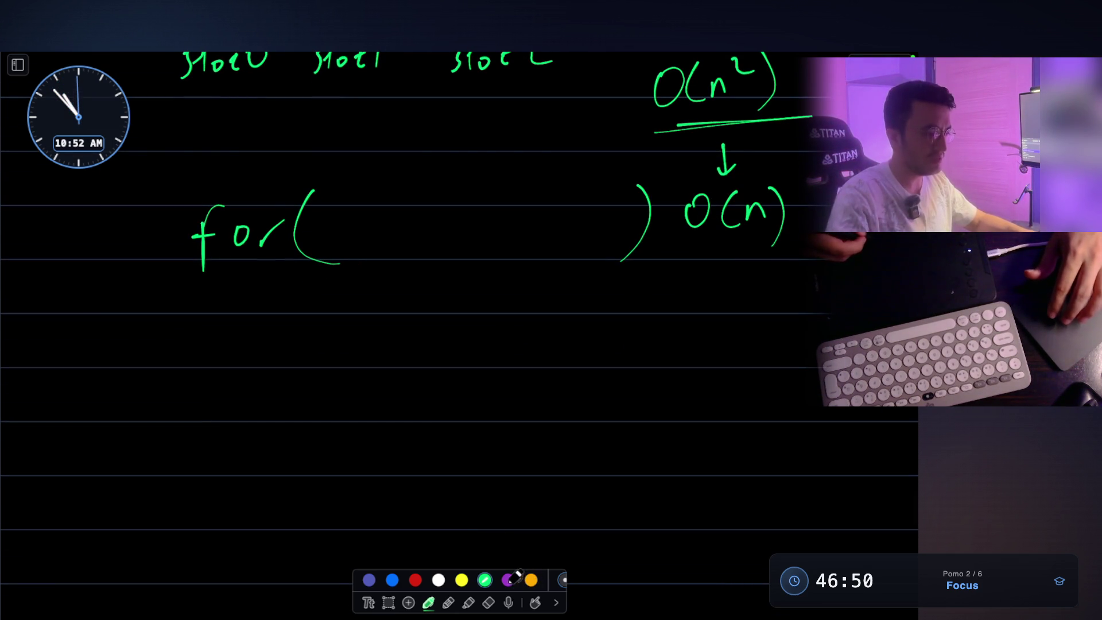
- Draw a purple box containing a question mark, with an arrow pointing right
click(508, 580)
mouse_move(89, 370)
mouse_down()
mouse_move(89, 608)
mouse_move(281, 610)
mouse_move(264, 374)
mouse_move(278, 607)
mouse_up()
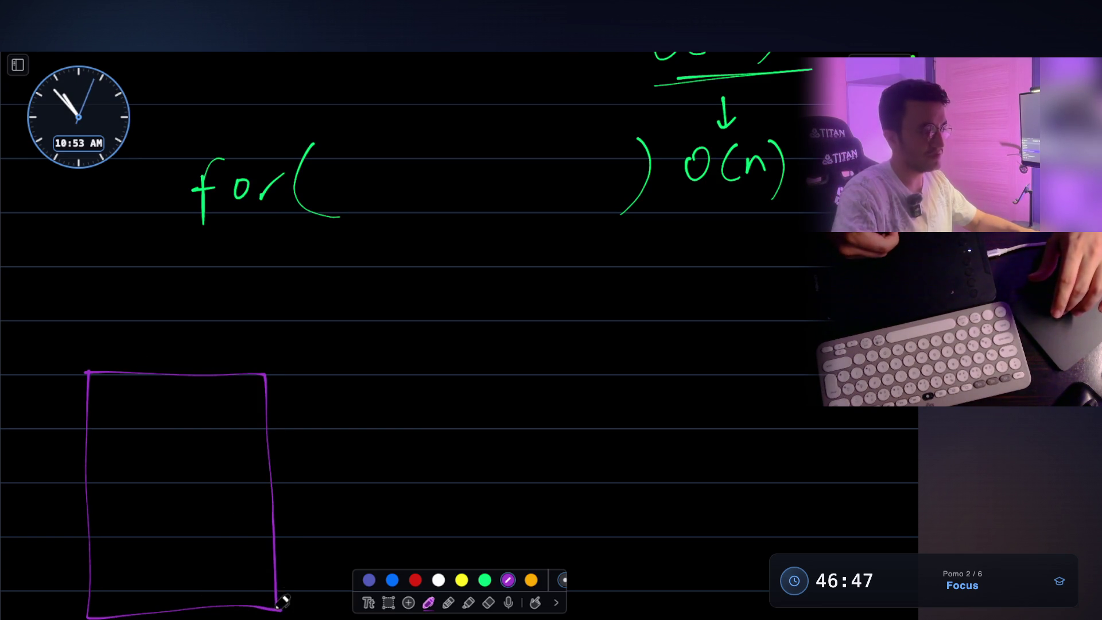
mouse_move(148, 450)
mouse_down()
mouse_move(170, 469)
mouse_move(171, 517)
mouse_up()
drag(171, 523, 172, 534)
drag(298, 474, 357, 471)
drag(349, 463, 341, 486)
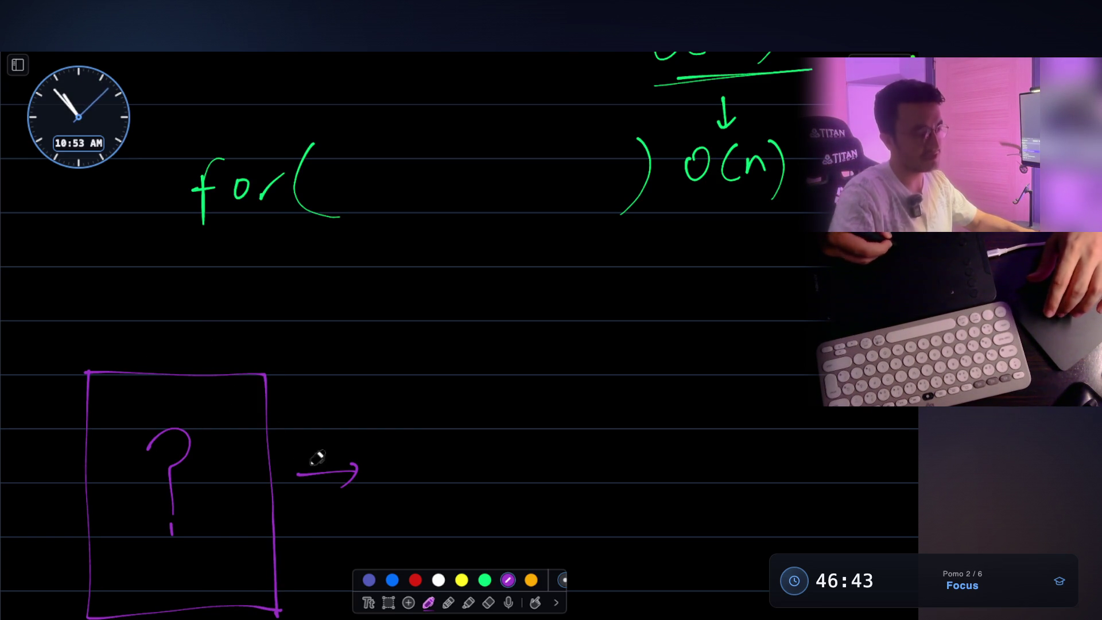
- Write 'you now can do task X' after the arrow
drag(397, 426, 411, 424)
drag(423, 409, 404, 459)
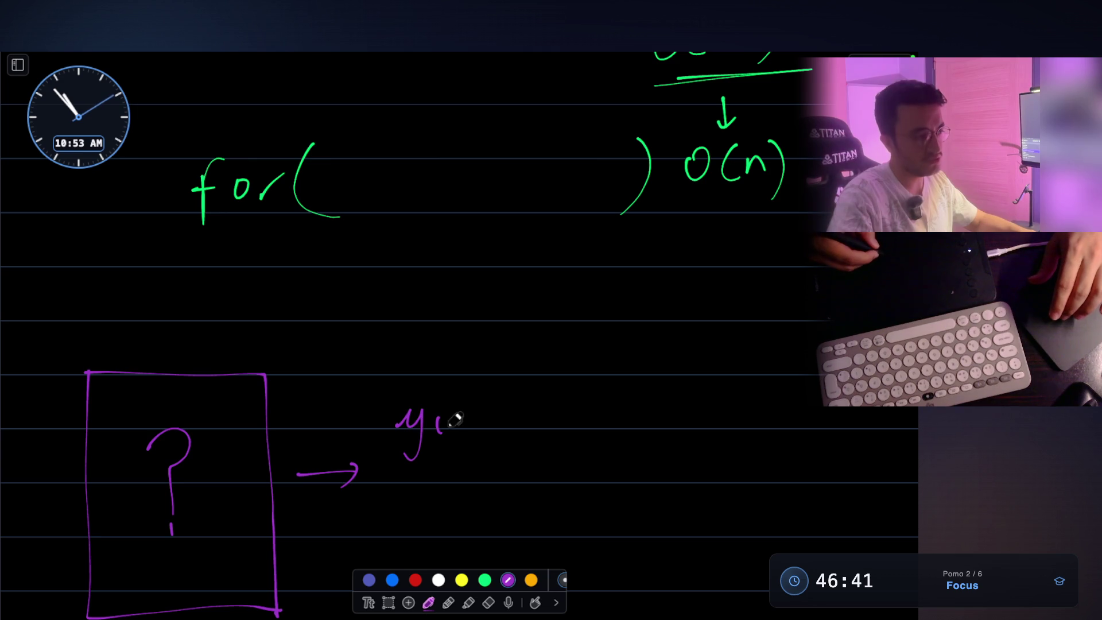
mouse_move(479, 418)
mouse_down()
mouse_move(551, 435)
mouse_move(588, 423)
mouse_up()
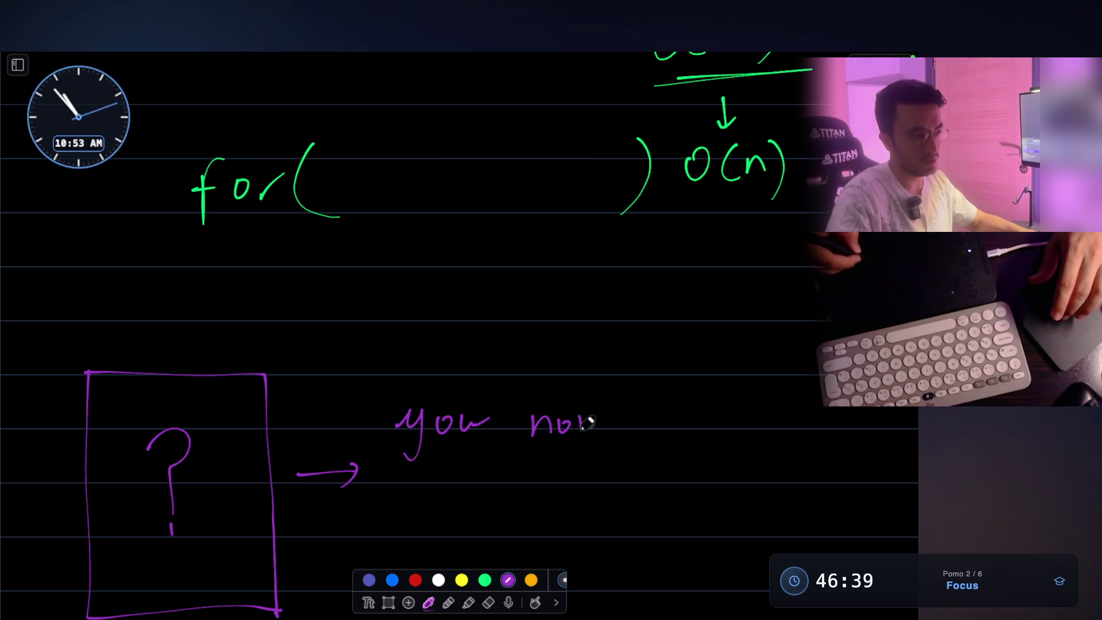
drag(681, 414, 728, 436)
scroll(585, 452, down, 3)
mouse_move(406, 409)
mouse_down()
mouse_move(393, 411)
mouse_move(409, 425)
mouse_up()
drag(408, 387, 410, 427)
drag(516, 413, 514, 400)
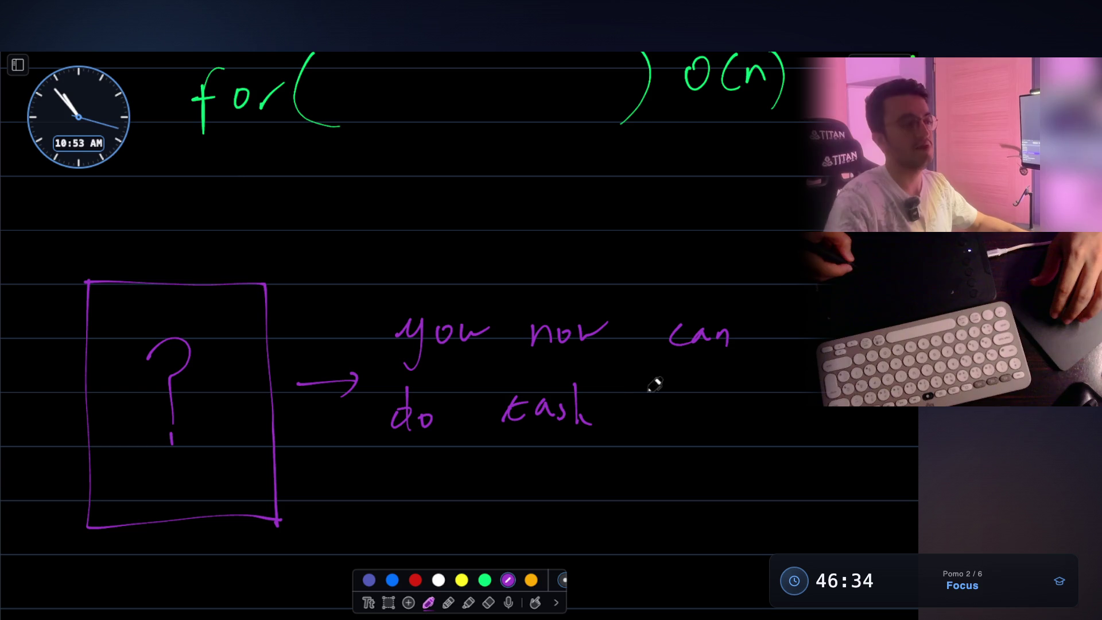
drag(642, 379, 663, 430)
drag(658, 380, 629, 431)
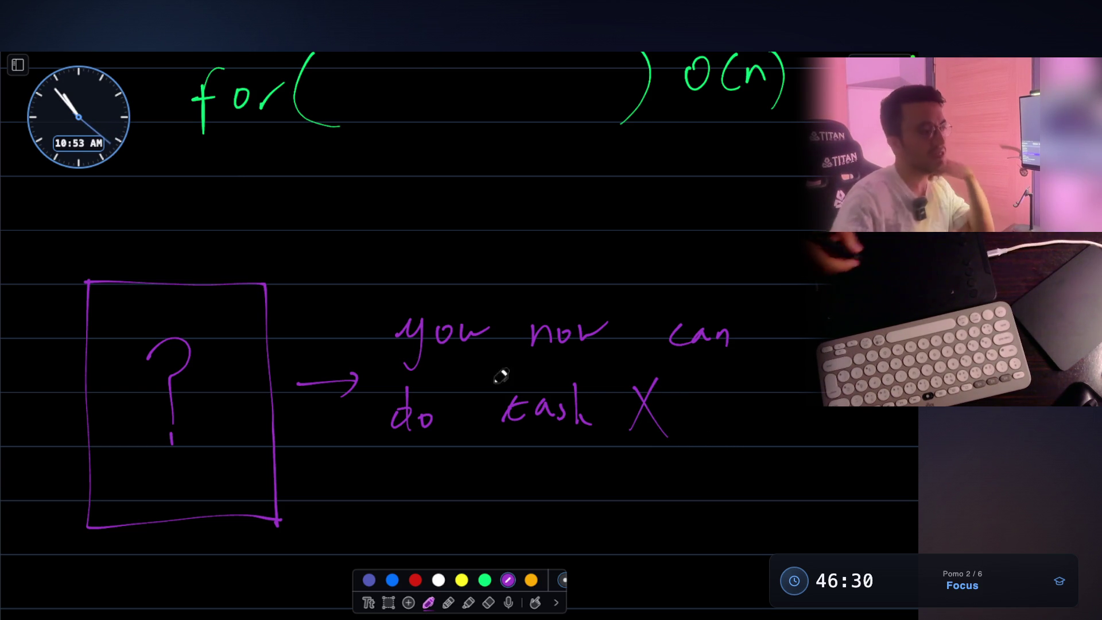
- Label the box with the heading MAGICAL
mouse_move(78, 280)
mouse_down()
mouse_move(99, 248)
mouse_move(121, 280)
mouse_up()
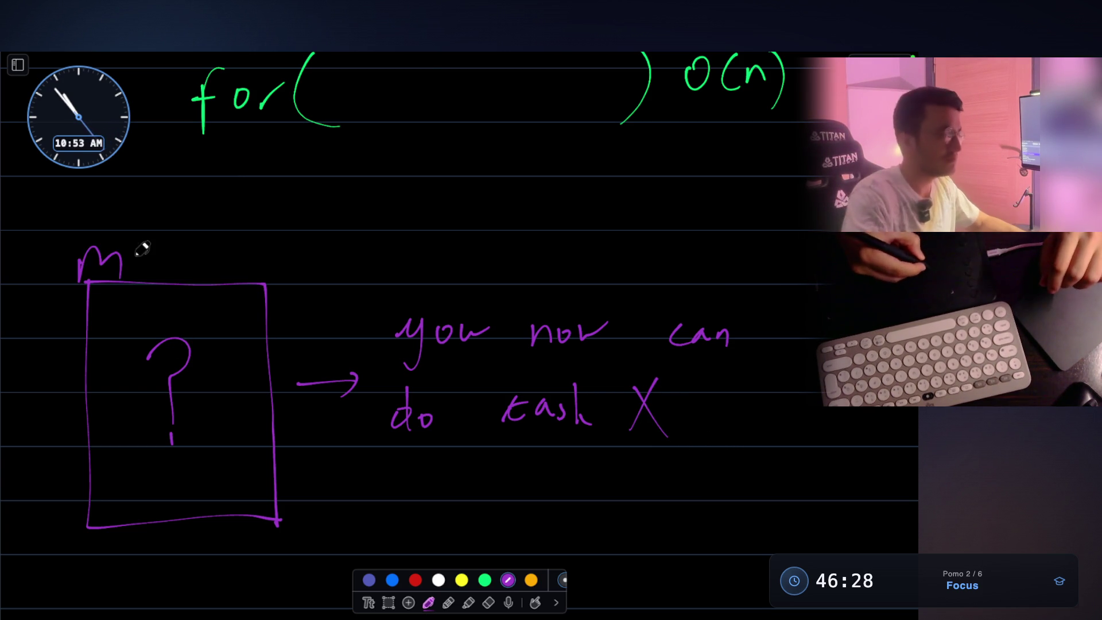
mouse_move(193, 251)
mouse_down()
mouse_move(182, 281)
mouse_move(259, 279)
mouse_up()
drag(270, 251, 289, 279)
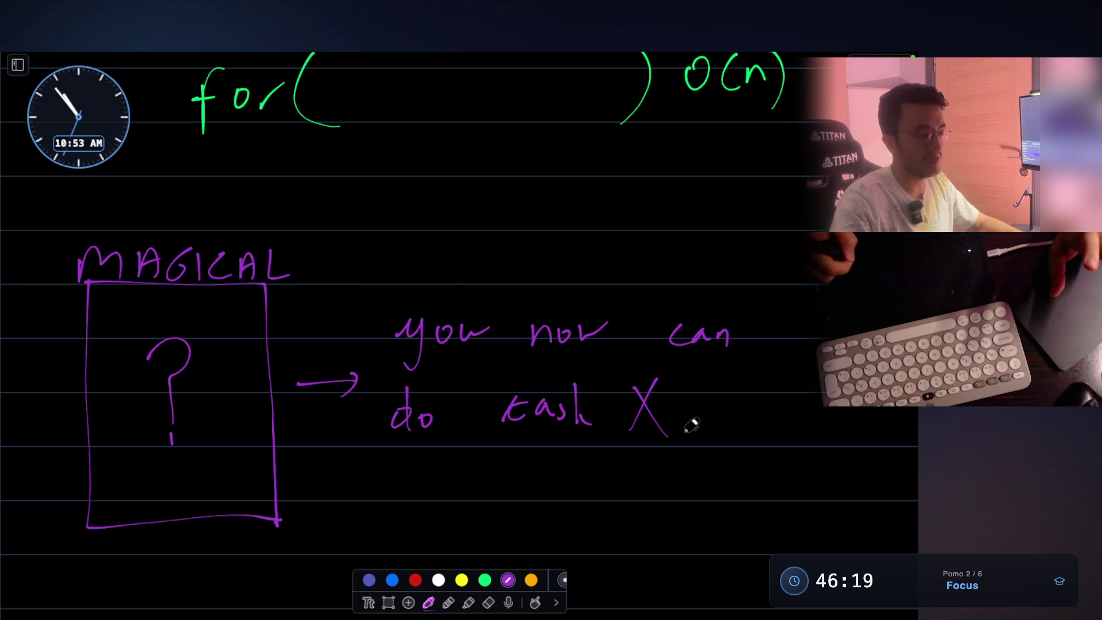
scroll(683, 402, down, 1)
scroll(679, 396, down, 1)
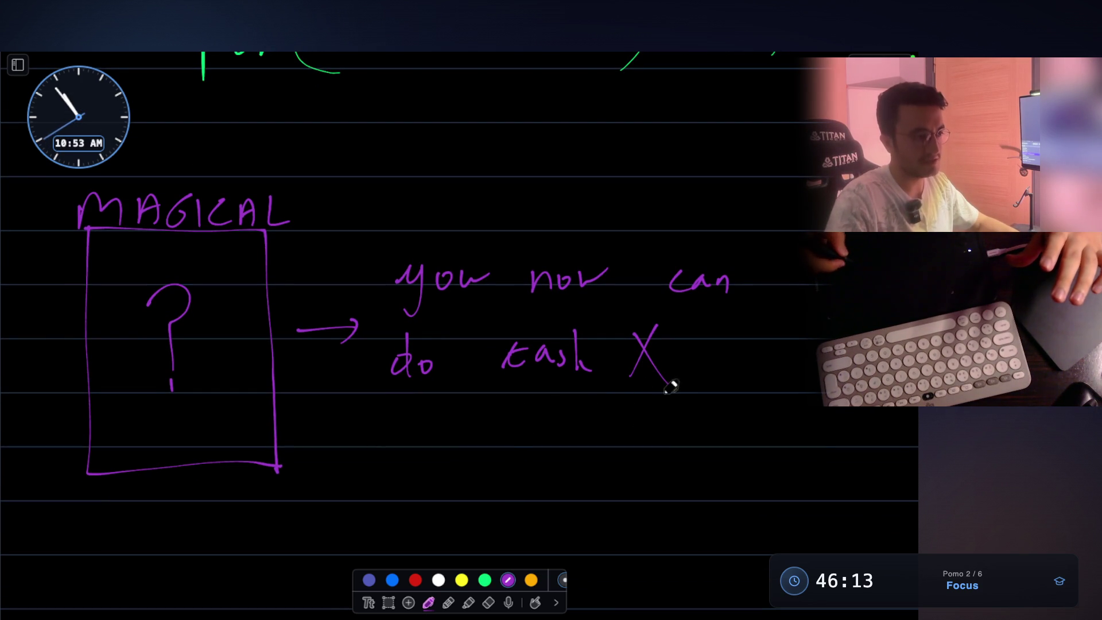
- List X, Y, Z under task X, with A, B, C beneath
mouse_move(656, 418)
mouse_down()
mouse_move(667, 448)
mouse_move(723, 442)
mouse_up()
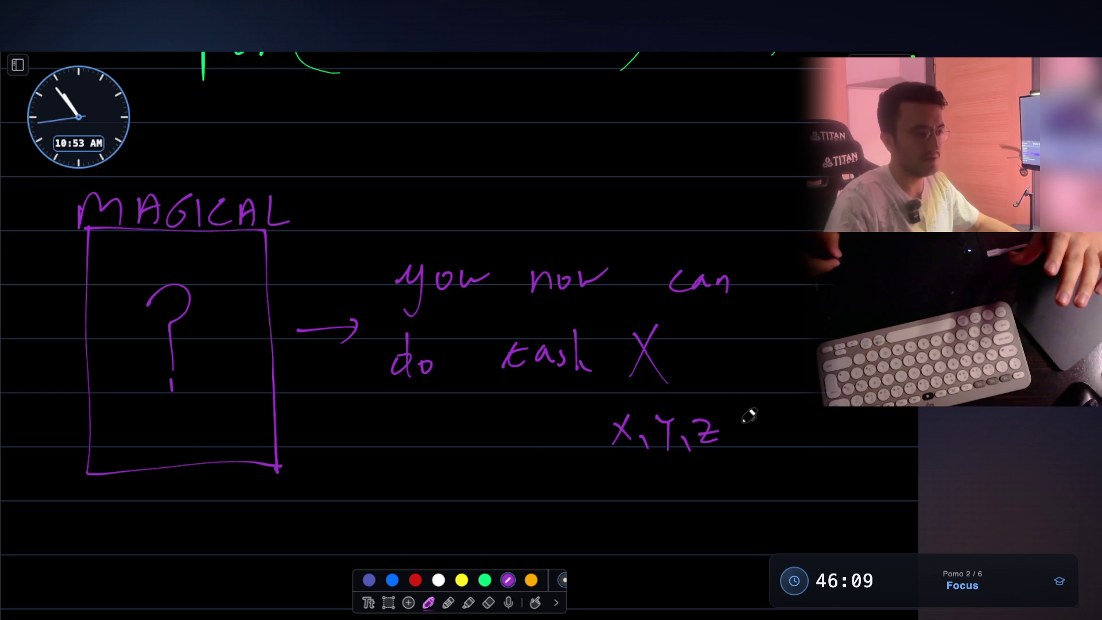
mouse_move(616, 468)
mouse_down()
mouse_move(625, 482)
mouse_move(749, 487)
mouse_up()
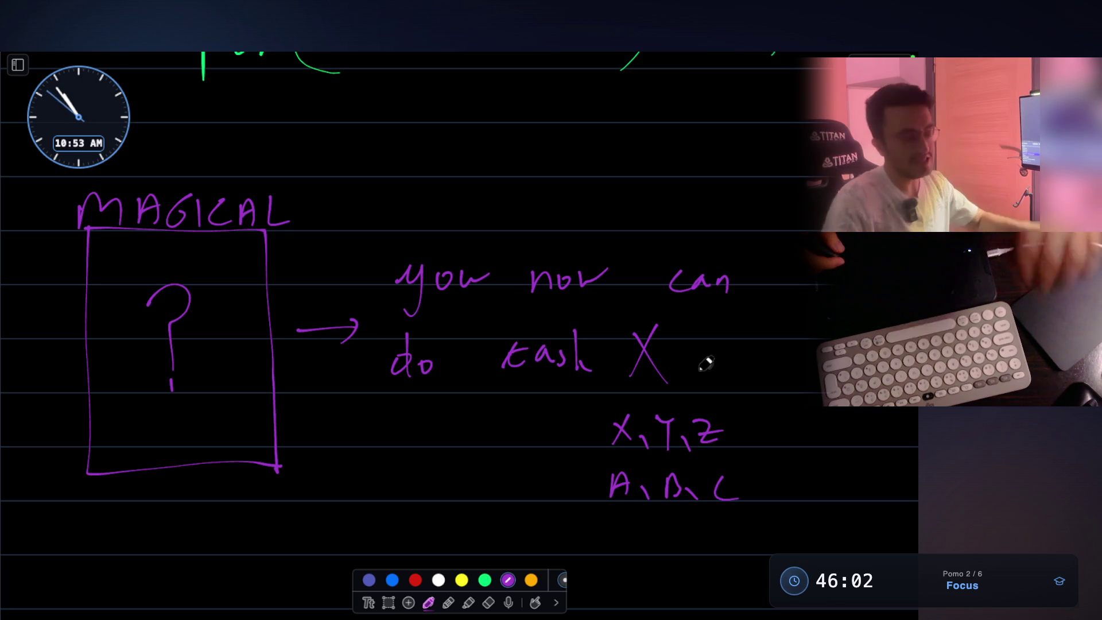
scroll(694, 361, down, 2)
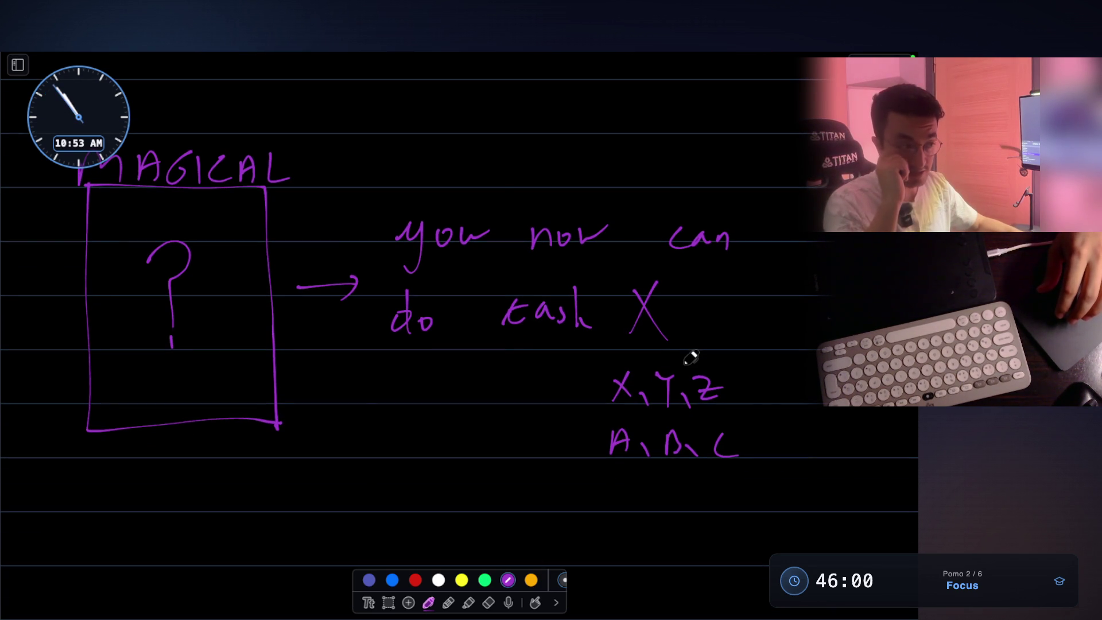
scroll(671, 368, down, 2)
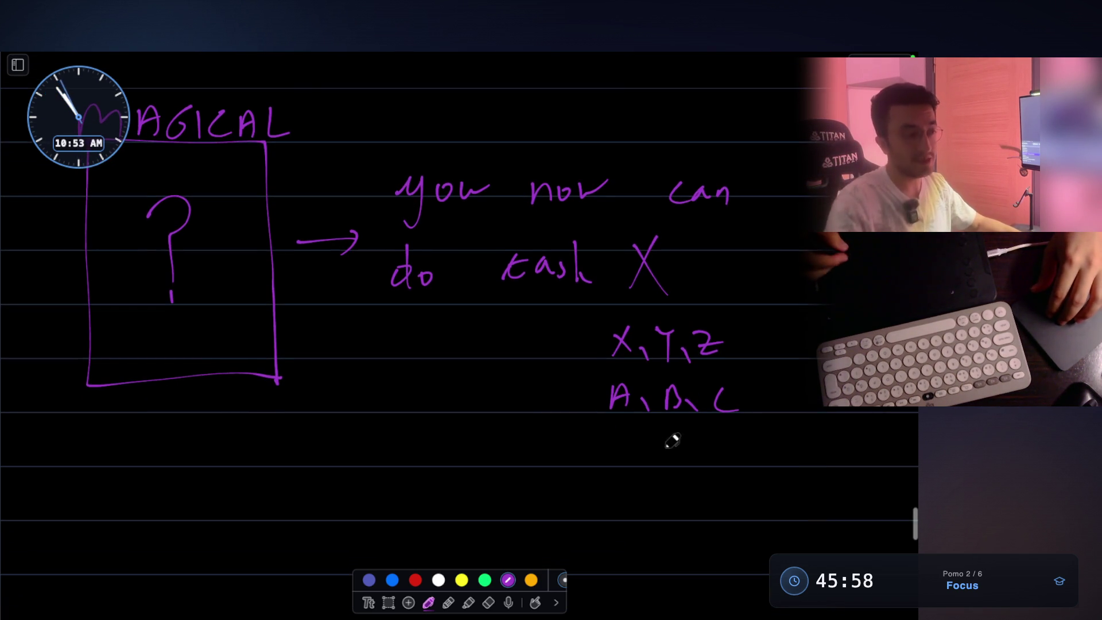
- Draw arrows under A, B, C mapping them to 1, 5 and 10
drag(617, 435, 615, 496)
mouse_move(606, 458)
mouse_down()
mouse_move(623, 448)
mouse_move(675, 489)
mouse_up()
mouse_move(666, 450)
mouse_down()
mouse_move(684, 447)
mouse_move(725, 483)
mouse_up()
drag(717, 445, 741, 445)
scroll(746, 436, down, 2)
scroll(717, 388, down, 2)
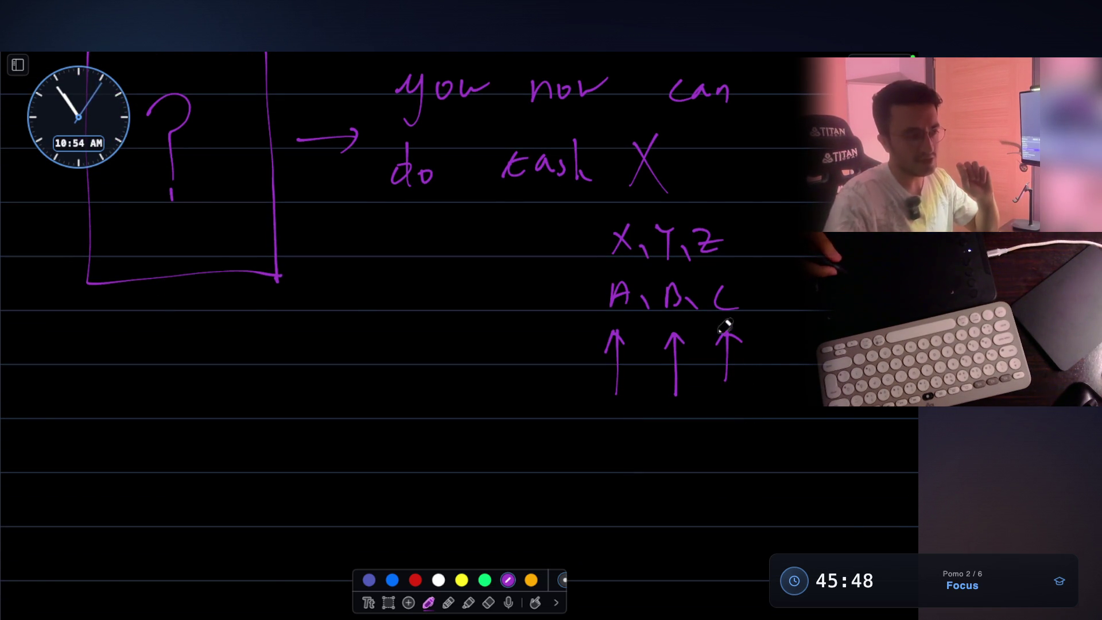
mouse_move(734, 451)
mouse_down()
mouse_move(727, 431)
mouse_move(754, 427)
mouse_up()
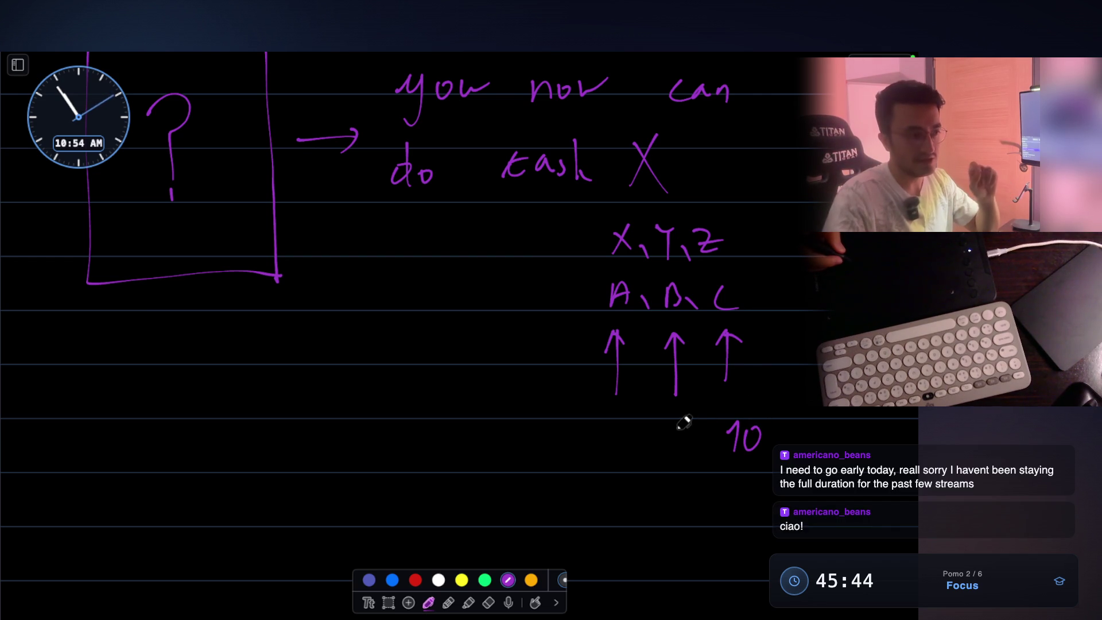
drag(677, 424, 679, 449)
drag(614, 427, 621, 451)
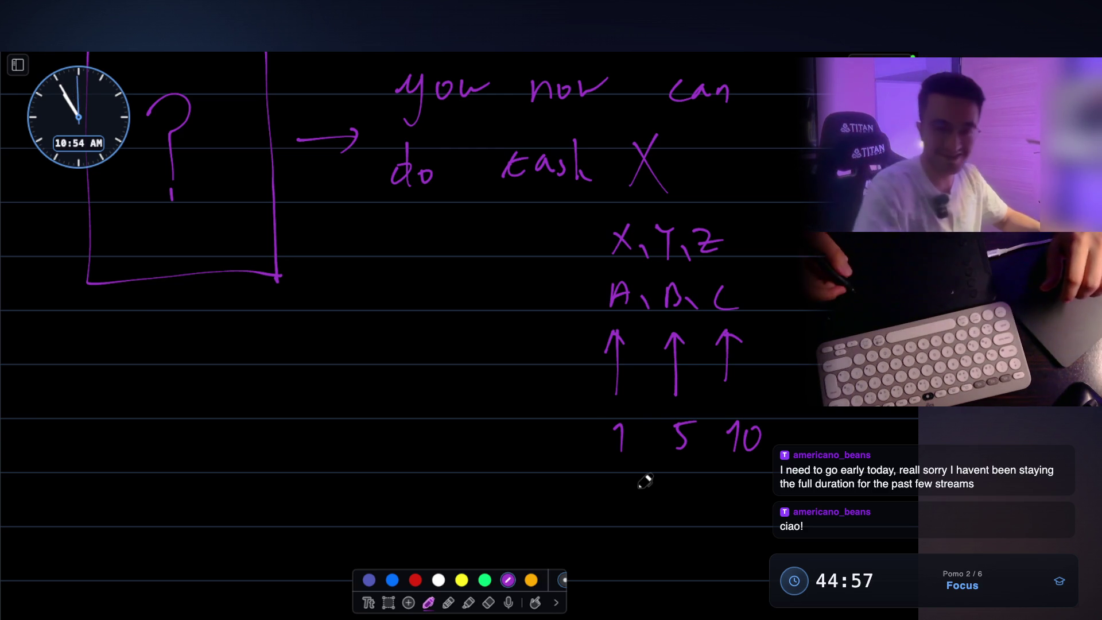
scroll(631, 301, down, 1)
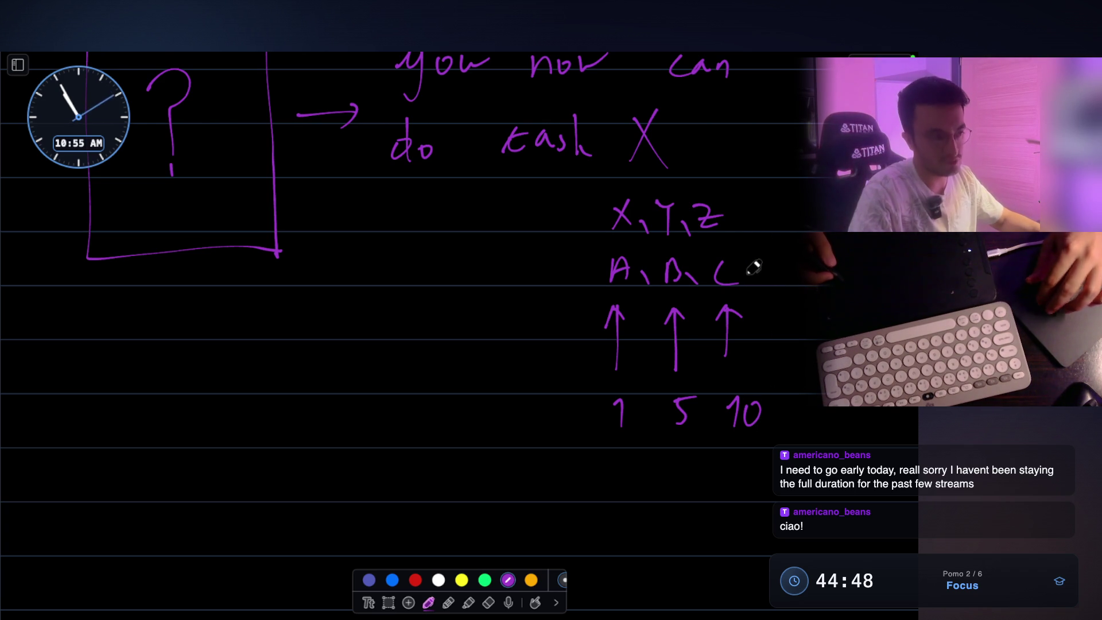
scroll(753, 255, down, 1)
scroll(772, 274, down, 1)
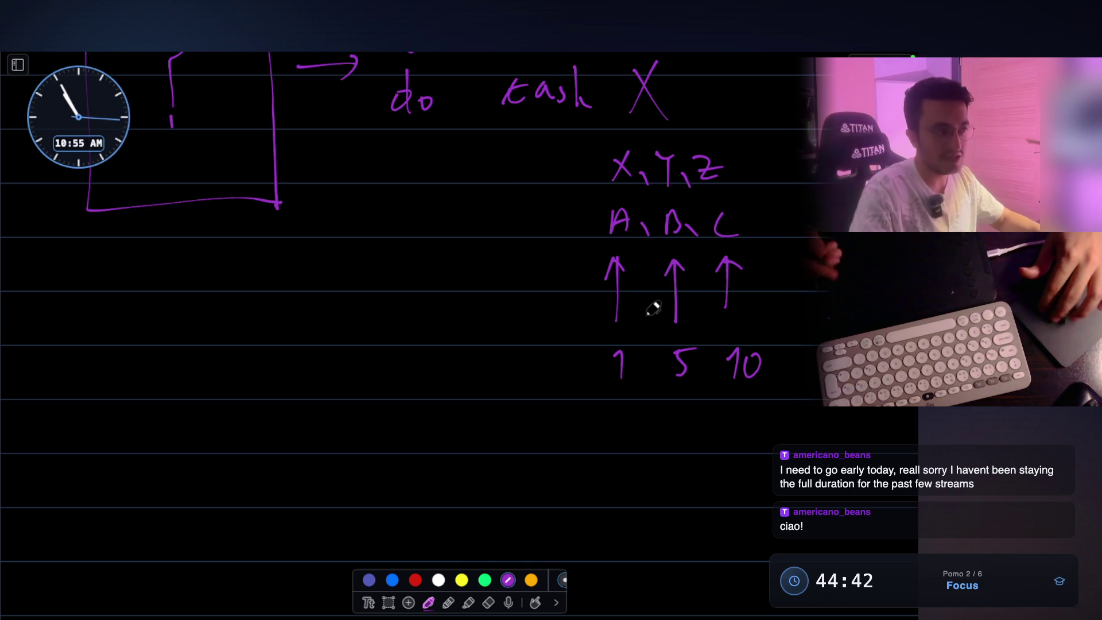
scroll(644, 345, up, 1)
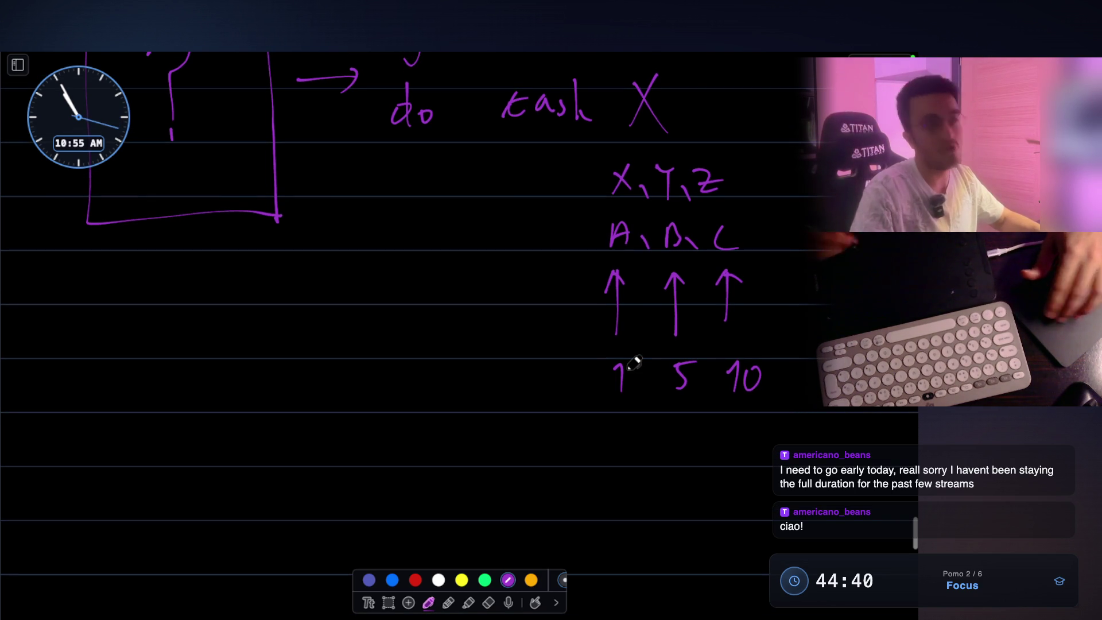
scroll(634, 363, up, 3)
scroll(634, 363, up, 5)
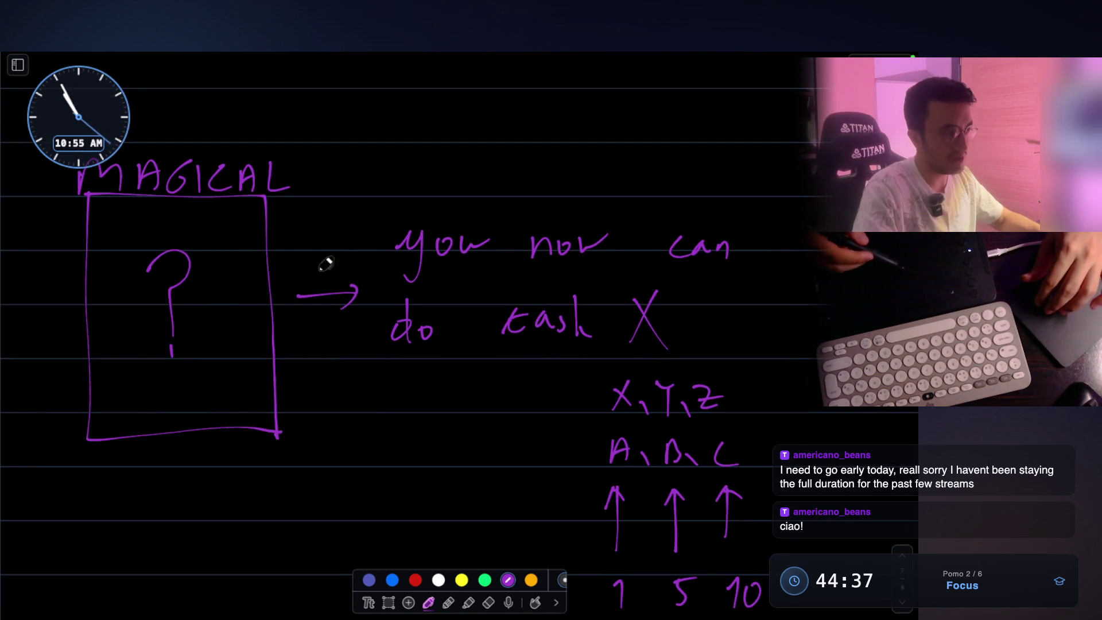
scroll(634, 217, down, 5)
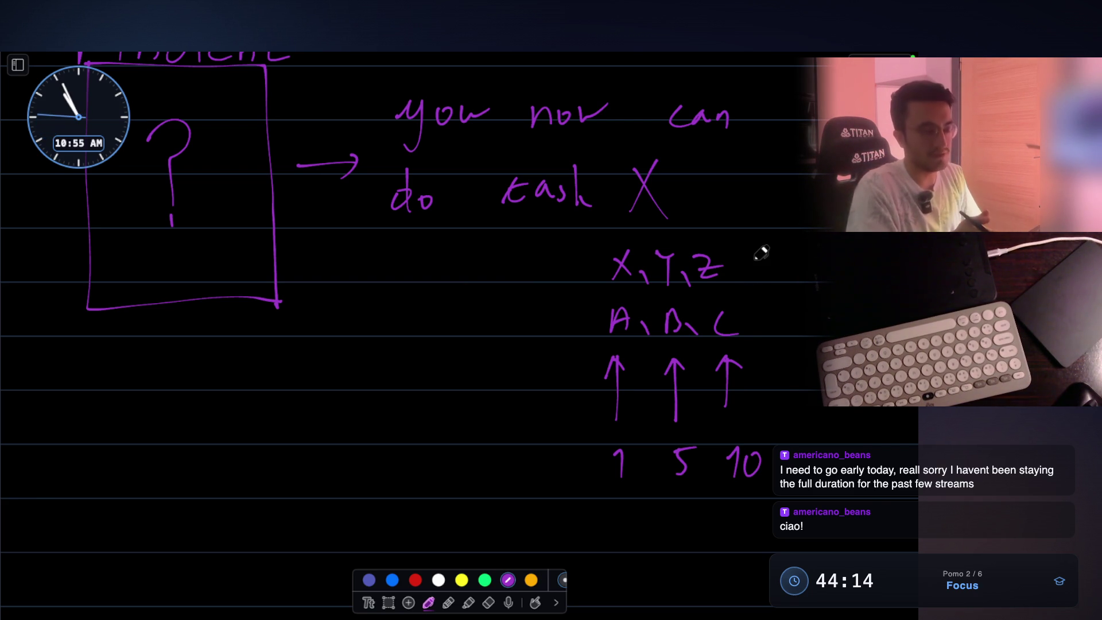
scroll(760, 252, up, 2)
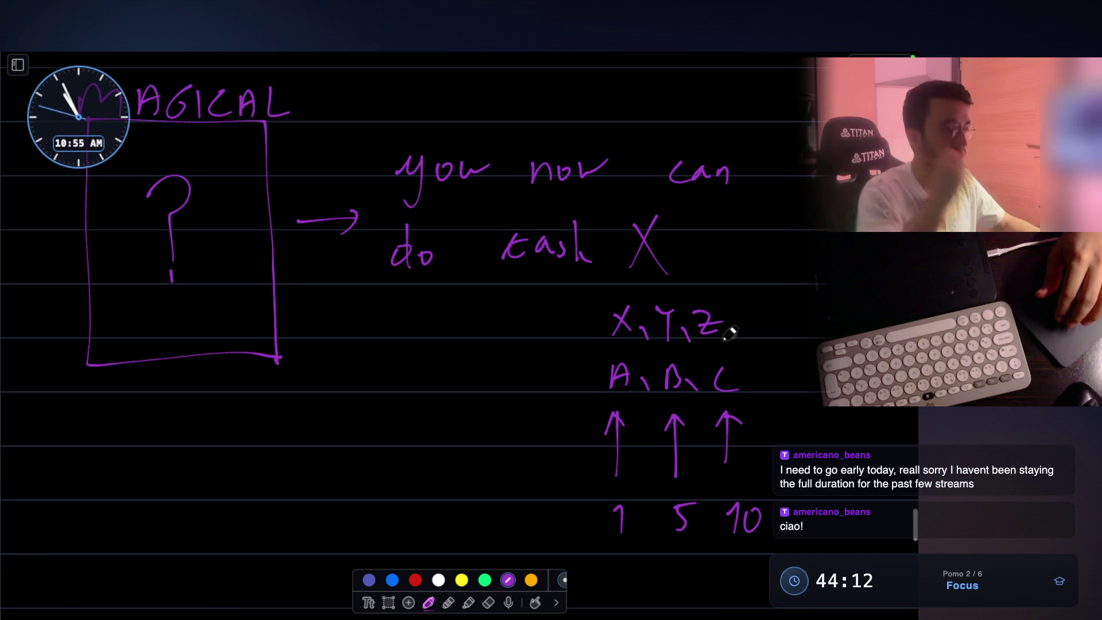
scroll(730, 333, up, 2)
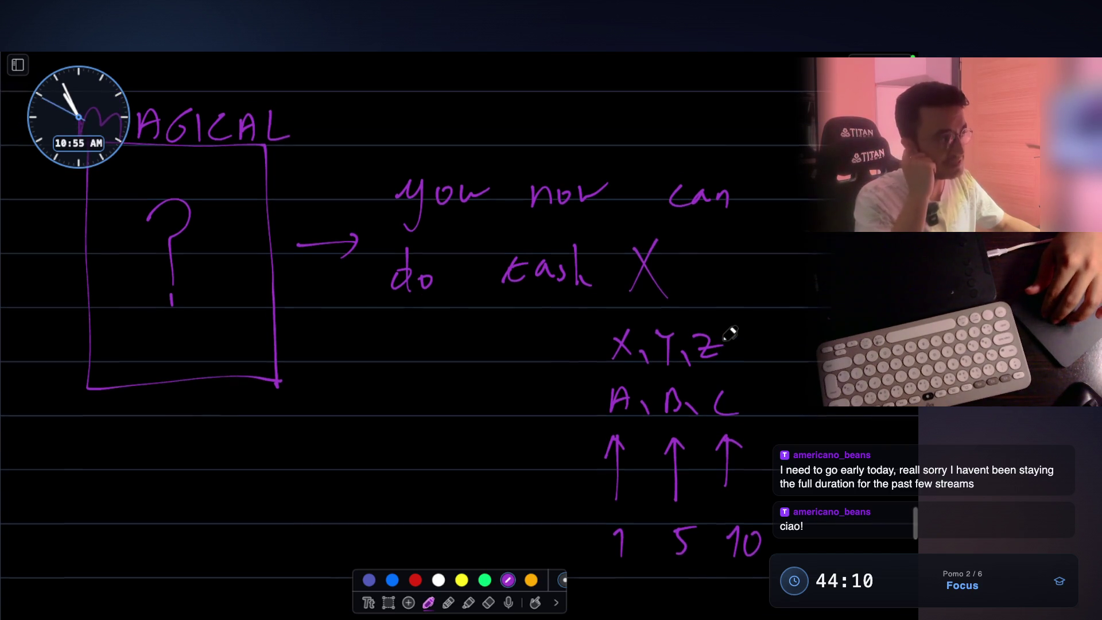
scroll(635, 241, down, 3)
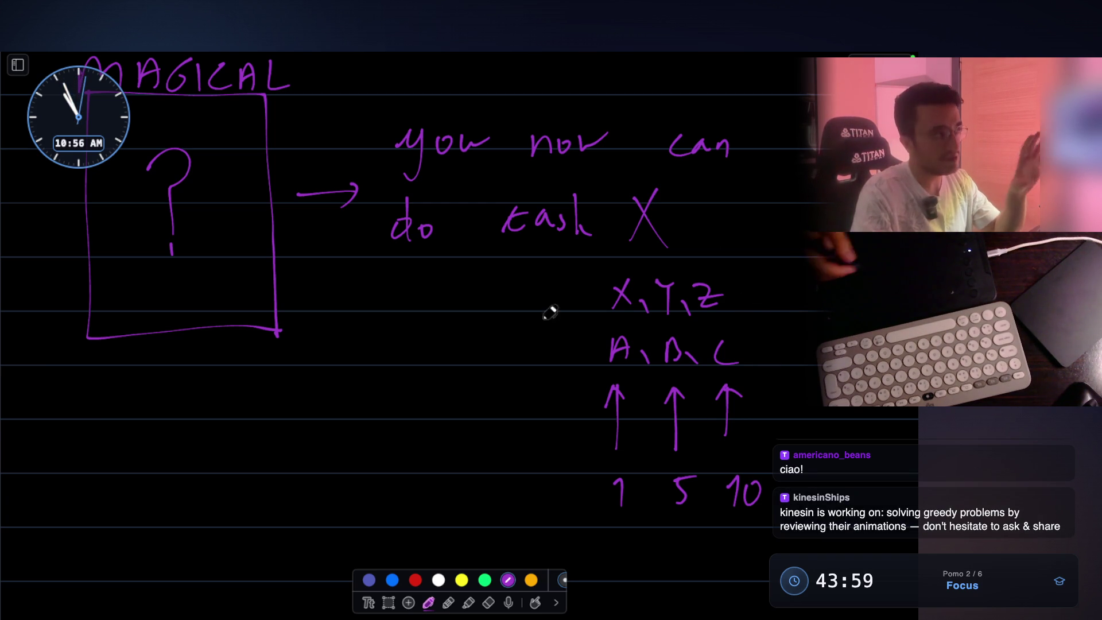
mouse_move(93, 378)
mouse_down()
mouse_move(86, 412)
mouse_move(131, 414)
mouse_move(130, 398)
mouse_move(160, 409)
mouse_up()
- Undo the stray letter, finish SMART below the MAGICAL box, and scroll back to the slot diagram
key(ctrl+z)
key(ctrl+z)
mouse_move(164, 410)
mouse_down()
mouse_move(173, 374)
mouse_move(246, 394)
mouse_move(253, 369)
mouse_move(257, 408)
mouse_up()
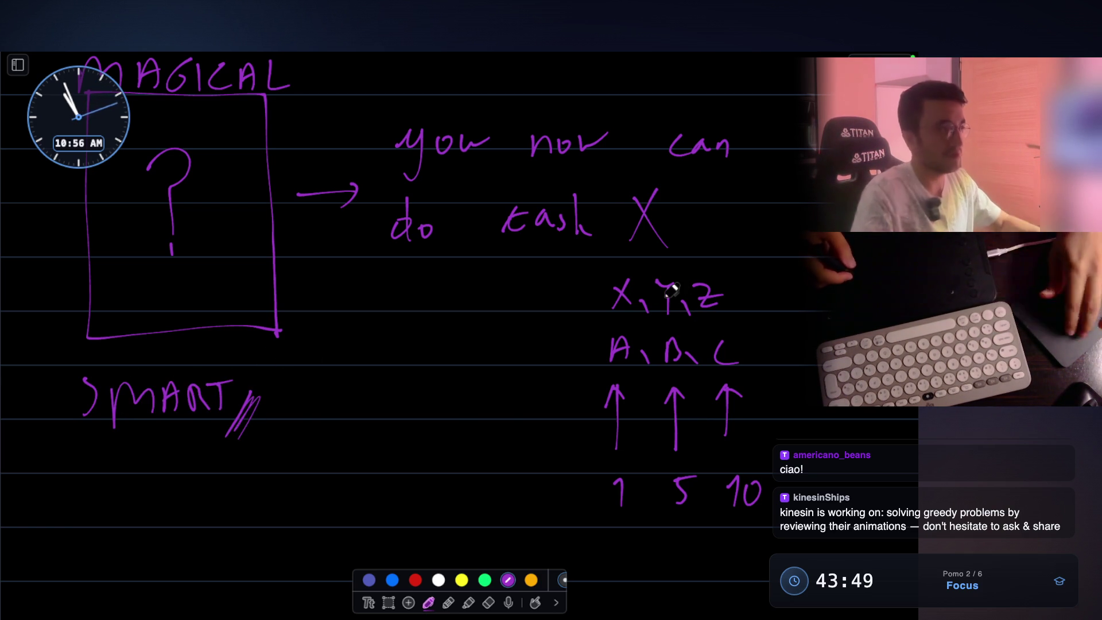
scroll(701, 332, up, 10)
scroll(591, 262, up, 1)
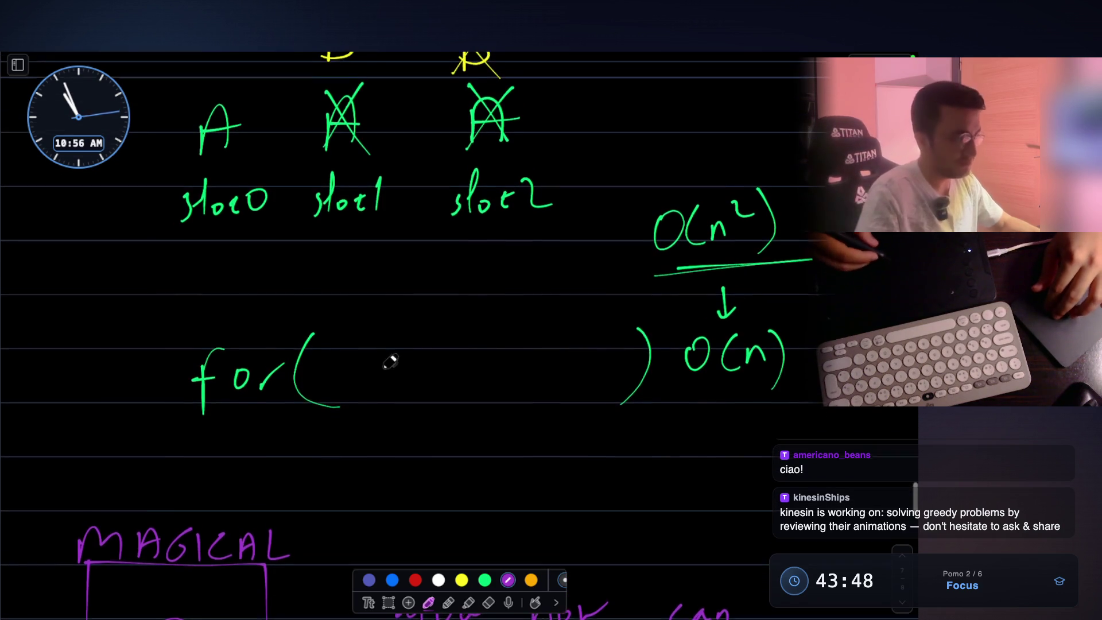
scroll(559, 312, up, 2)
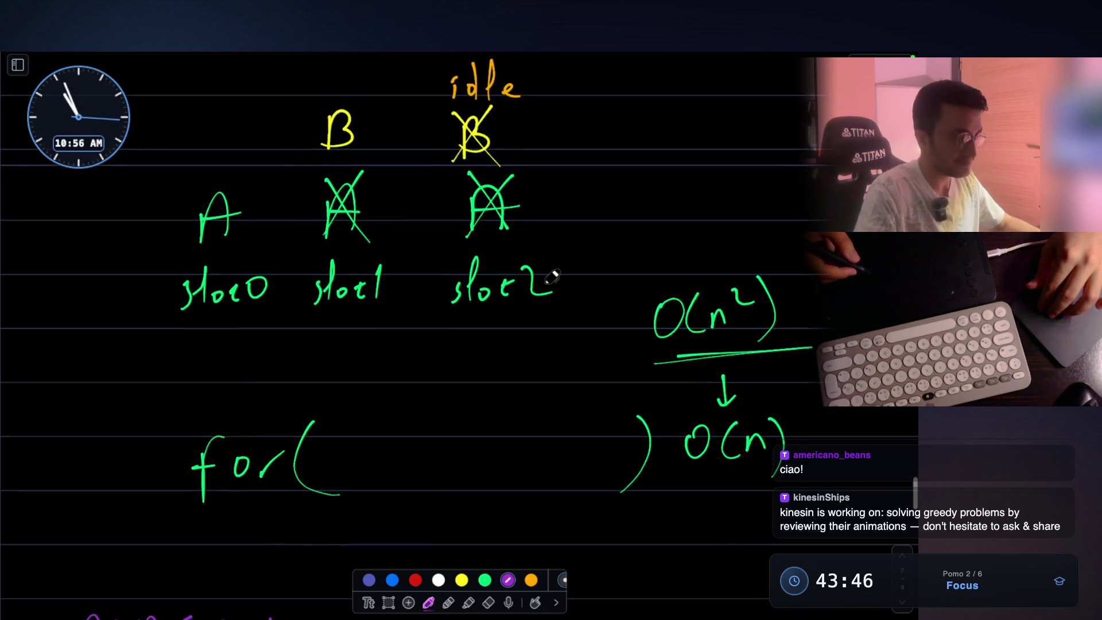
scroll(553, 278, down, 1)
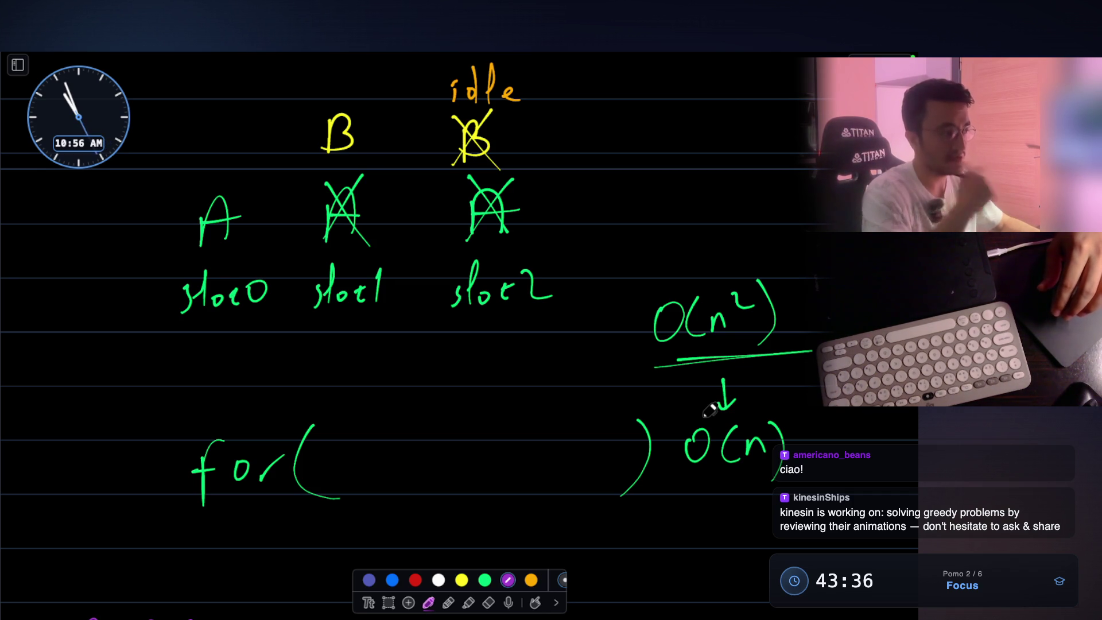
- Switch the ink to green and draw a box around the i in the for loop
click(485, 579)
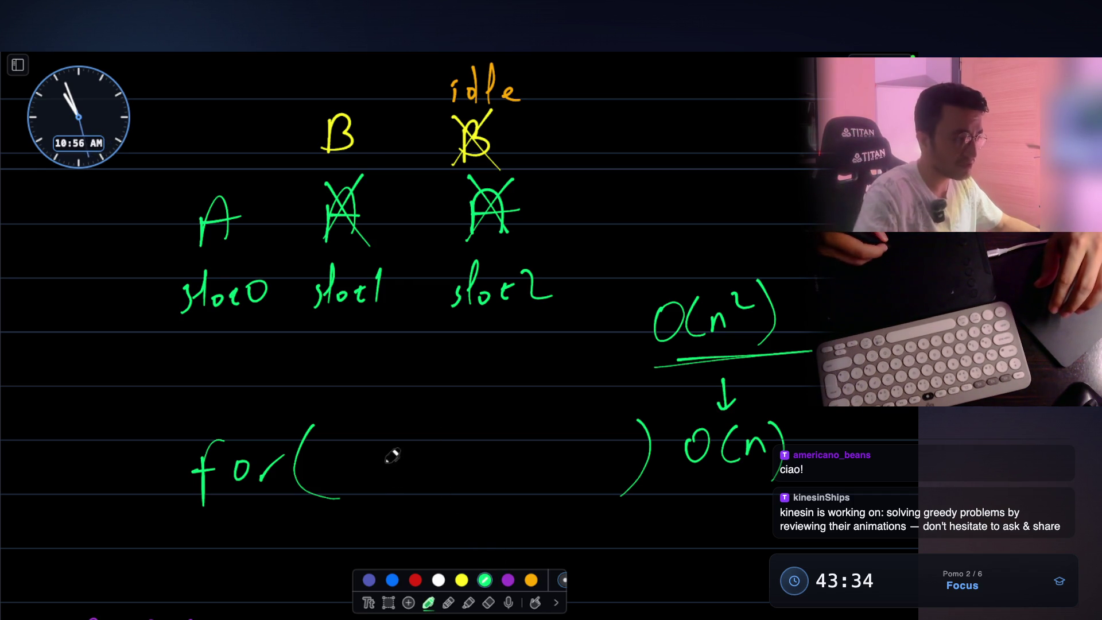
scroll(407, 403, up, 20)
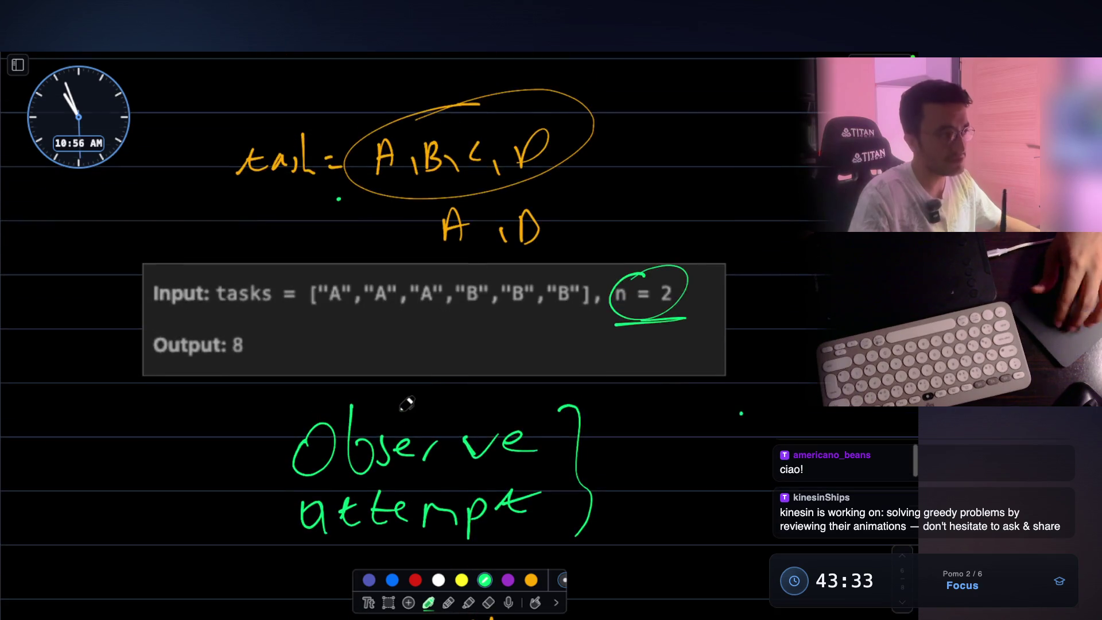
scroll(406, 404, up, 5)
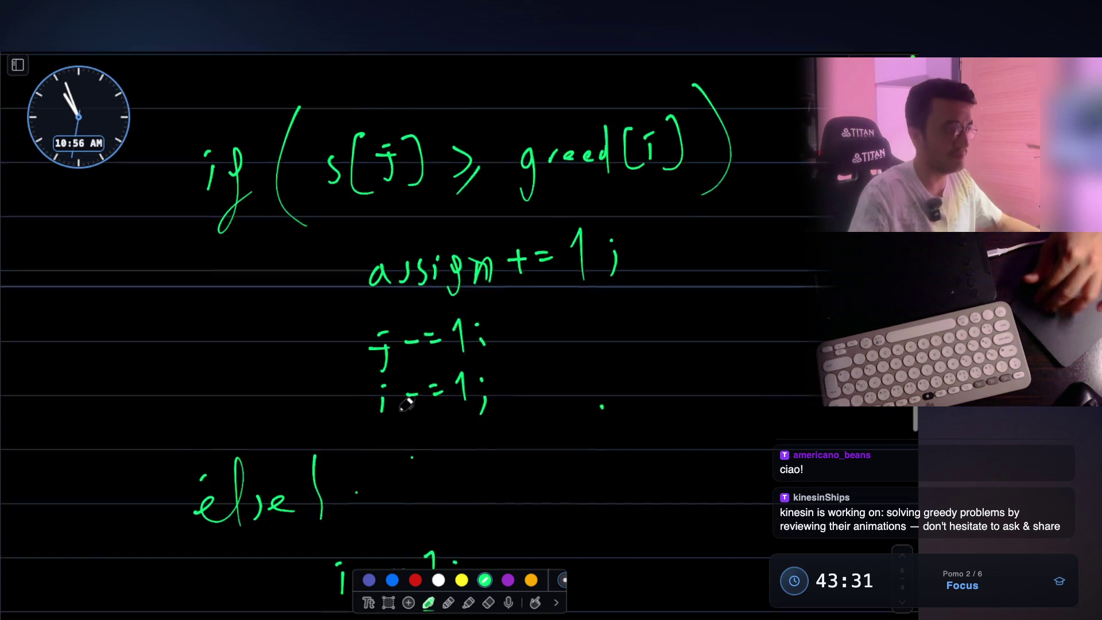
scroll(406, 403, down, 20)
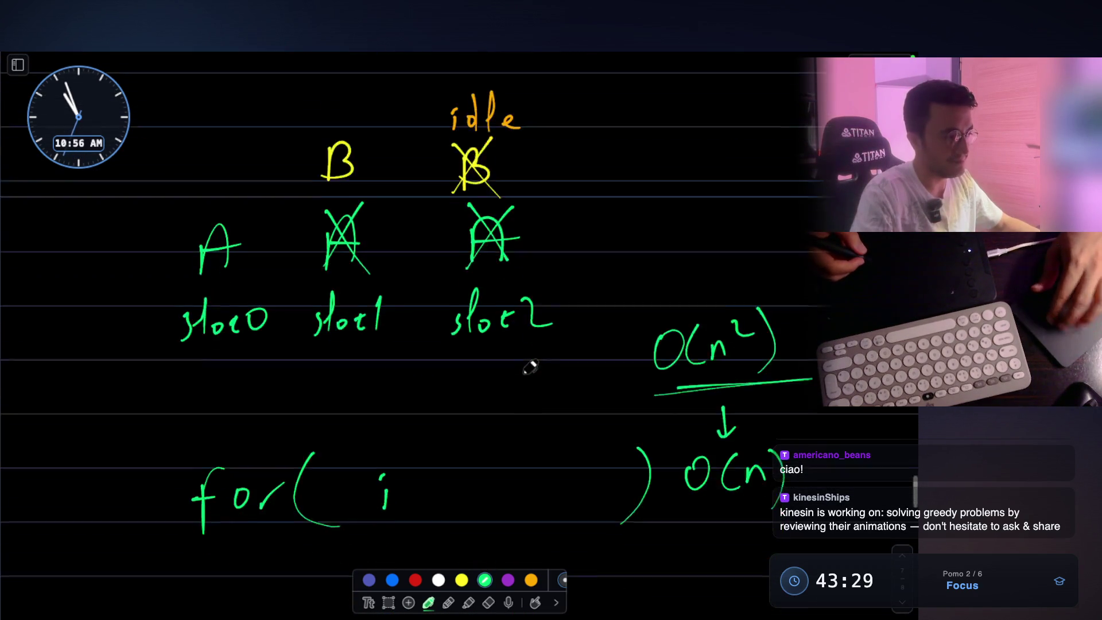
drag(358, 327, 363, 392)
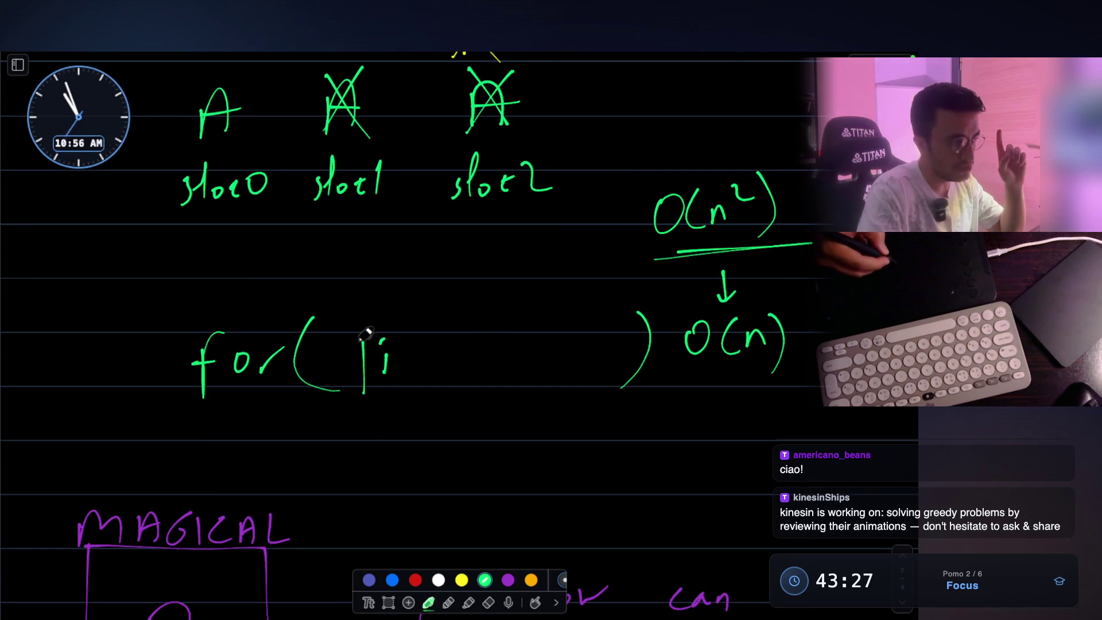
mouse_move(366, 318)
mouse_down()
mouse_move(410, 320)
mouse_move(399, 393)
mouse_move(362, 392)
mouse_up()
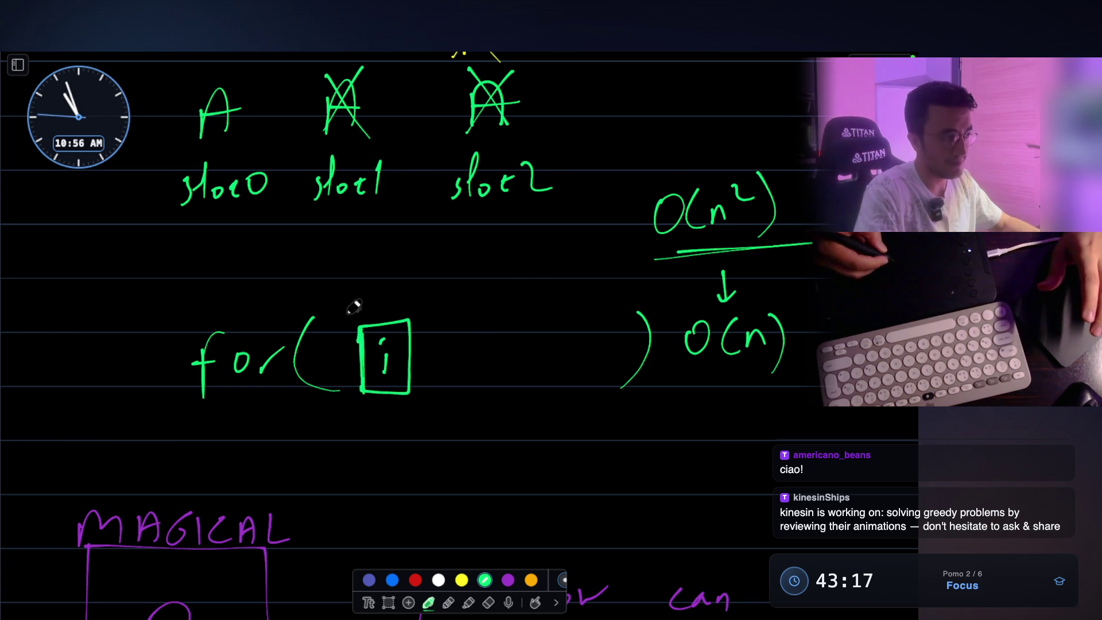
- Write func(i) below the boxed i and double-underline its i
mouse_move(361, 426)
mouse_down()
mouse_move(370, 437)
mouse_move(427, 437)
mouse_move(426, 453)
mouse_up()
drag(456, 412, 451, 459)
mouse_move(470, 438)
mouse_down()
mouse_move(470, 454)
mouse_move(496, 459)
mouse_move(601, 449)
mouse_move(648, 412)
mouse_move(679, 451)
mouse_move(666, 466)
mouse_up()
click(469, 429)
drag(718, 421, 710, 450)
click(726, 445)
scroll(641, 338, down, 2)
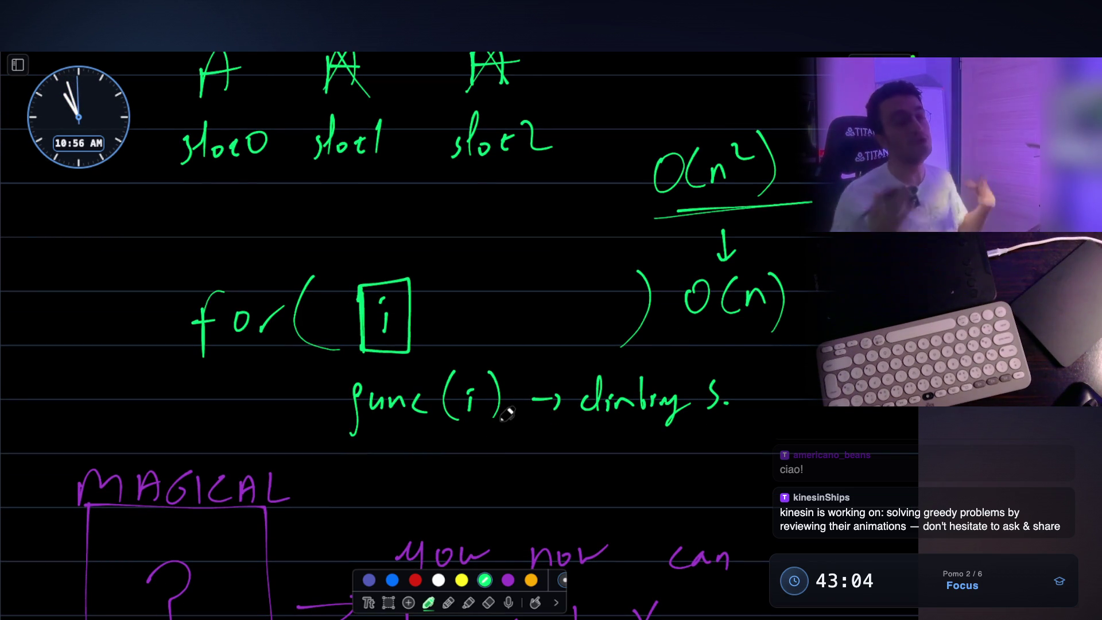
drag(464, 426, 492, 434)
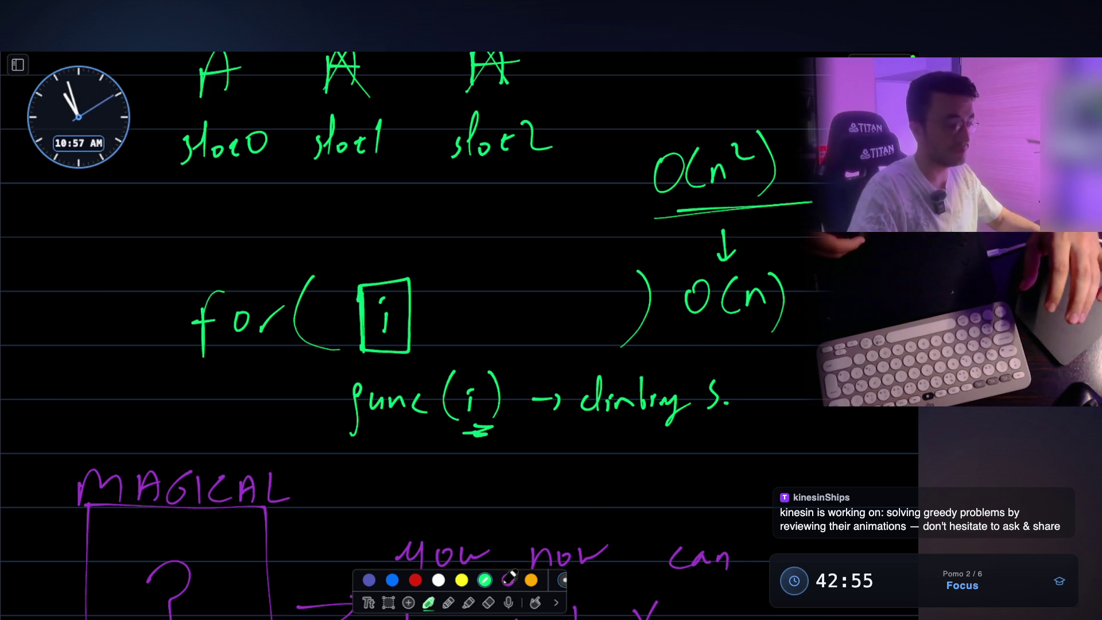
- Erase the whole func(i) line with the eraser
click(488, 602)
mouse_move(347, 406)
mouse_down()
mouse_move(505, 396)
mouse_move(468, 390)
mouse_move(485, 417)
mouse_up()
mouse_move(559, 392)
mouse_down()
mouse_move(723, 390)
mouse_move(697, 408)
mouse_move(632, 392)
mouse_up()
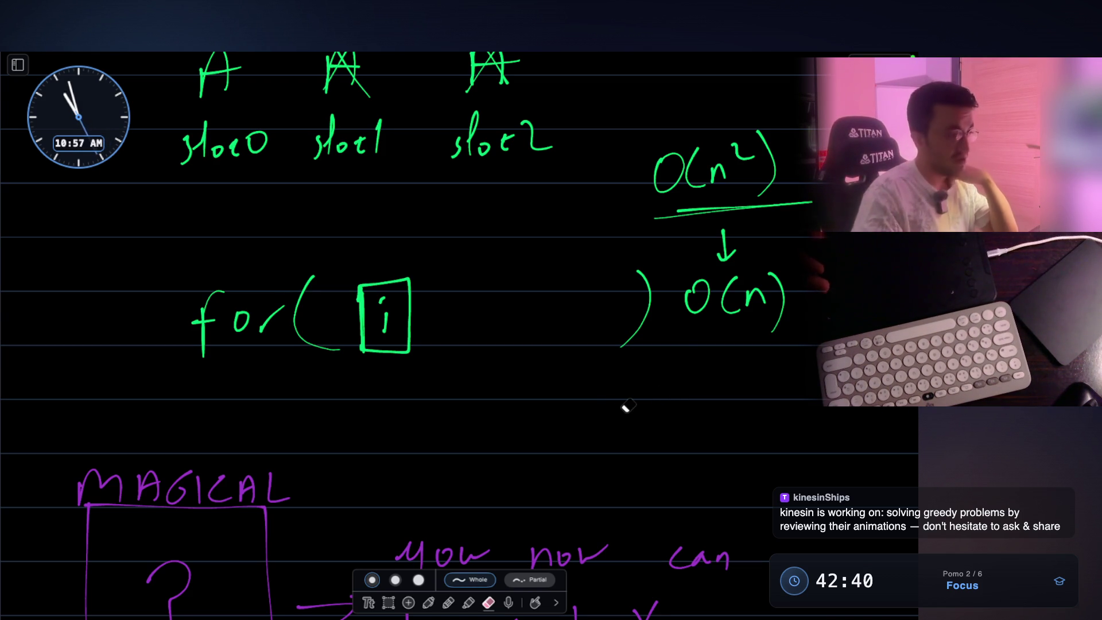
- In green ink, write a question mark and a 'what to...' question beside idle
click(428, 602)
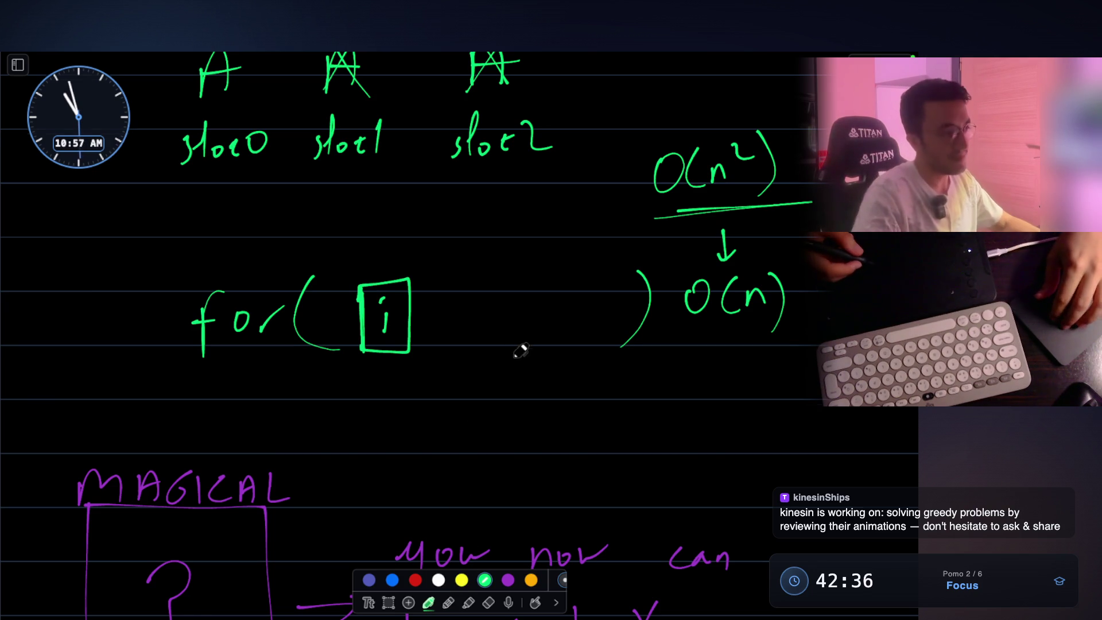
scroll(519, 351, up, 3)
scroll(516, 313, up, 5)
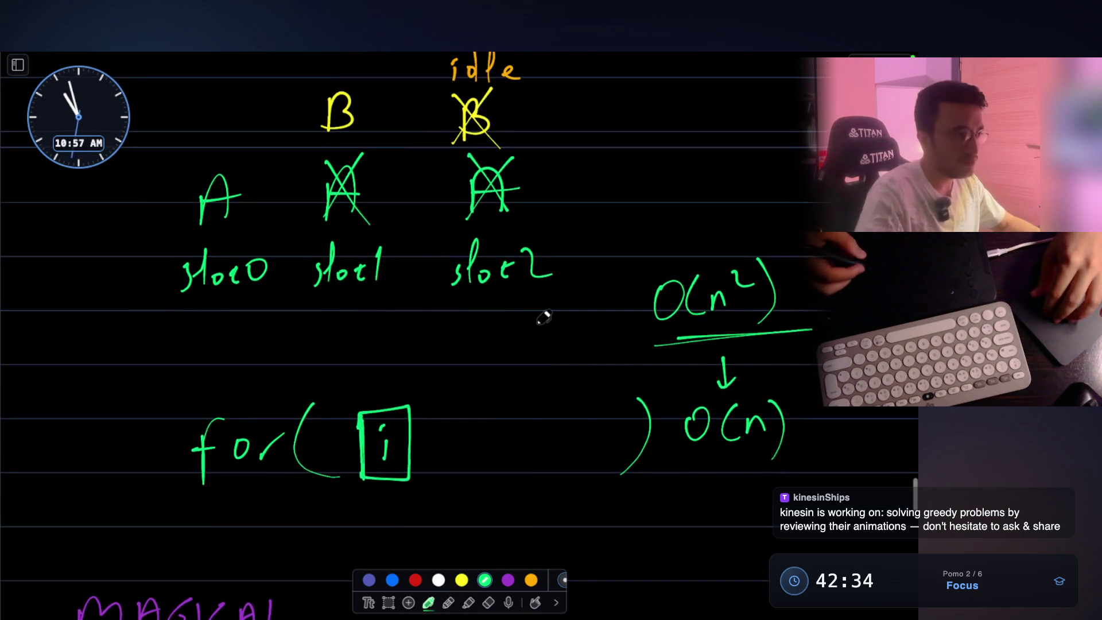
drag(591, 183, 591, 215)
click(593, 228)
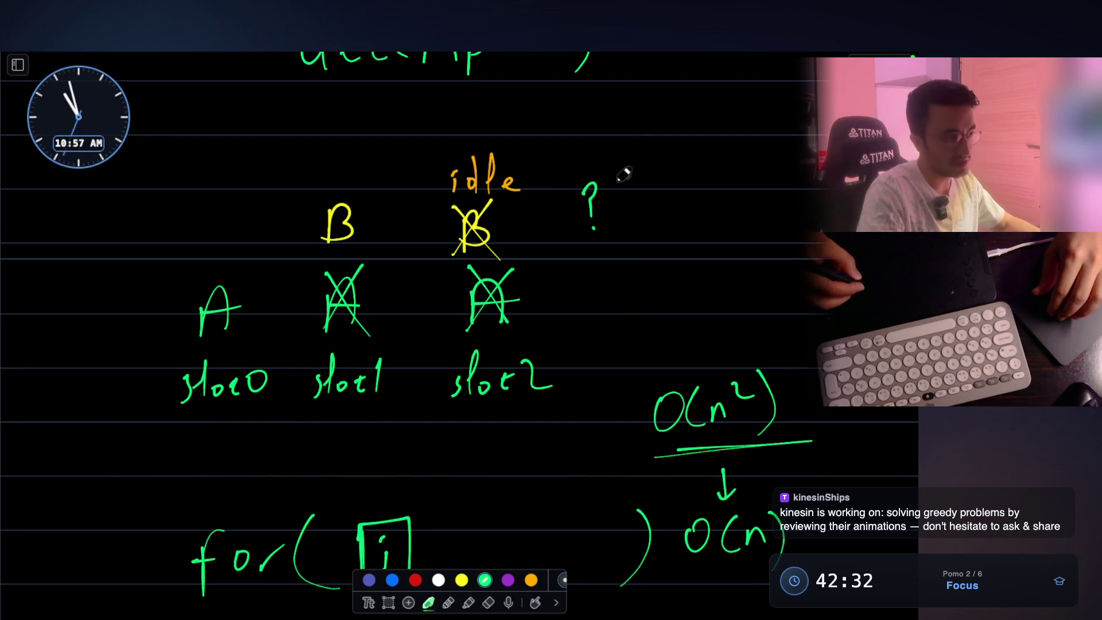
drag(649, 176, 685, 195)
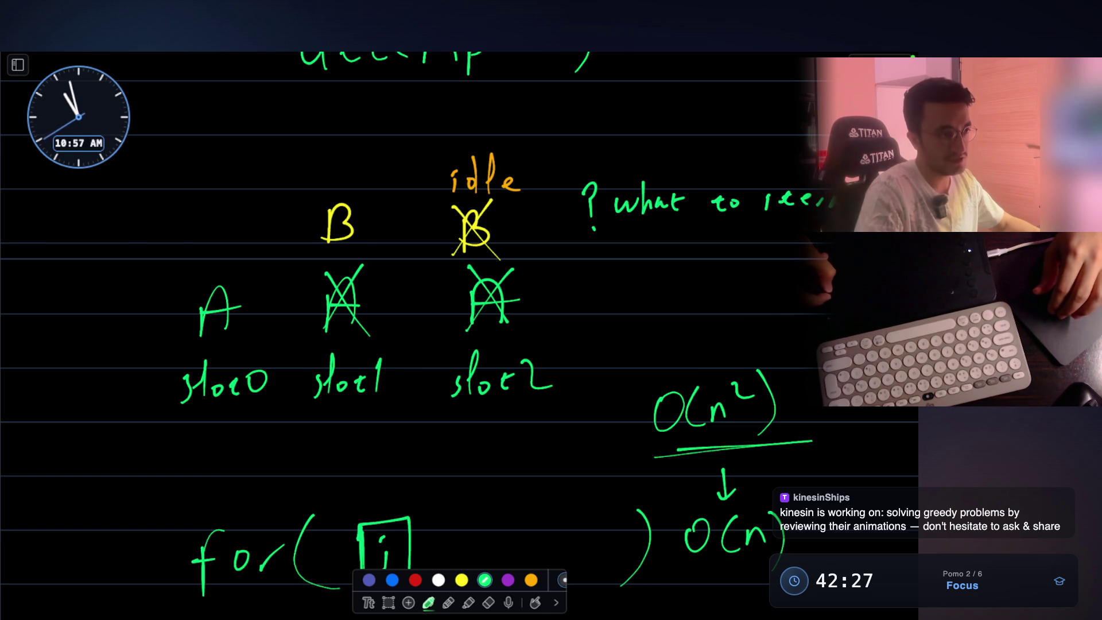
- Write #10 beside the slot diagram and a colon in the loop, undoing the stray 9
scroll(755, 239, down, 5)
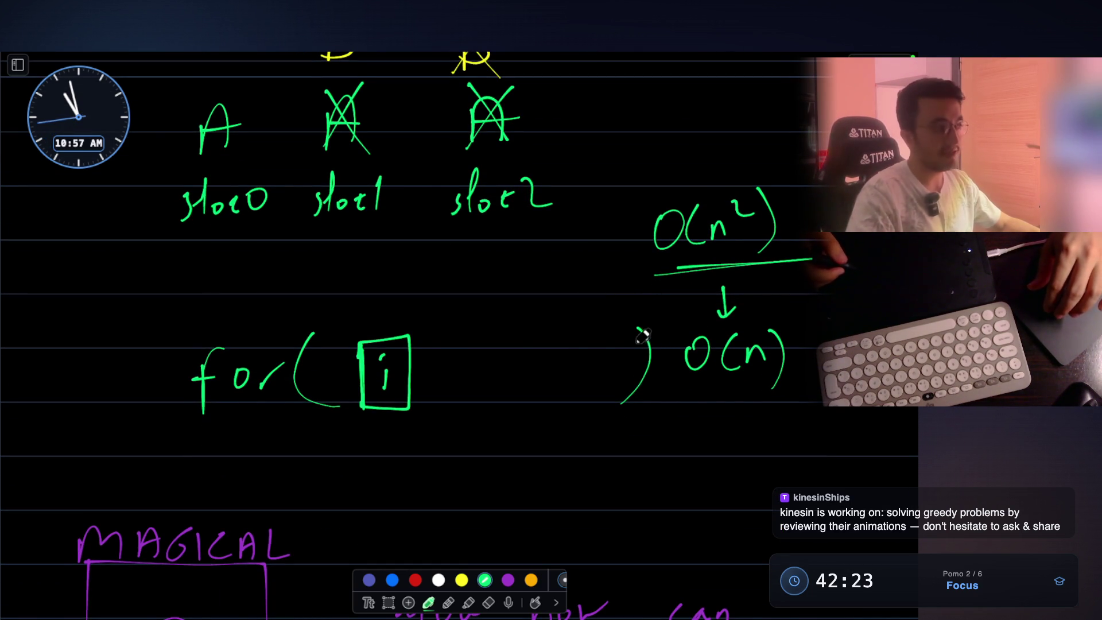
scroll(639, 335, up, 1)
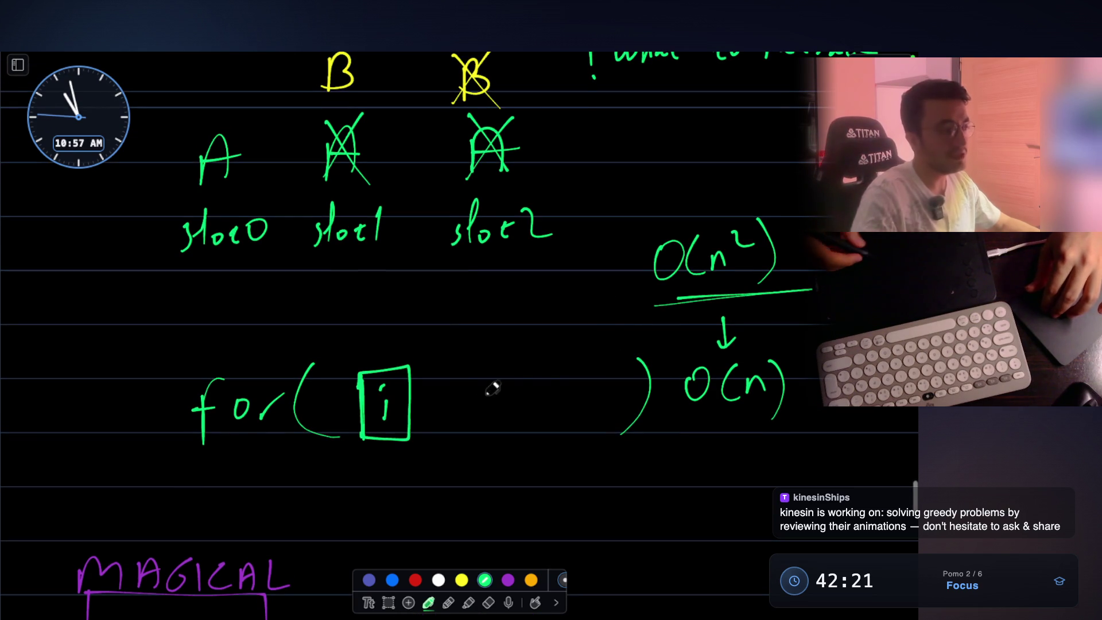
scroll(487, 385, down, 1)
scroll(453, 381, down, 1)
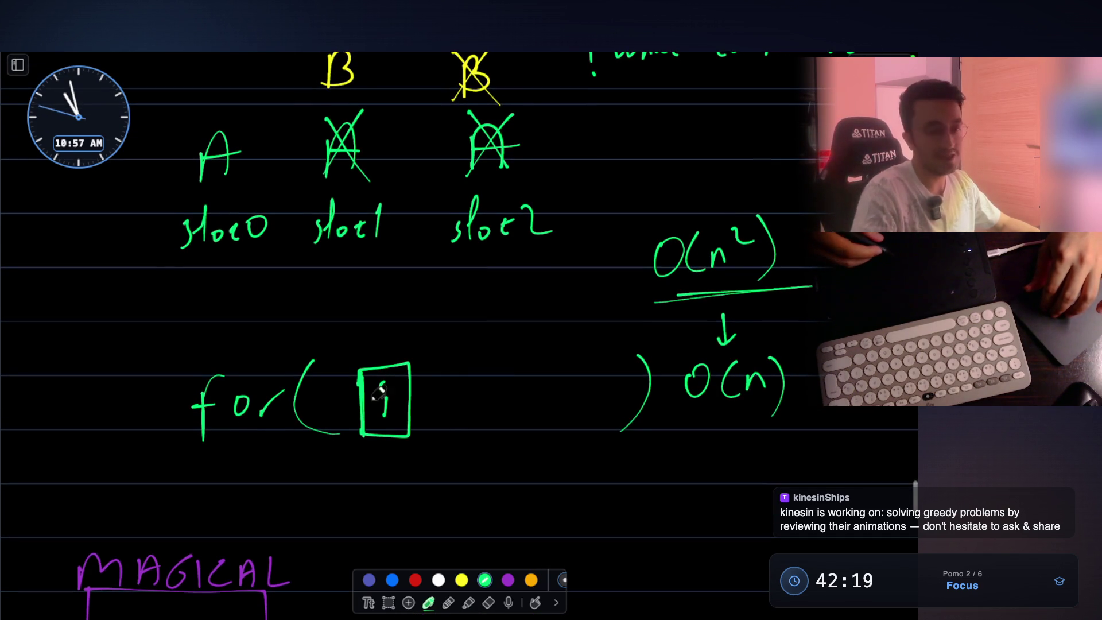
scroll(450, 327, up, 1)
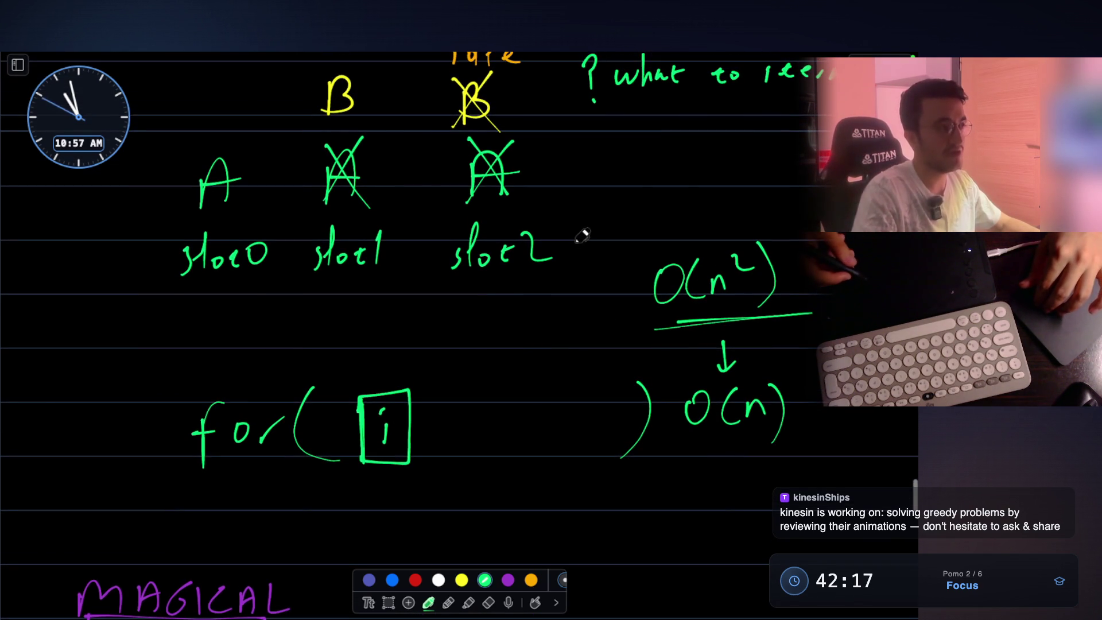
mouse_move(628, 201)
mouse_down()
mouse_move(639, 164)
mouse_move(652, 184)
mouse_up()
drag(675, 170, 668, 190)
drag(685, 173, 693, 181)
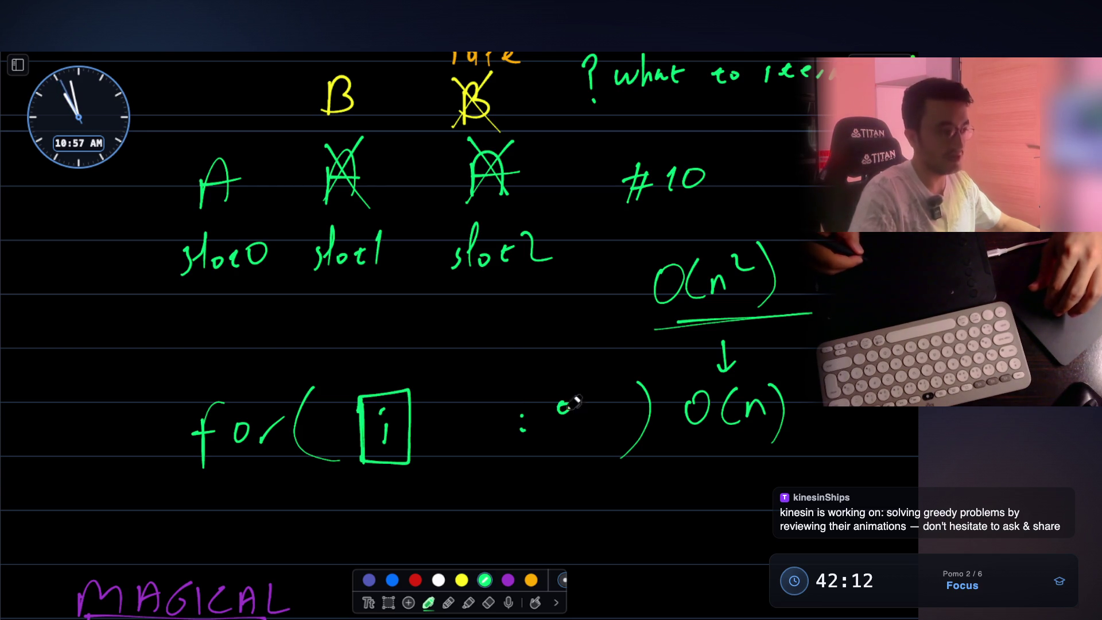
key(ctrl+z)
key(ctrl+z)
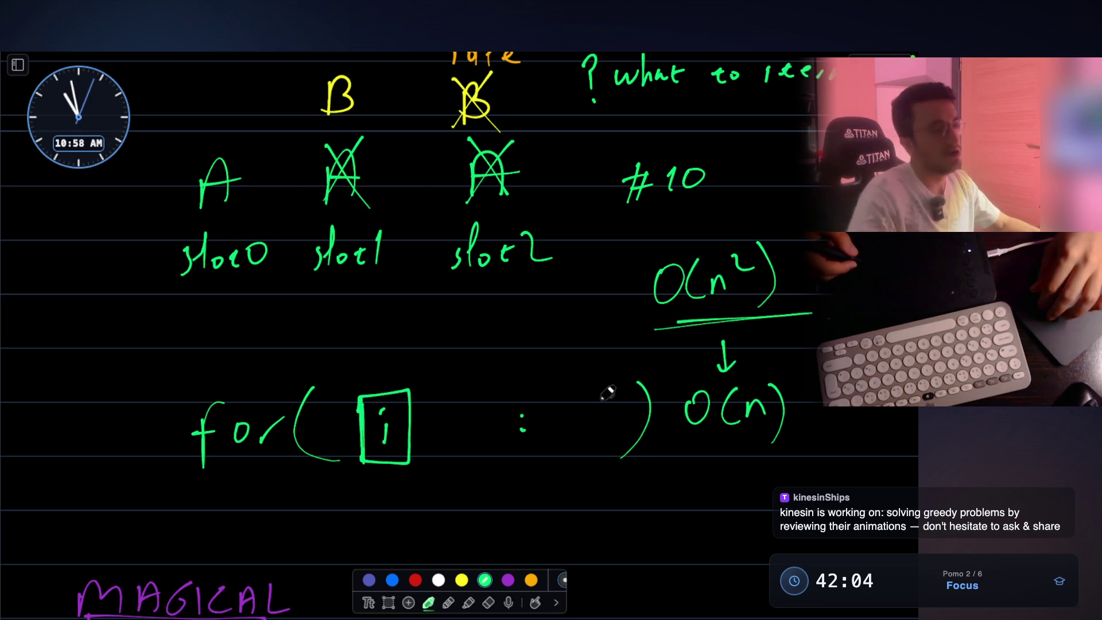
- Circle the #10 note and write 10 above the for loop
scroll(607, 393, down, 2)
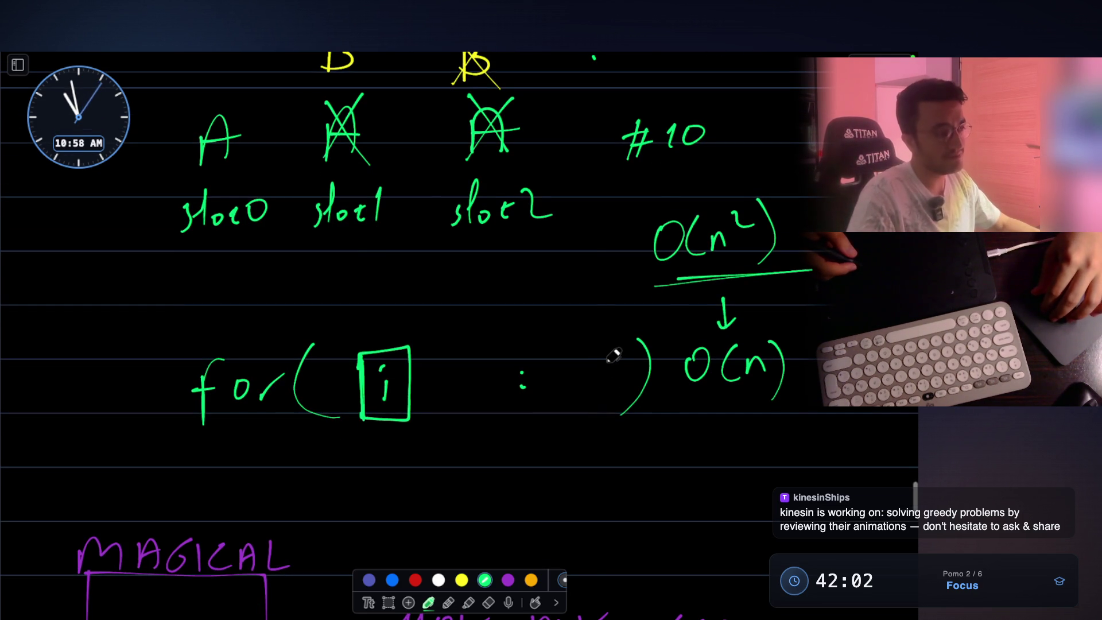
mouse_move(666, 103)
mouse_down()
mouse_move(732, 94)
mouse_move(640, 109)
mouse_up()
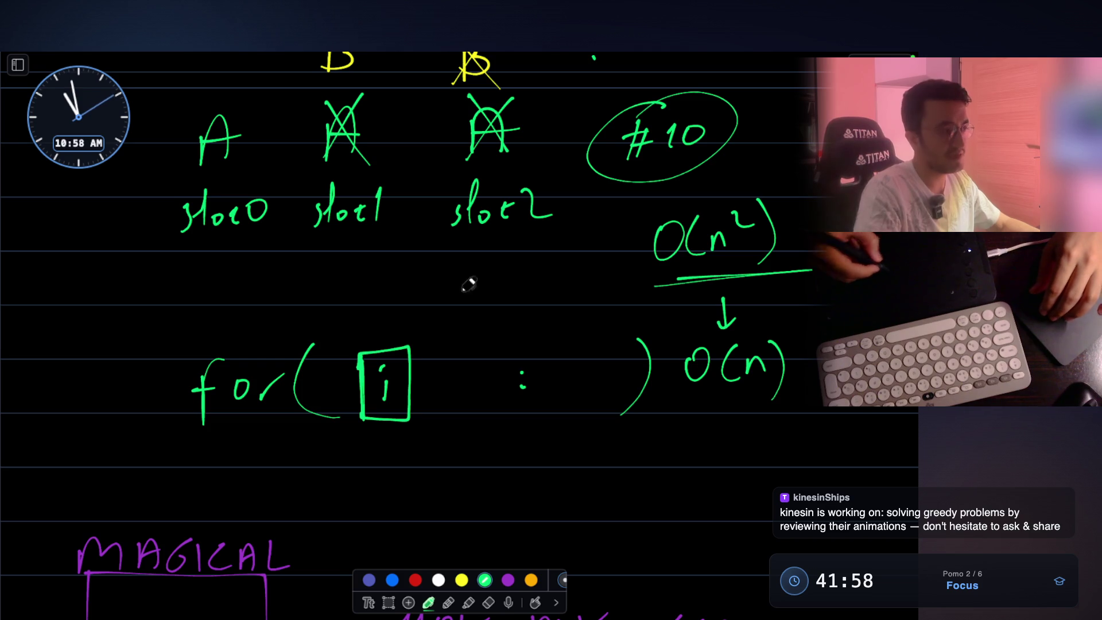
drag(409, 282, 413, 313)
drag(439, 283, 438, 282)
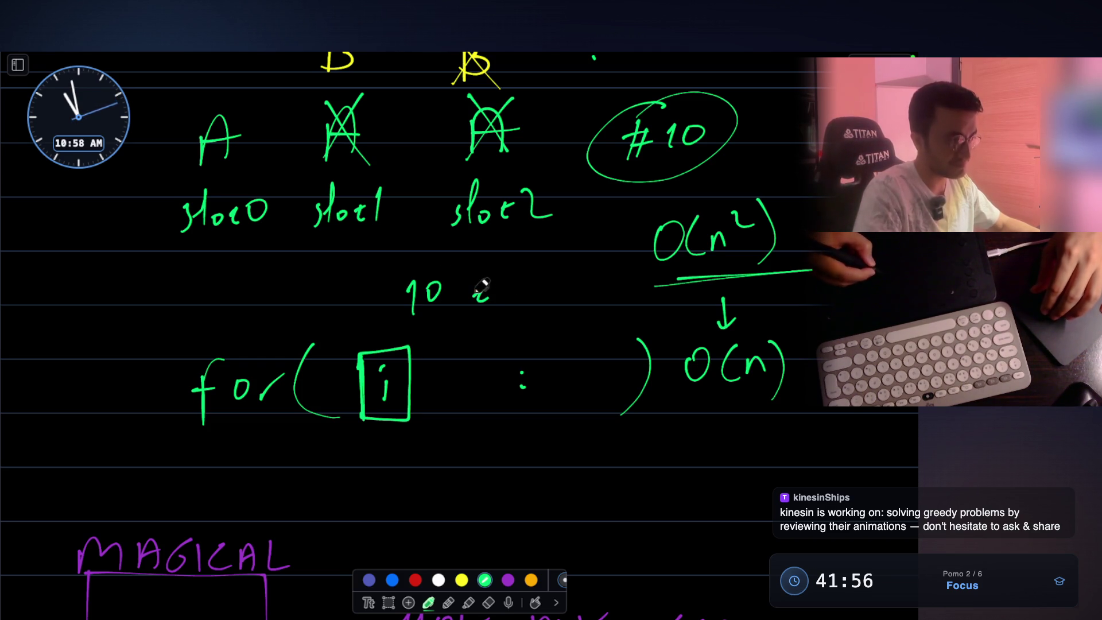
drag(502, 299, 533, 294)
- Scroll down past the MAGICAL box to the A, B, C arrows and 1 5 10 labels
scroll(298, 453, down, 5)
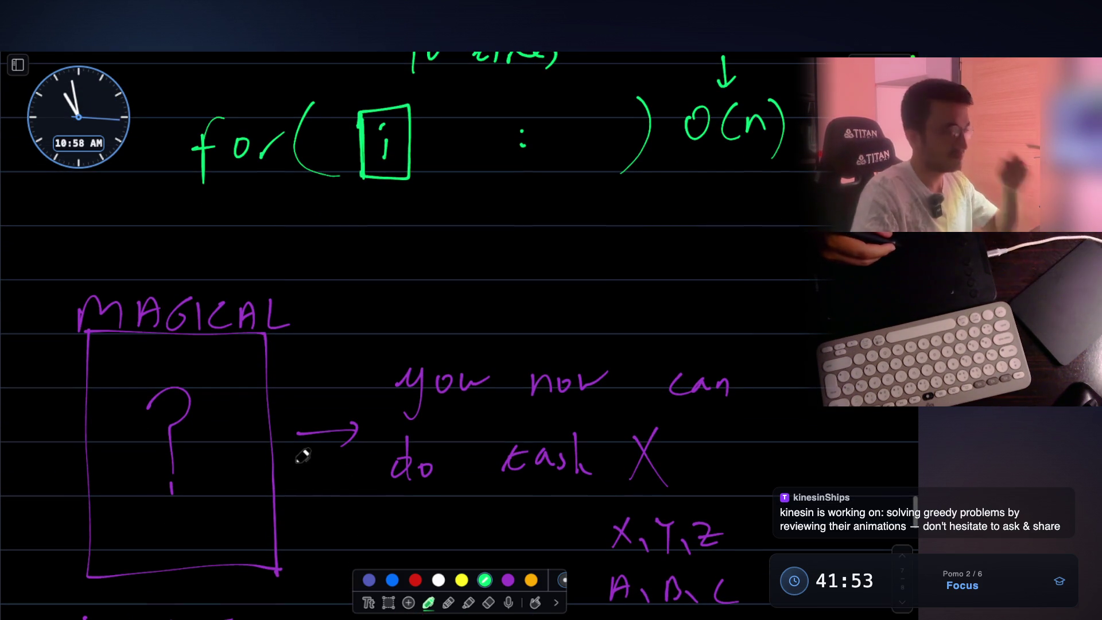
scroll(660, 344, down, 2)
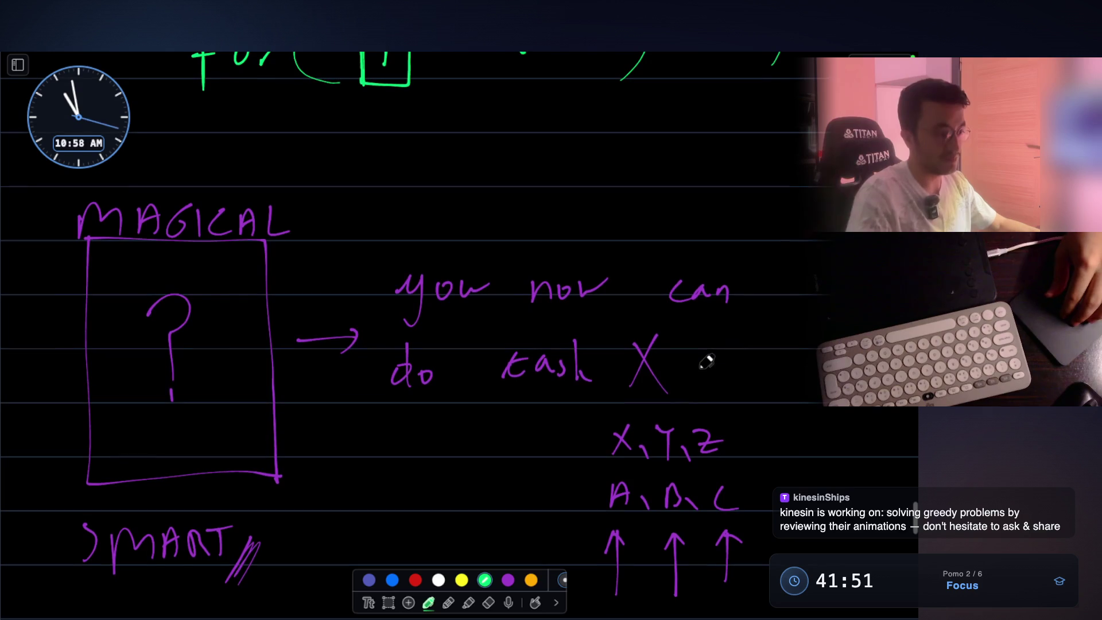
scroll(725, 339, down, 3)
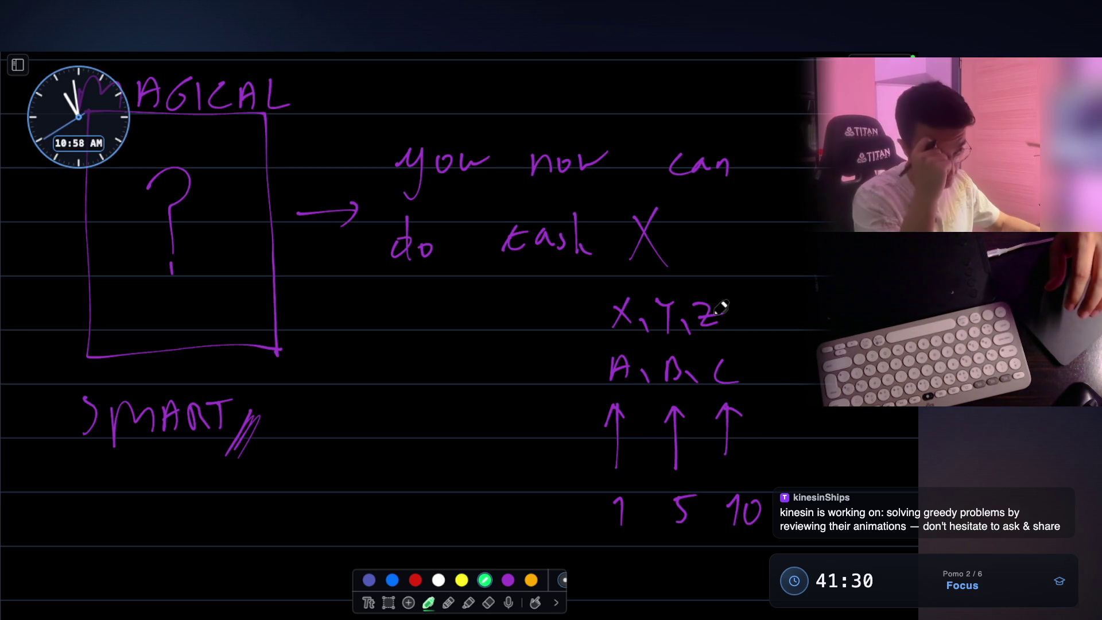
scroll(720, 307, up, 3)
- Leave the whiteboard, go to the #406 Queue Reconstruction note, and play its sorting video, pausing at 0:06
key(Escape)
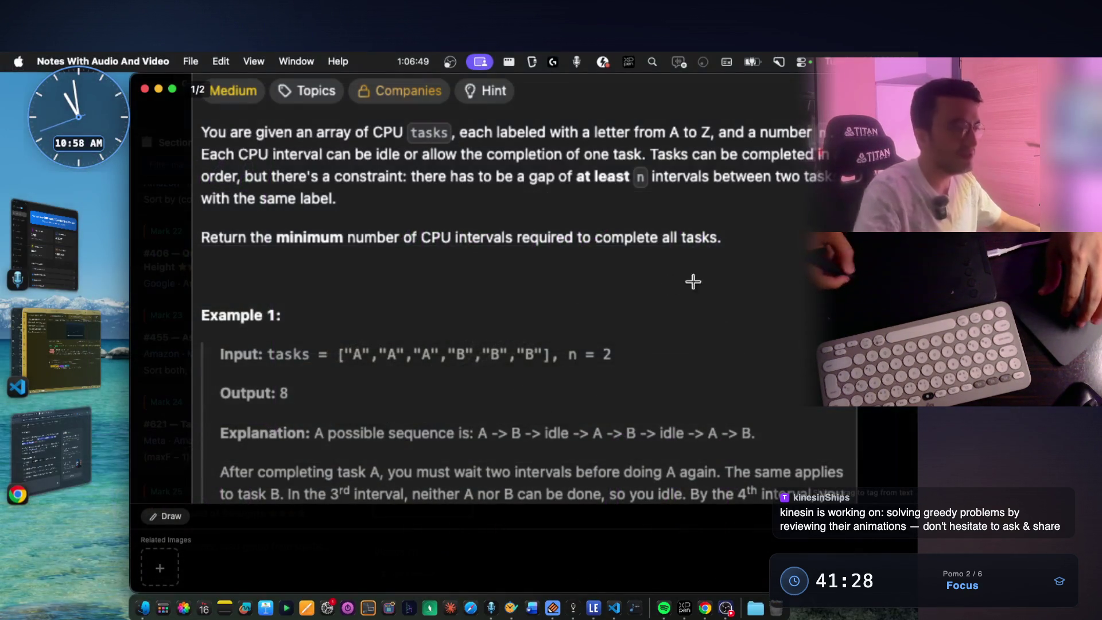
key(Escape)
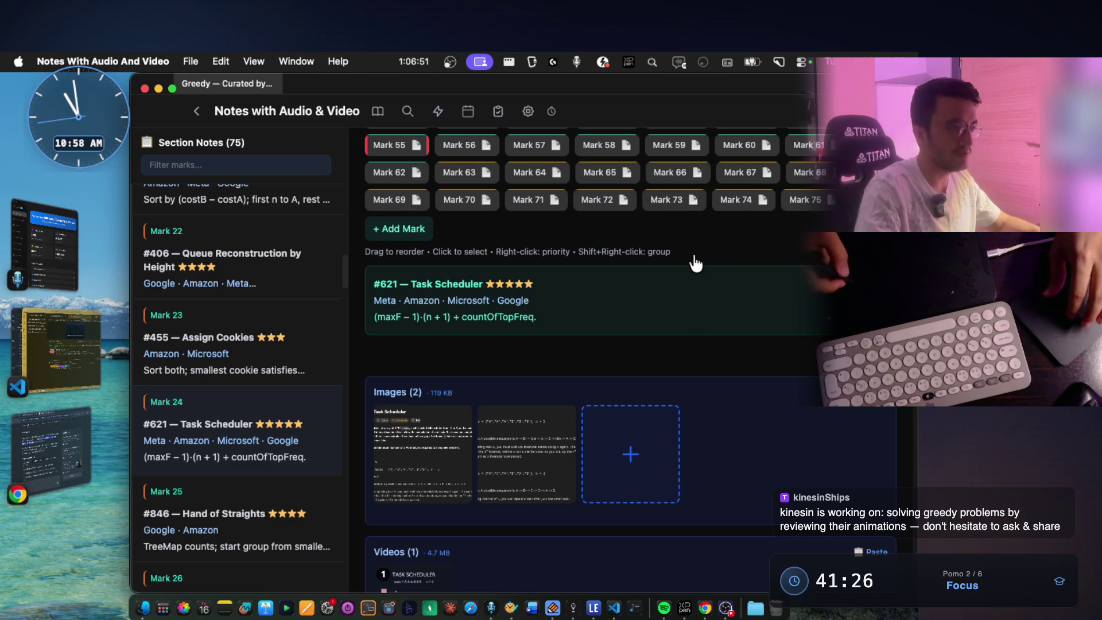
key(Up)
key(Up)
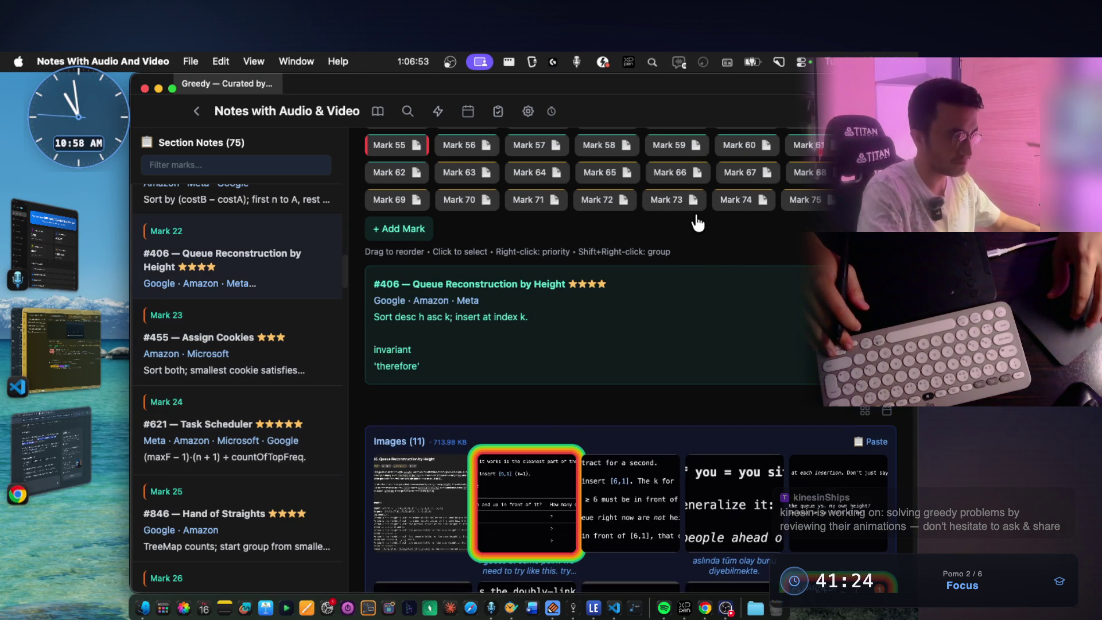
scroll(697, 223, down, 8)
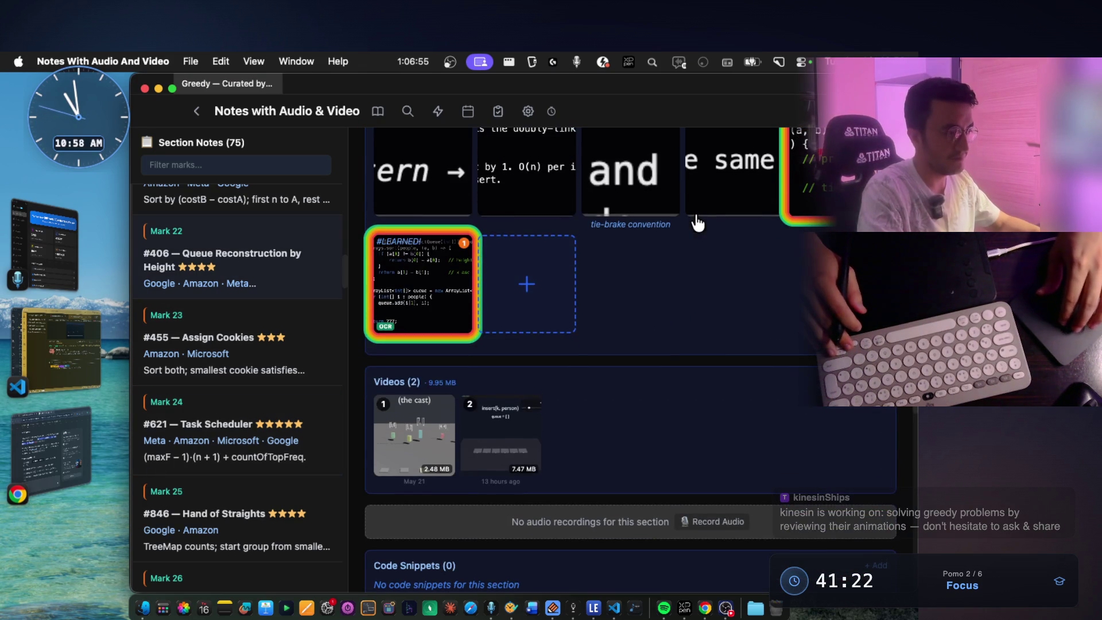
click(437, 457)
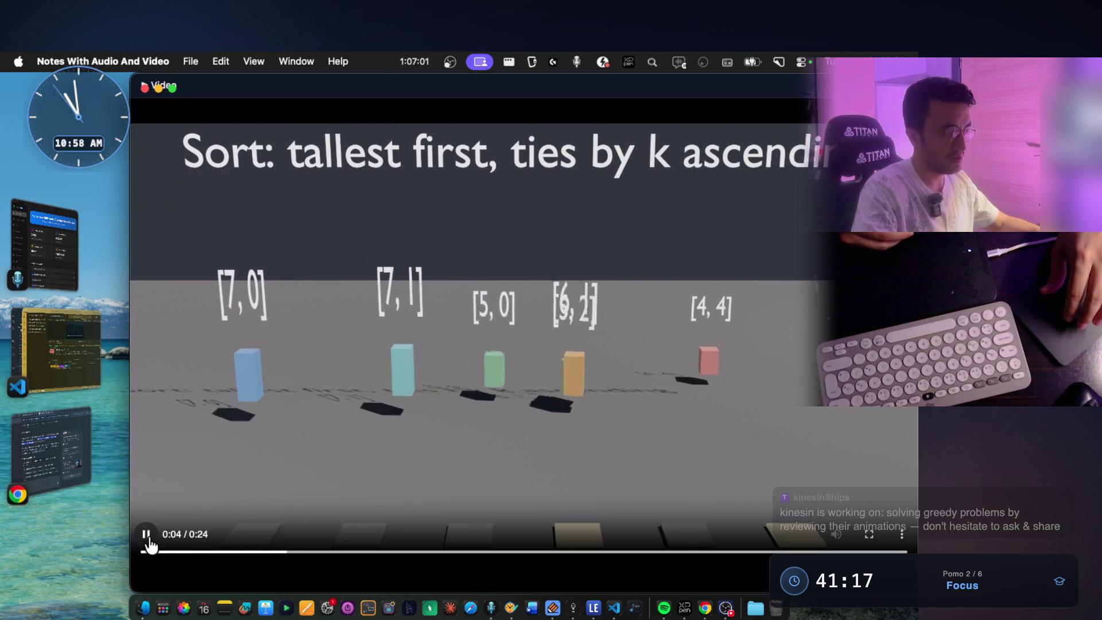
click(147, 533)
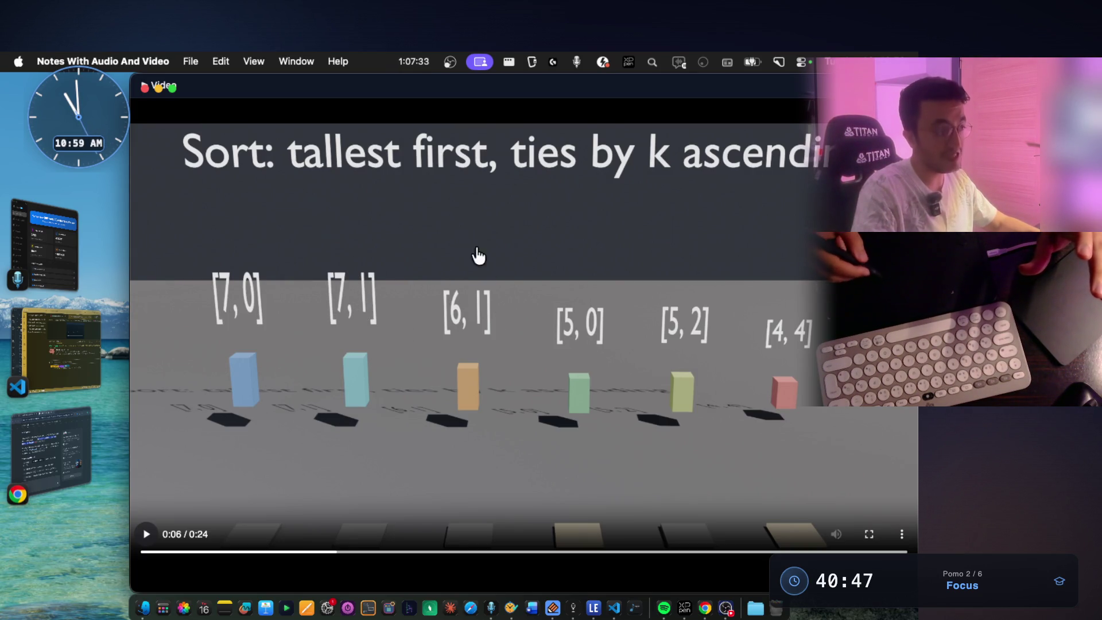
key(ctrl+alt+a)
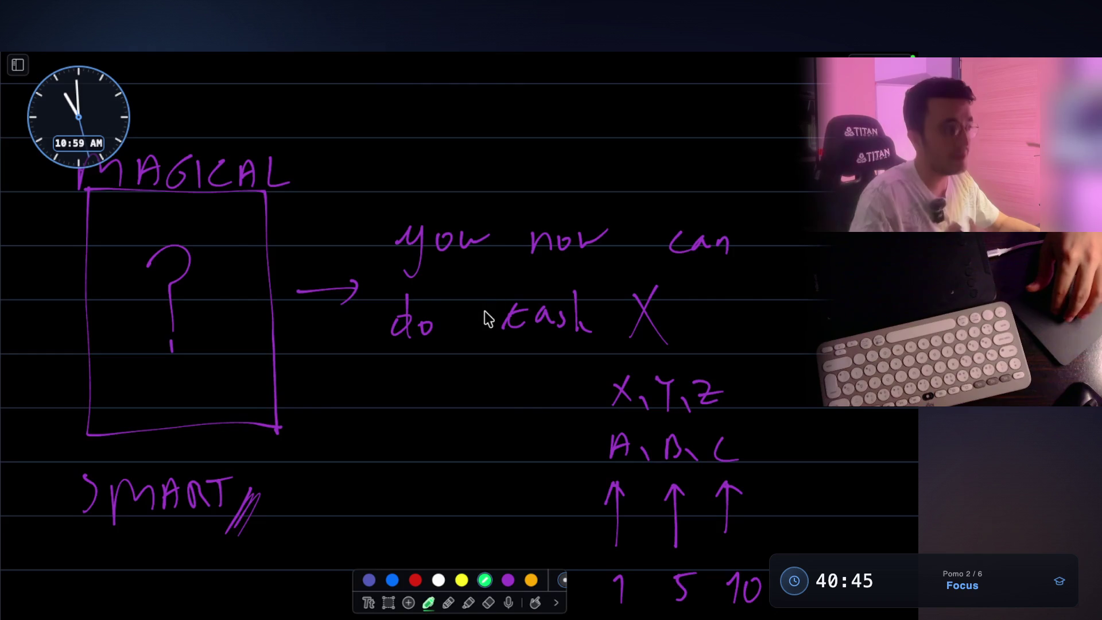
scroll(486, 319, up, 10)
scroll(487, 319, up, 2)
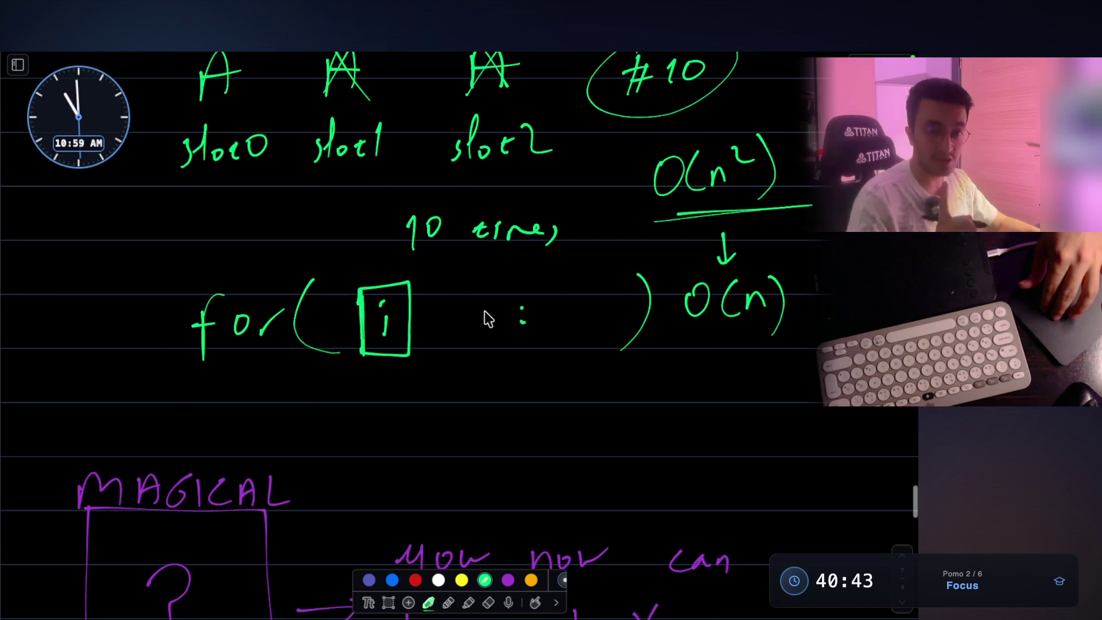
scroll(487, 319, up, 10)
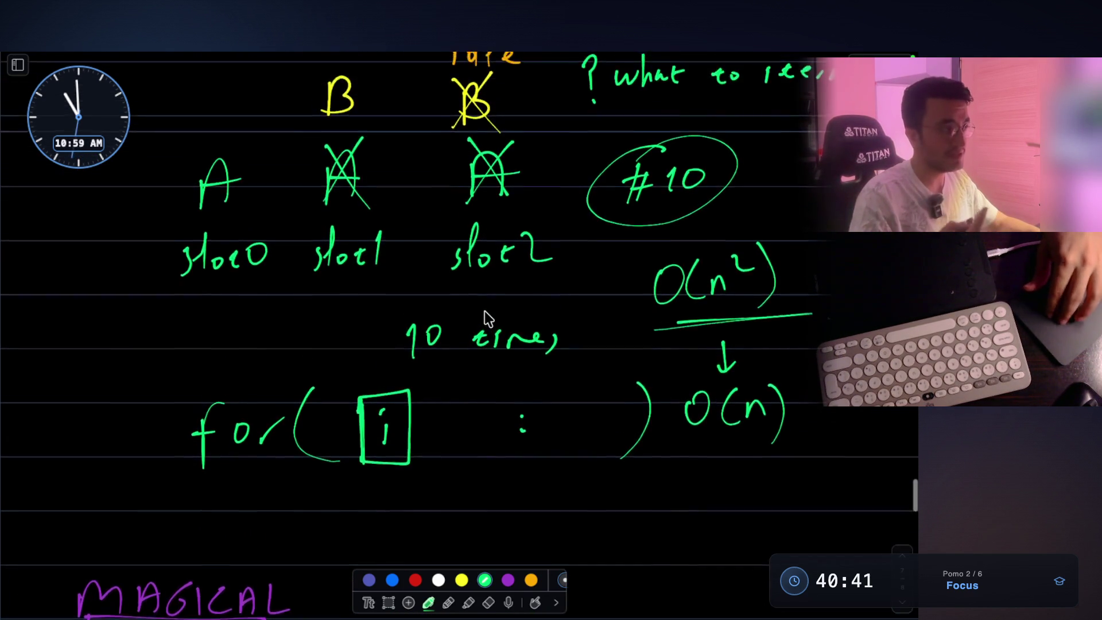
scroll(487, 319, up, 3)
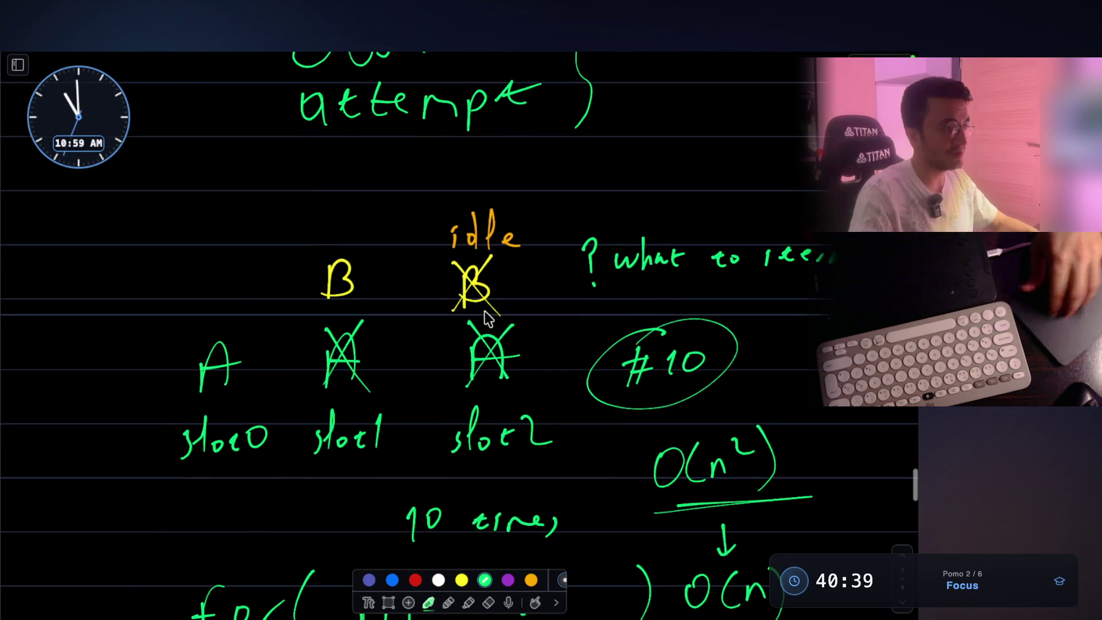
key(Escape)
key(ctrl+alt+Return)
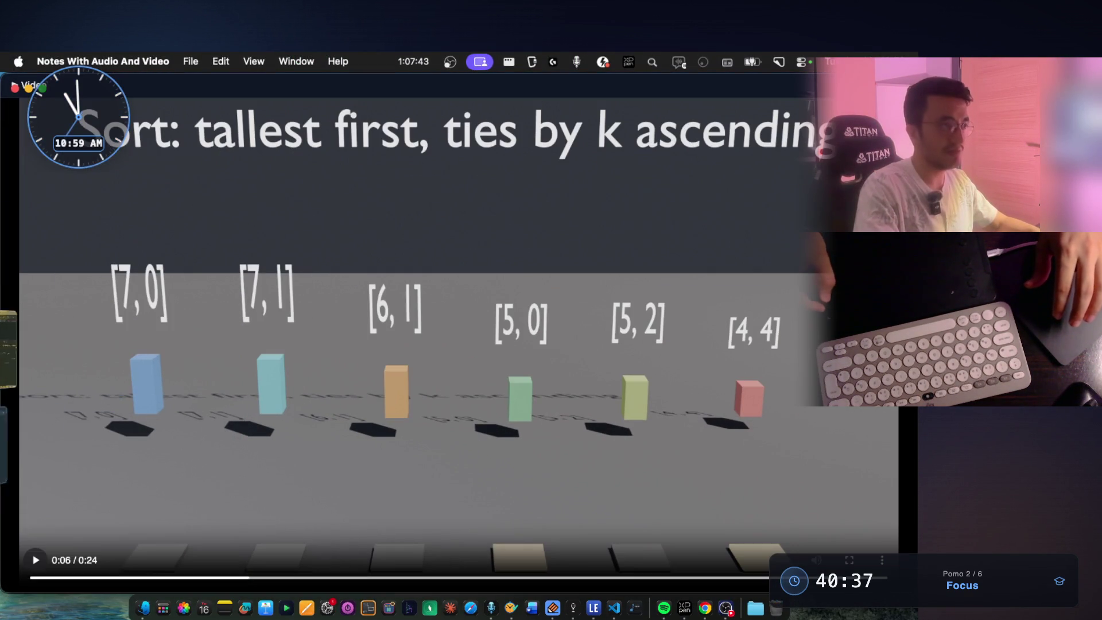
- Close the video, reopen the #621 Task Scheduler problem image, and bring the whiteboard back
key(super+w)
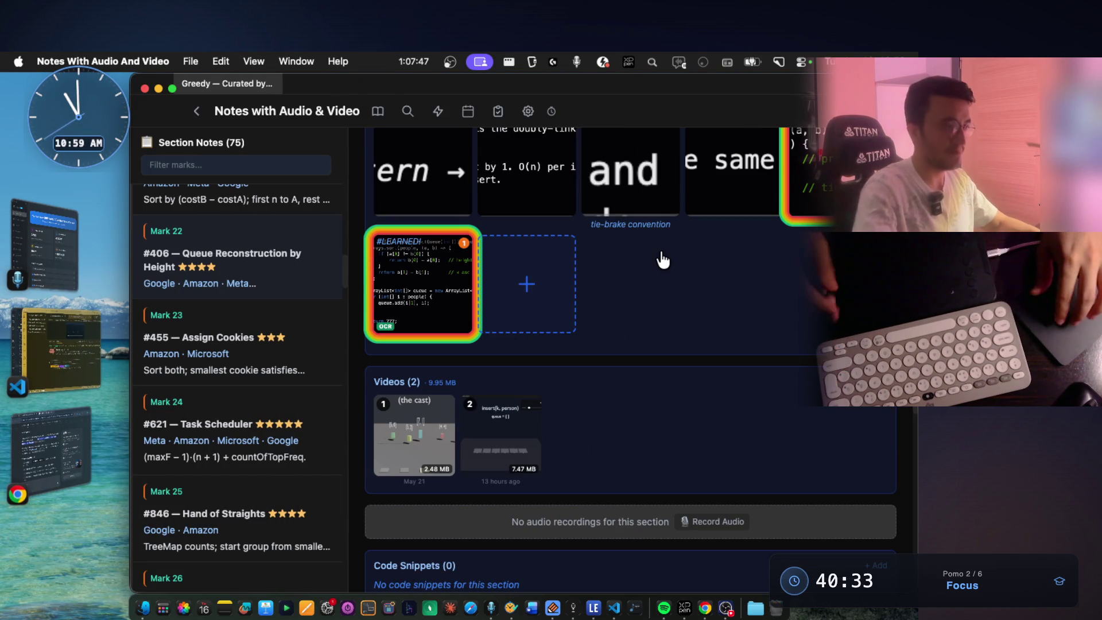
key(Down)
key(Down)
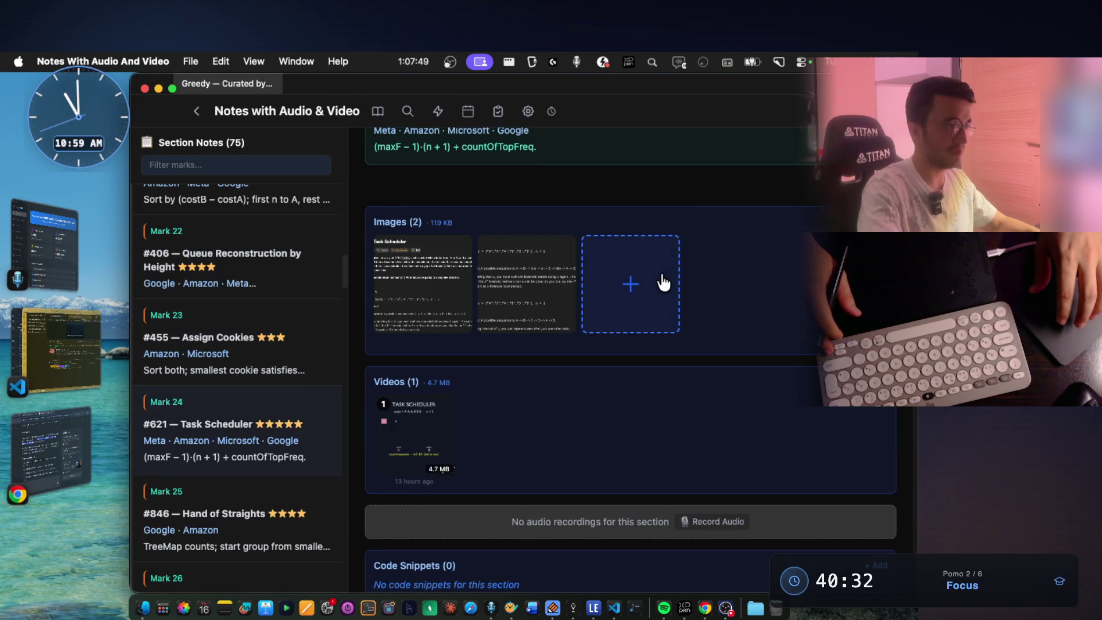
scroll(663, 282, up, 2)
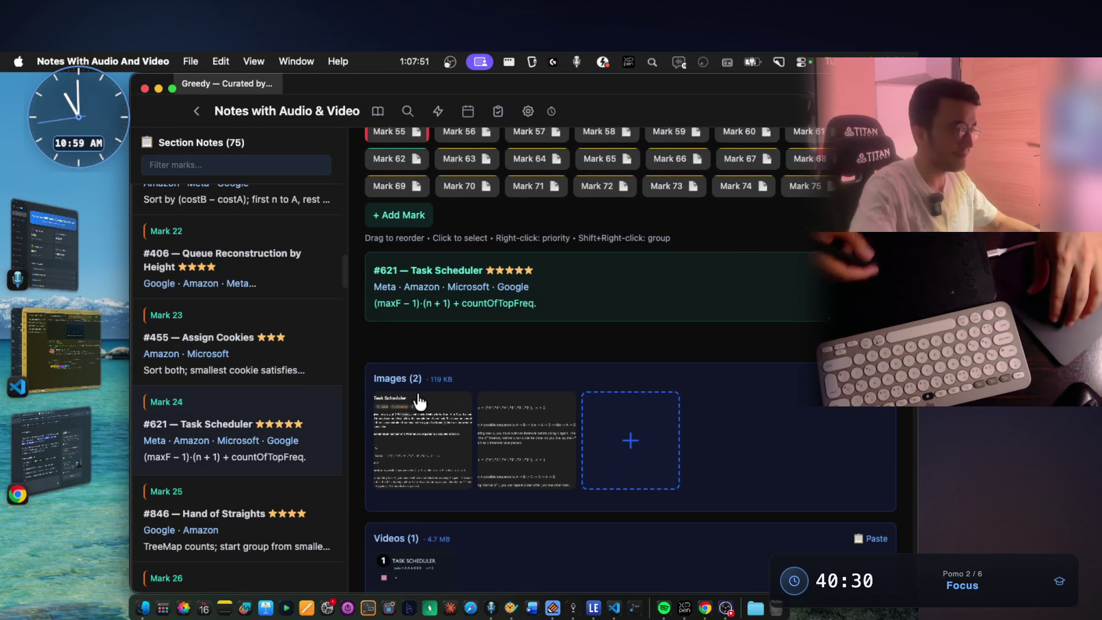
click(413, 459)
scroll(465, 361, down, 1)
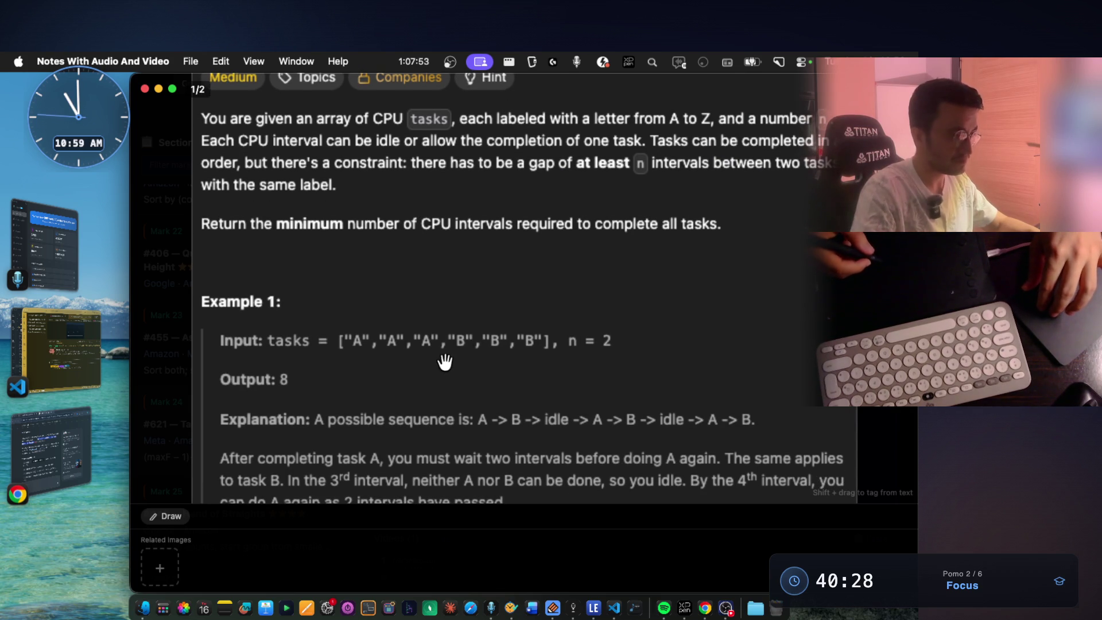
key(ctrl+Right)
scroll(554, 331, down, 10)
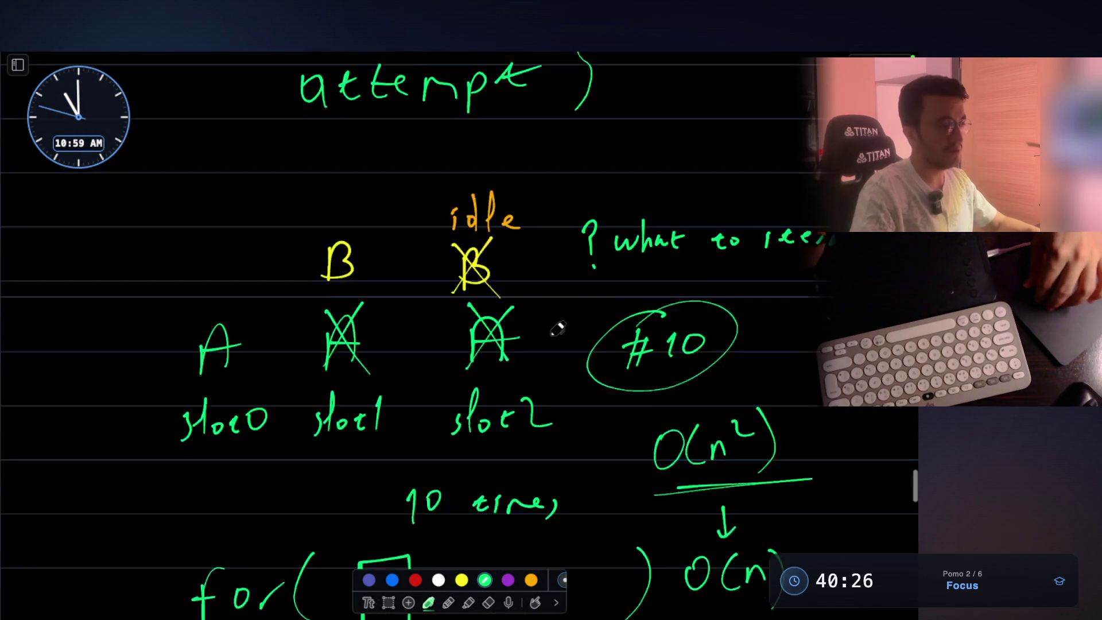
- Switch the pen to purple and write n=2
scroll(557, 328, down, 10)
scroll(556, 328, up, 2)
click(508, 579)
mouse_move(175, 368)
mouse_down()
mouse_move(182, 342)
mouse_move(190, 367)
mouse_up()
drag(200, 346, 280, 369)
- Write the for( i # ) loop header below n=2 and sketch an empty box at the left
scroll(403, 296, down, 3)
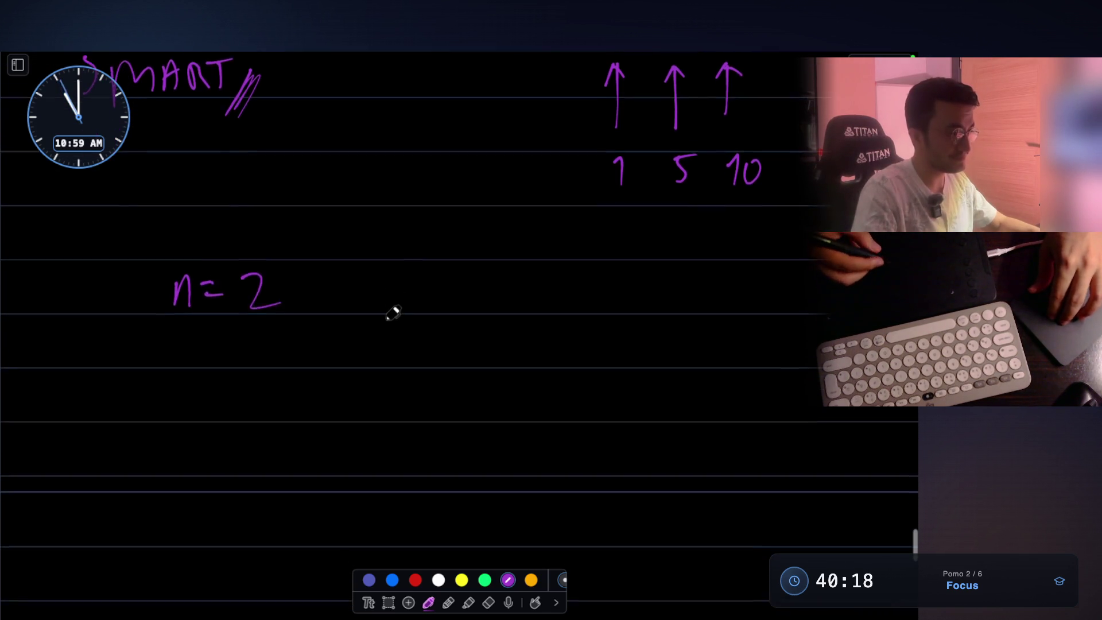
mouse_move(283, 348)
mouse_down()
mouse_move(265, 395)
mouse_move(287, 357)
mouse_move(303, 362)
mouse_up()
drag(321, 368, 322, 377)
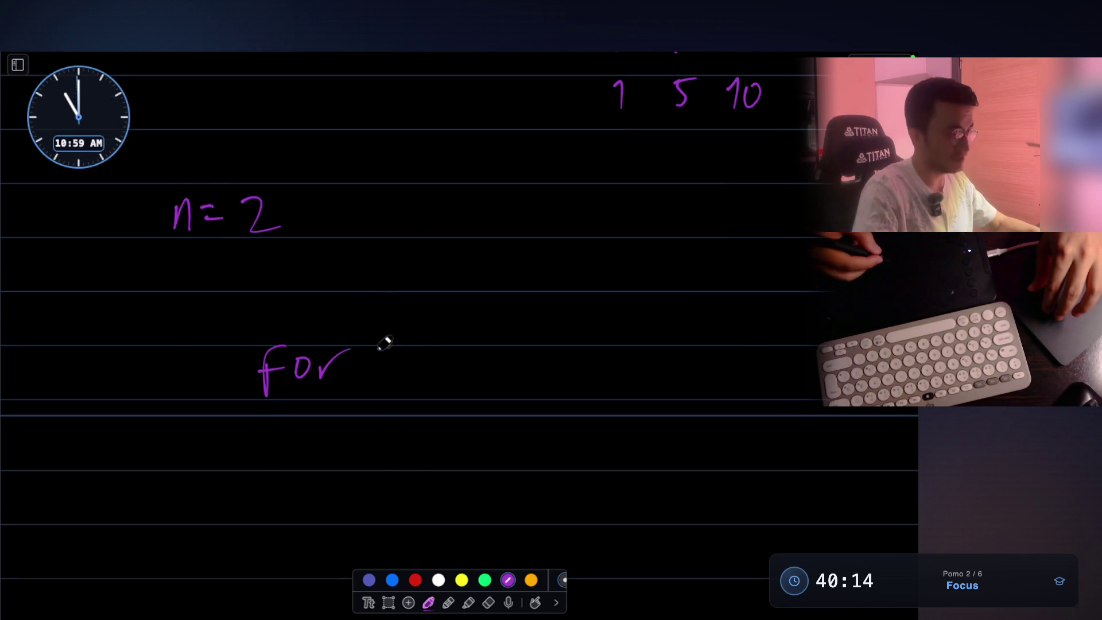
drag(381, 319, 402, 393)
drag(782, 345, 753, 388)
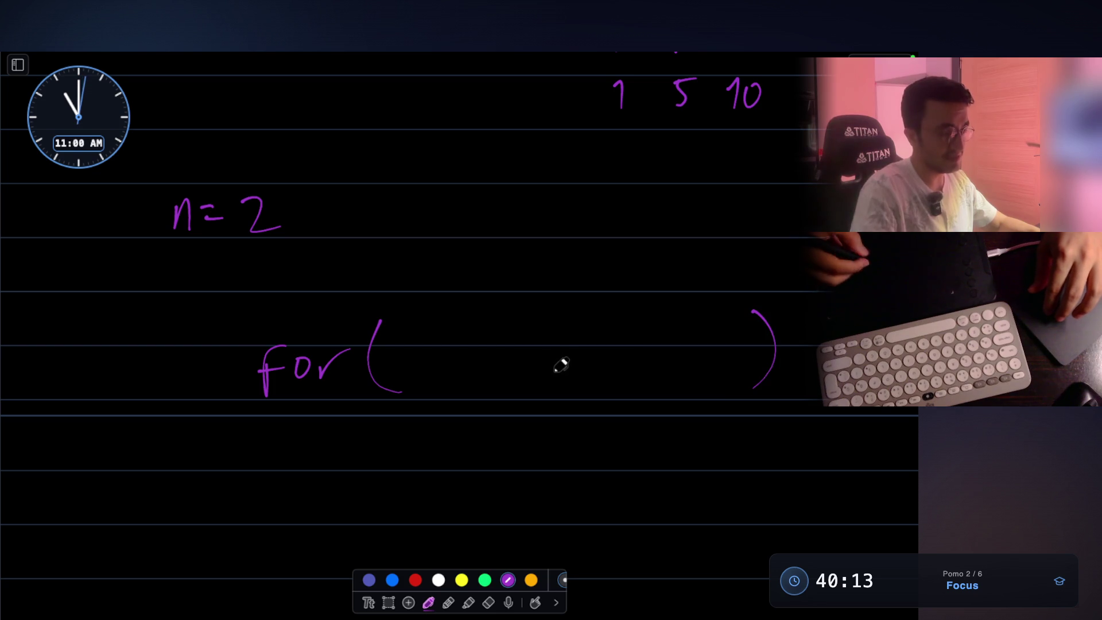
mouse_move(552, 338)
mouse_down()
mouse_move(542, 366)
mouse_move(563, 343)
mouse_up()
drag(527, 360, 574, 350)
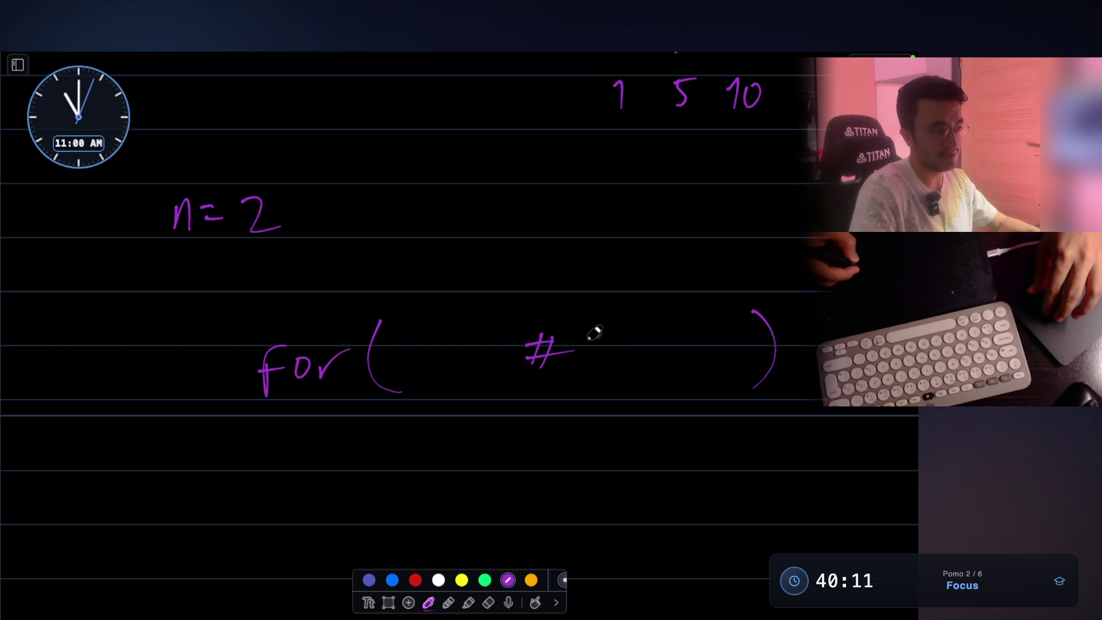
scroll(574, 299, down, 3)
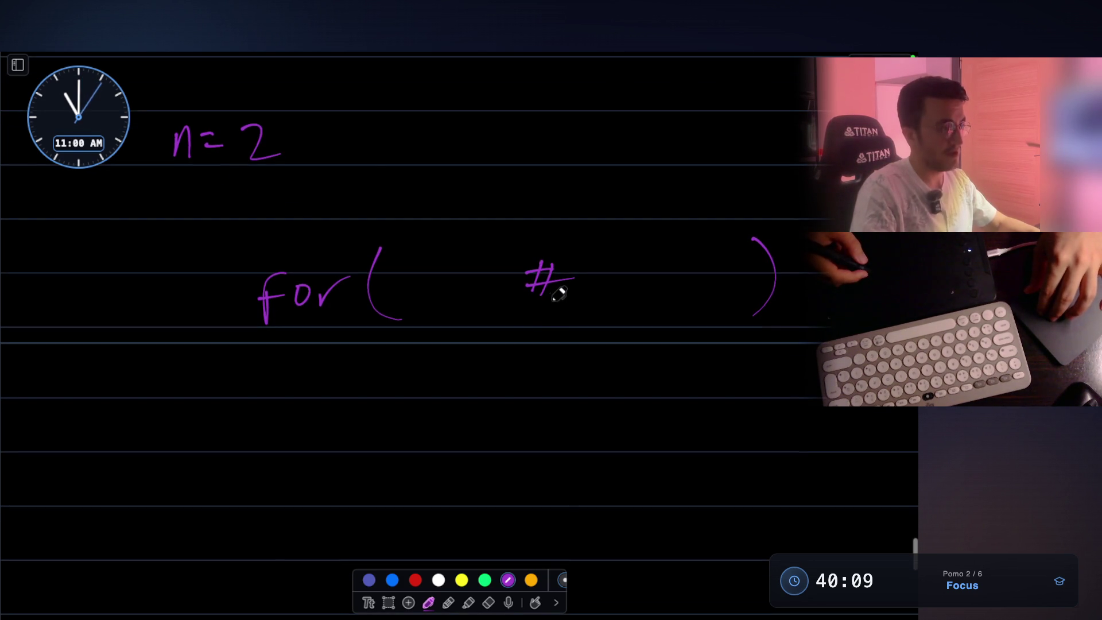
drag(445, 275, 443, 298)
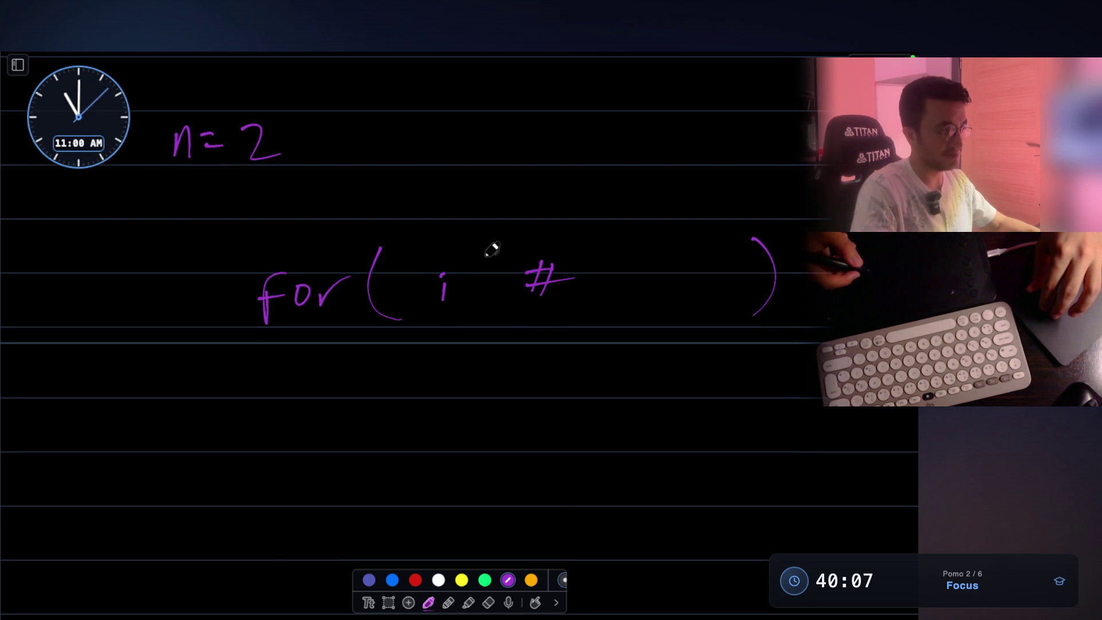
scroll(492, 249, down, 1)
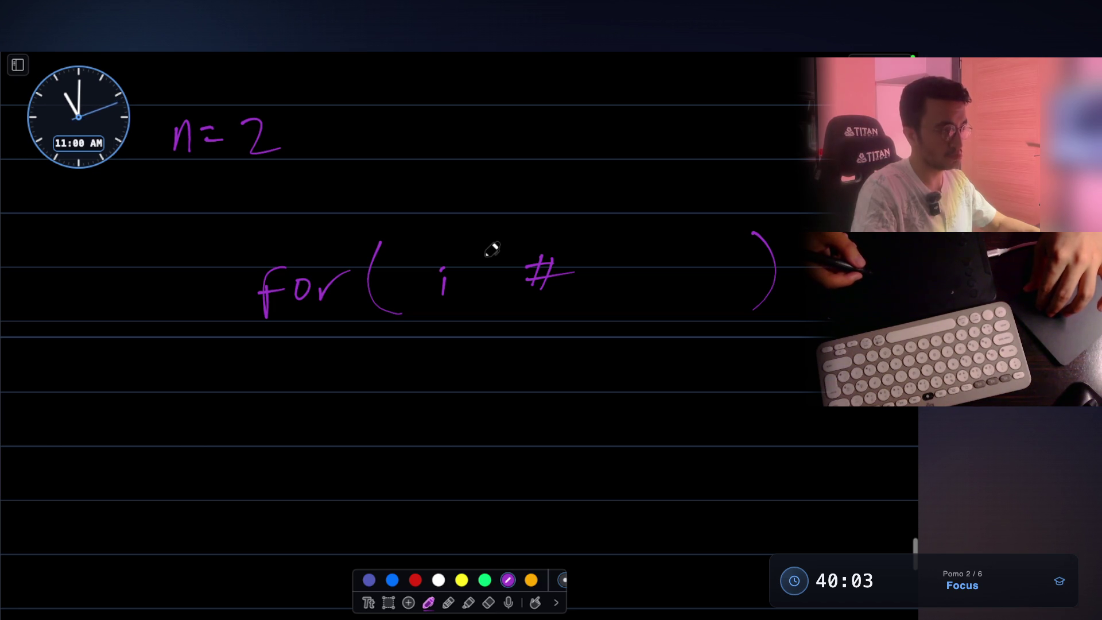
mouse_move(21, 301)
mouse_down()
mouse_move(91, 445)
mouse_move(119, 287)
mouse_move(5, 299)
mouse_move(23, 322)
mouse_up()
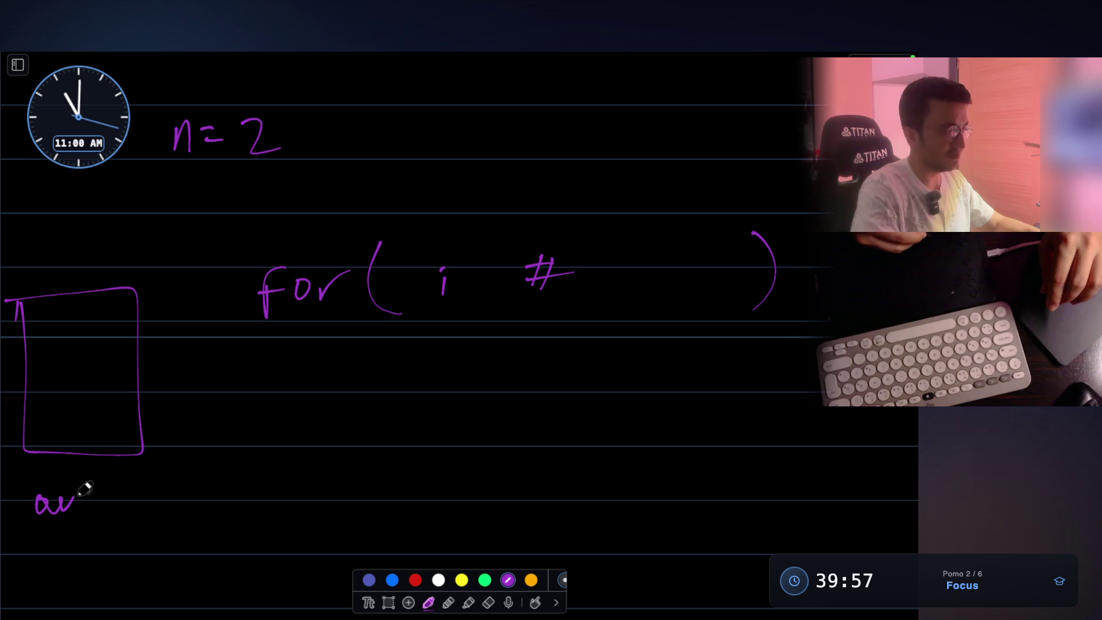
- Label the box 'available tasks', underline n=2, and put a question mark inside the box
drag(96, 501, 163, 501)
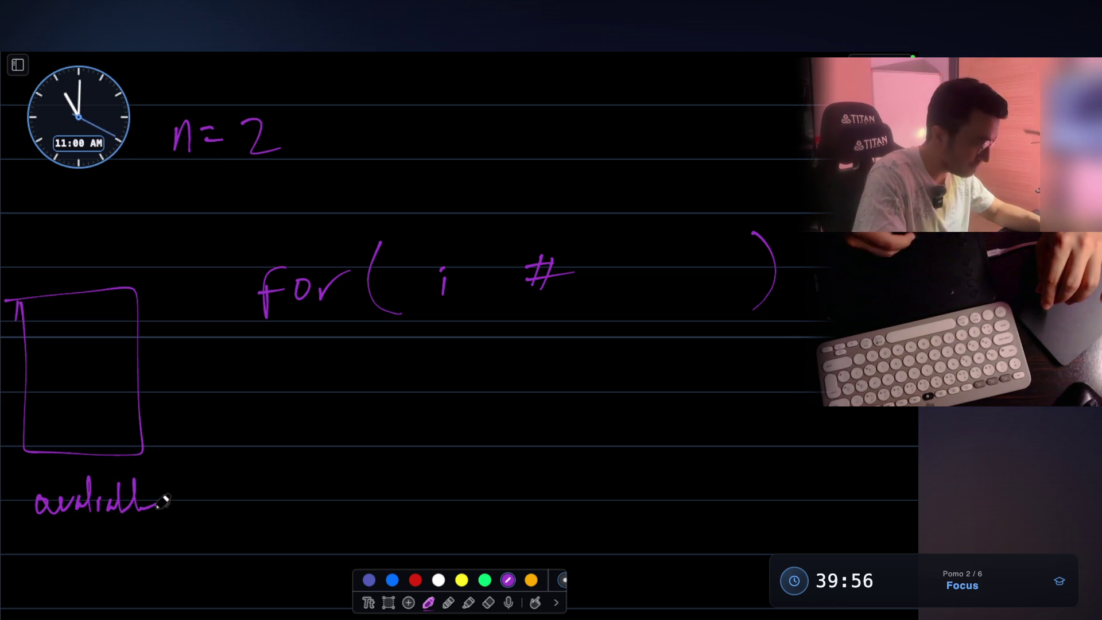
drag(115, 550, 135, 548)
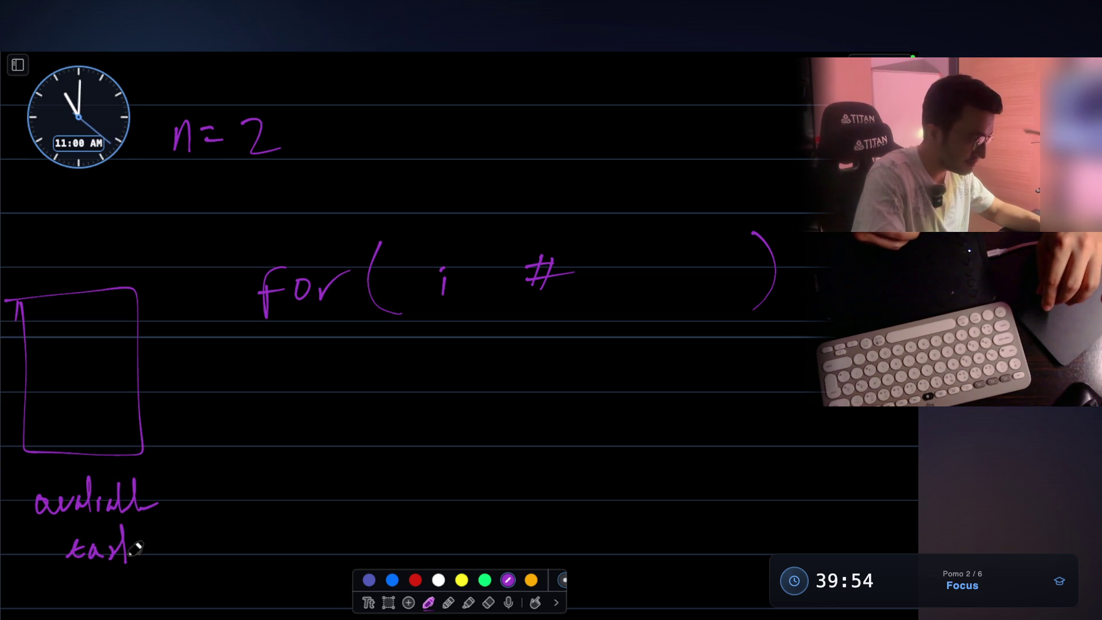
drag(147, 503, 159, 512)
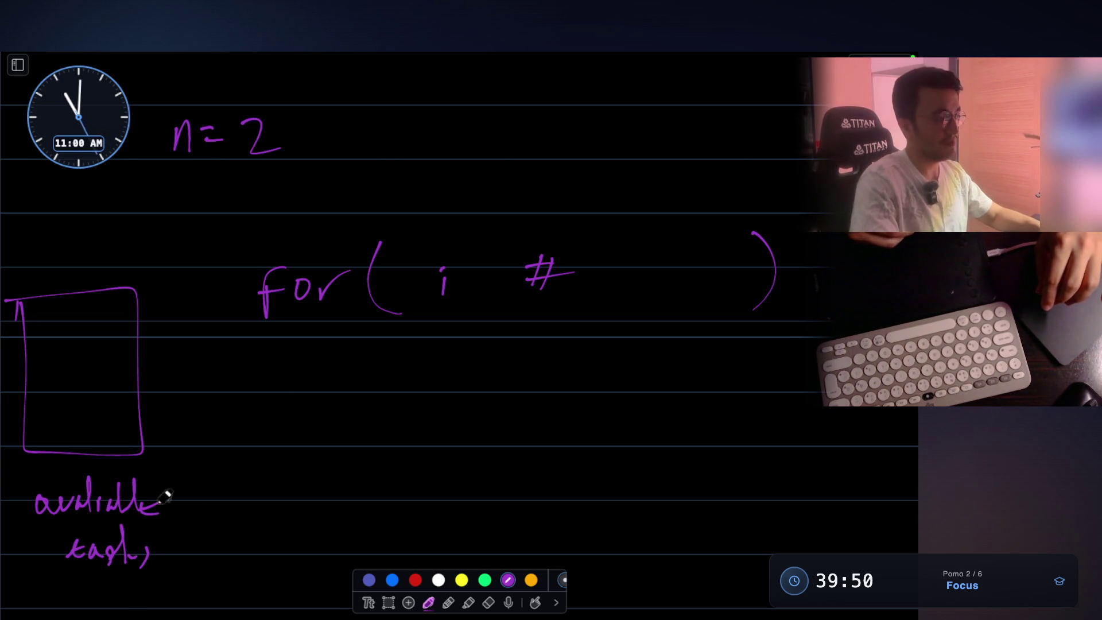
drag(150, 478, 164, 571)
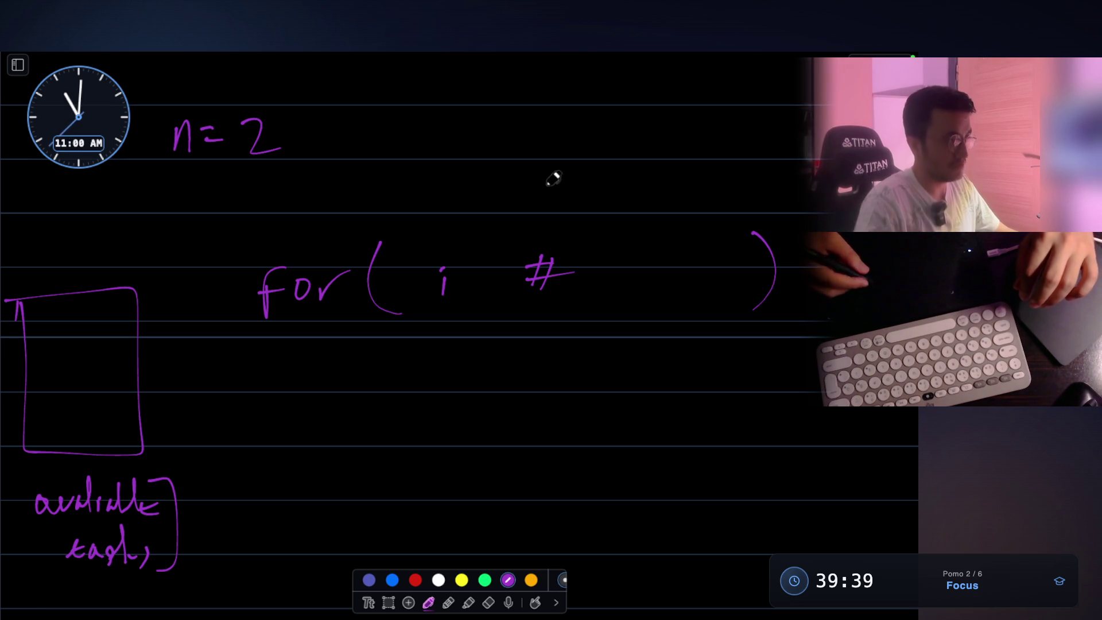
mouse_move(174, 180)
mouse_down()
mouse_move(295, 165)
mouse_move(240, 168)
mouse_move(178, 191)
mouse_up()
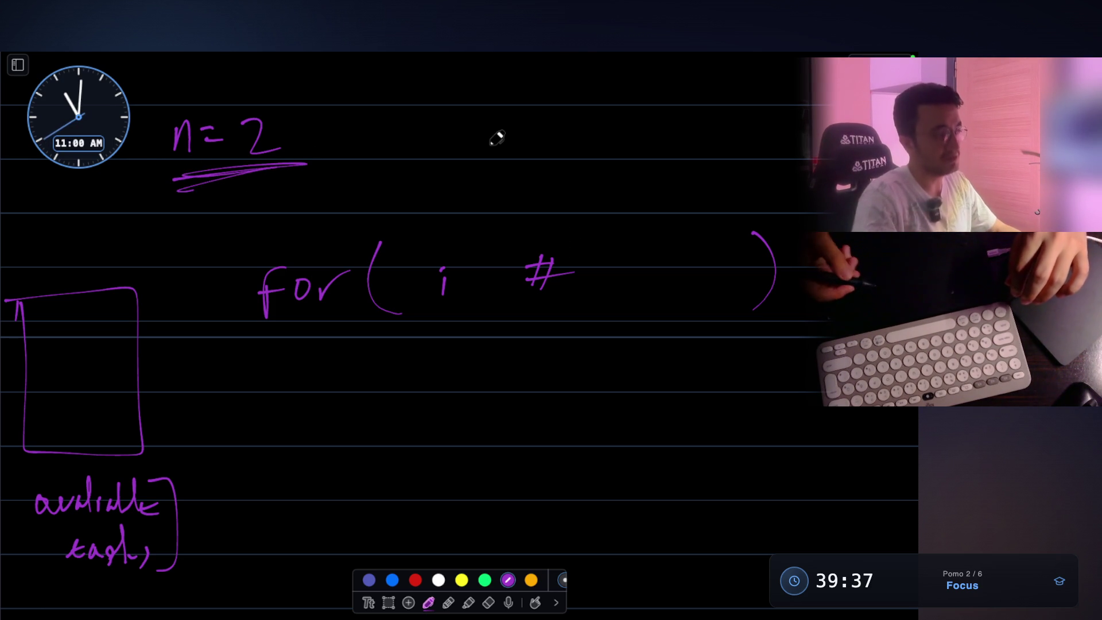
drag(67, 346, 80, 390)
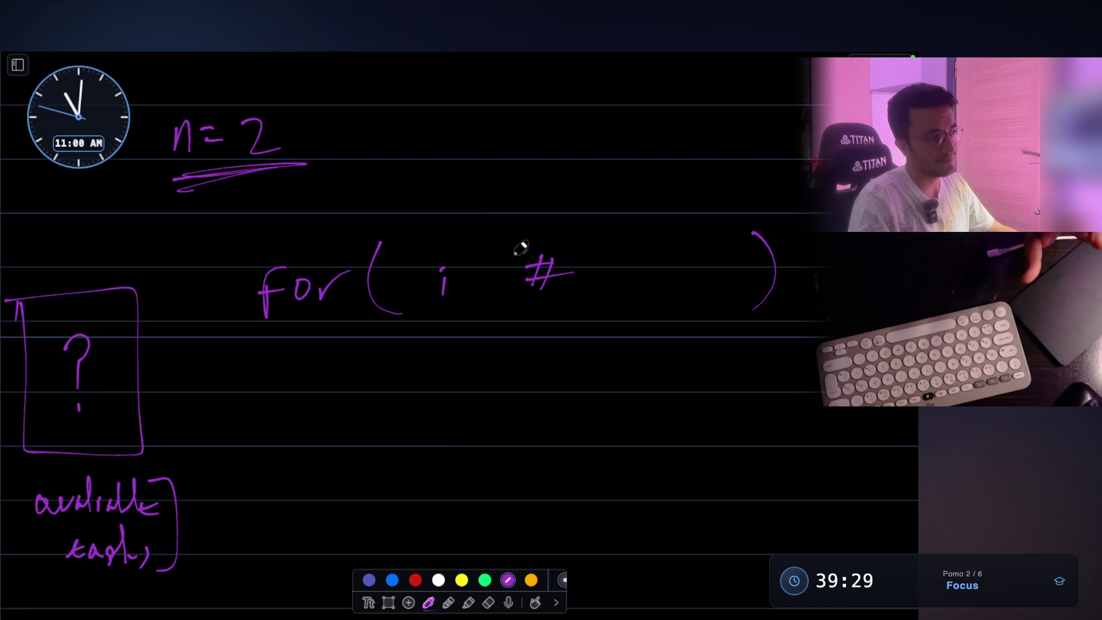
- Write the task row A AA B BB above the loop
mouse_move(445, 192)
mouse_down()
mouse_move(467, 163)
mouse_move(477, 176)
mouse_up()
drag(528, 160, 589, 179)
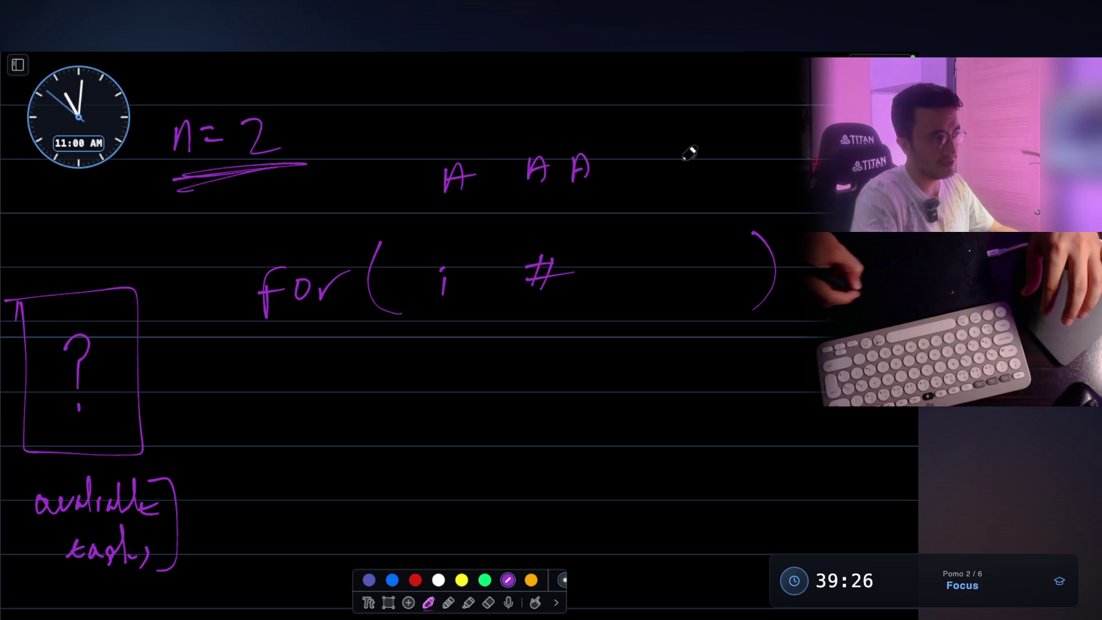
drag(684, 159, 677, 175)
mouse_move(732, 151)
mouse_down()
mouse_move(733, 175)
mouse_move(783, 175)
mouse_up()
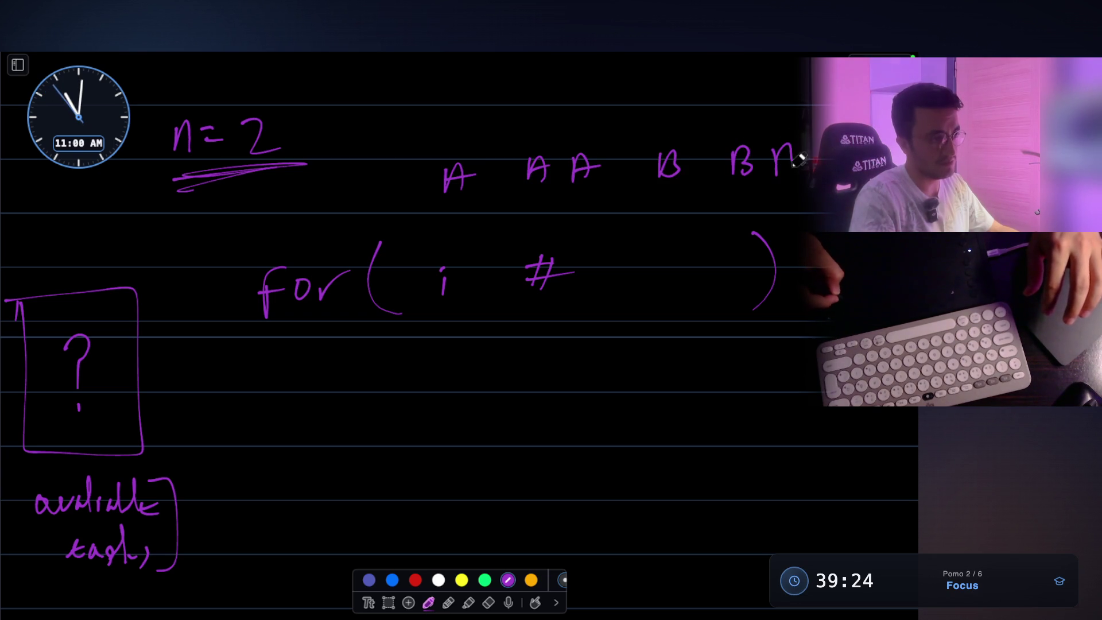
- Write the 'A B idle' timeline below the loop, undo a stray stroke, and add a down arrow
scroll(720, 181, down, 1)
scroll(720, 181, down, 2)
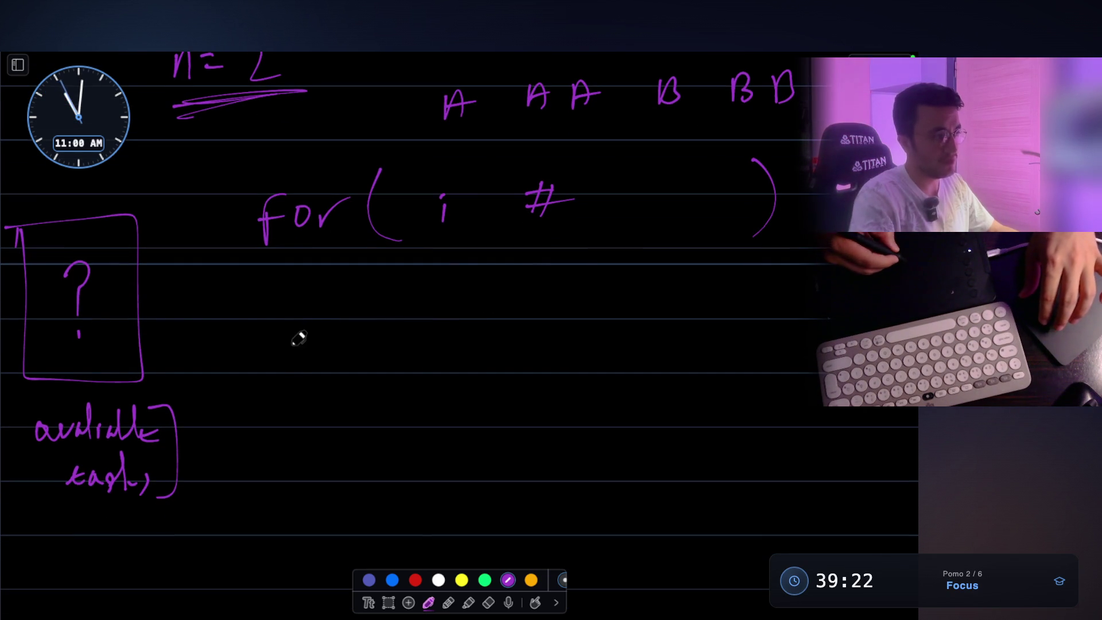
scroll(307, 387, down, 1)
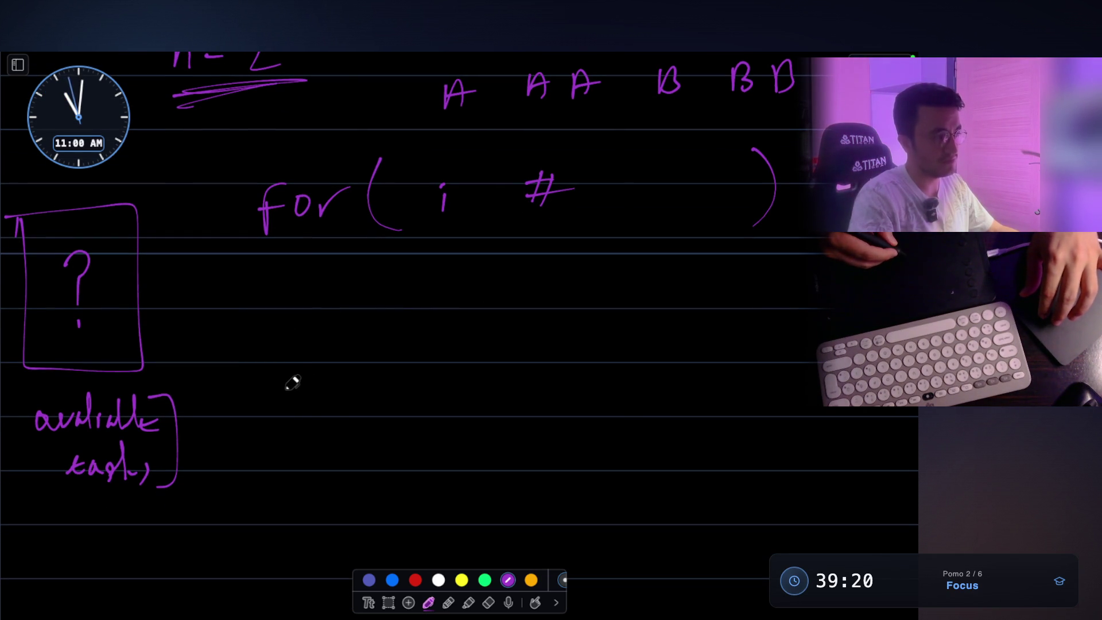
mouse_move(294, 380)
mouse_down()
mouse_move(307, 412)
mouse_move(303, 395)
mouse_up()
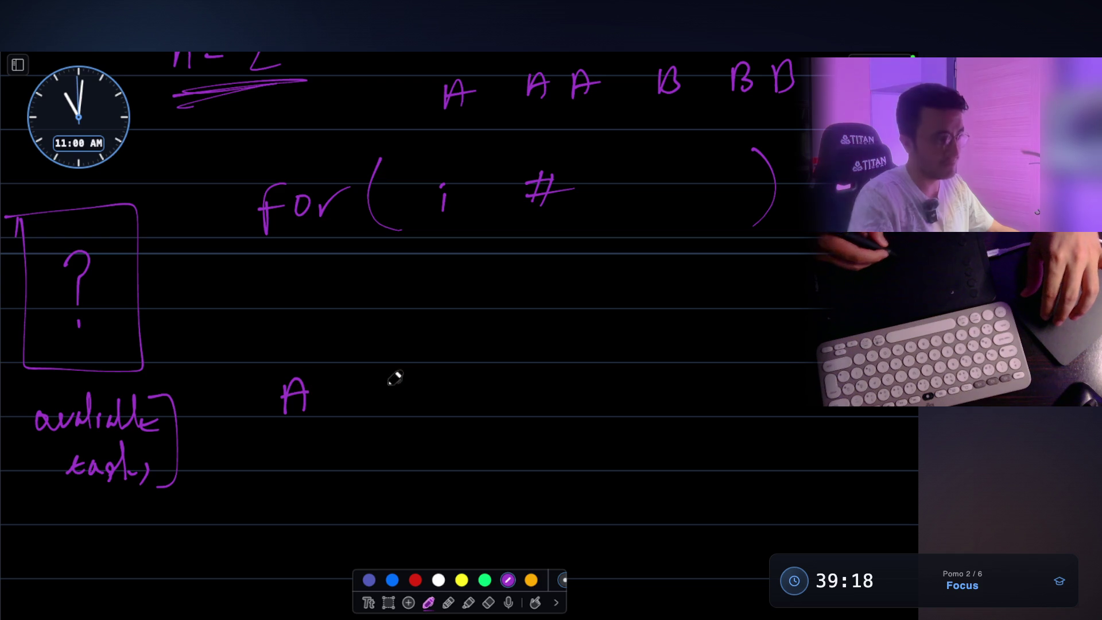
mouse_move(363, 412)
mouse_down()
mouse_move(370, 383)
mouse_move(368, 414)
mouse_up()
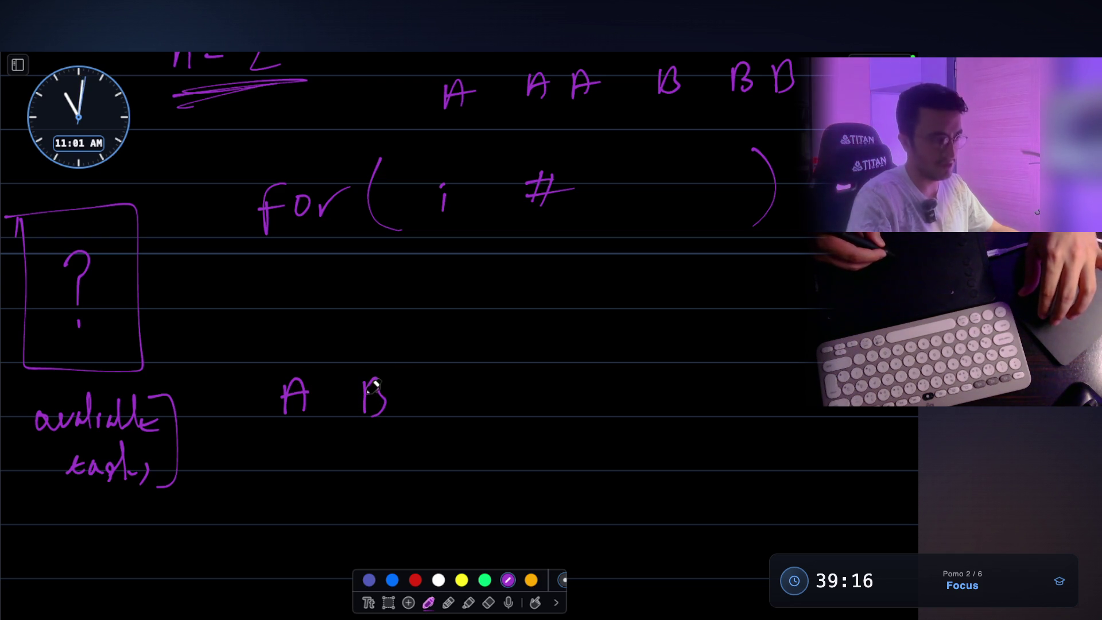
mouse_move(440, 383)
mouse_down()
mouse_move(448, 394)
mouse_move(474, 381)
mouse_move(467, 394)
mouse_move(493, 406)
mouse_move(441, 384)
mouse_move(458, 381)
mouse_move(492, 408)
mouse_up()
key(super+z)
key(super+z)
key(super+z)
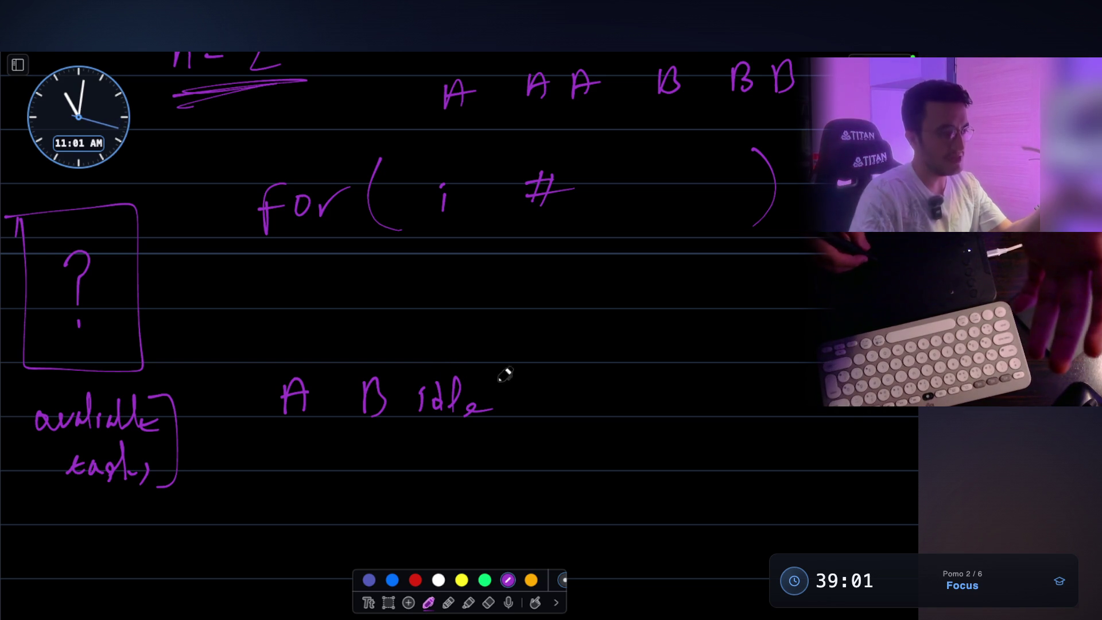
mouse_move(530, 312)
mouse_down()
mouse_move(529, 344)
mouse_move(542, 338)
mouse_up()
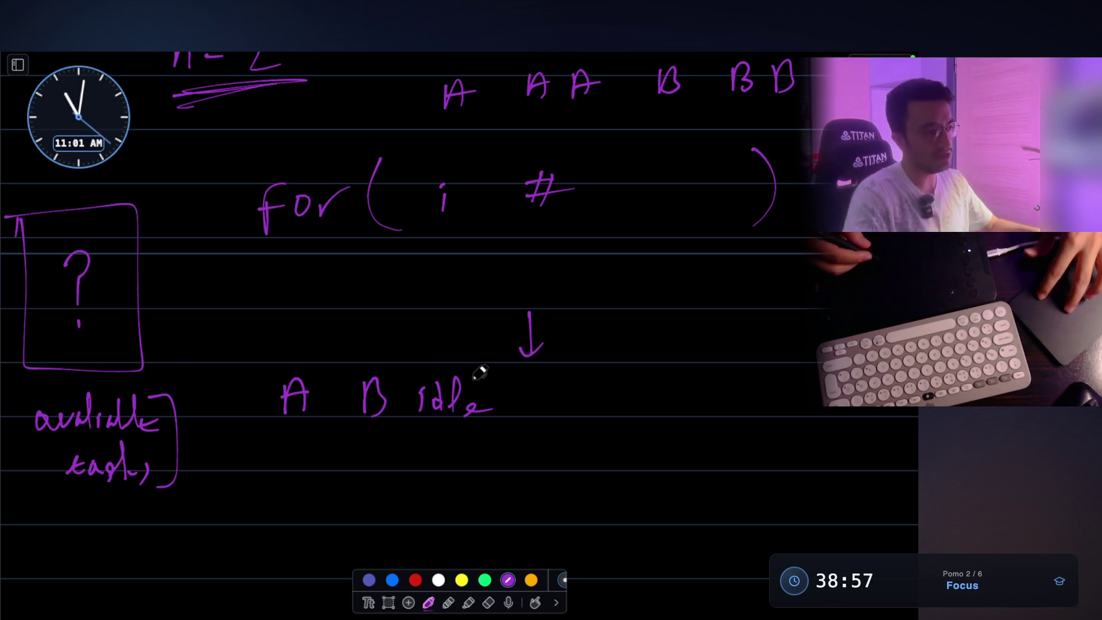
scroll(475, 370, up, 3)
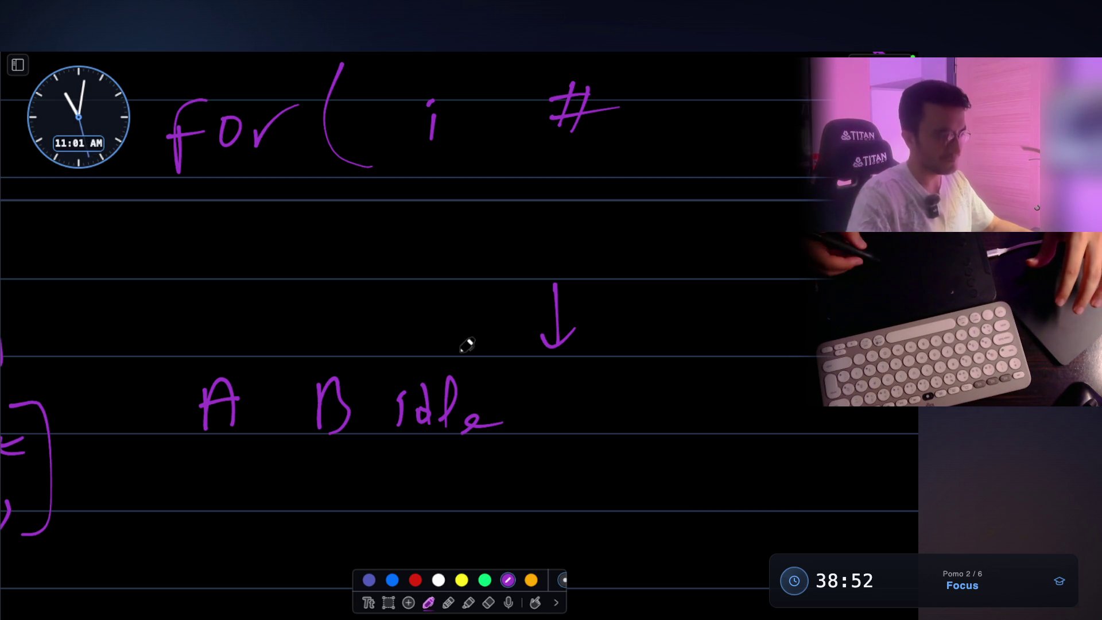
- Write indices 0, 1, 2, 3 under the A B idle timeline
scroll(580, 374, down, 2)
mouse_move(227, 457)
mouse_down()
mouse_move(229, 475)
mouse_move(243, 450)
mouse_up()
drag(314, 450, 320, 481)
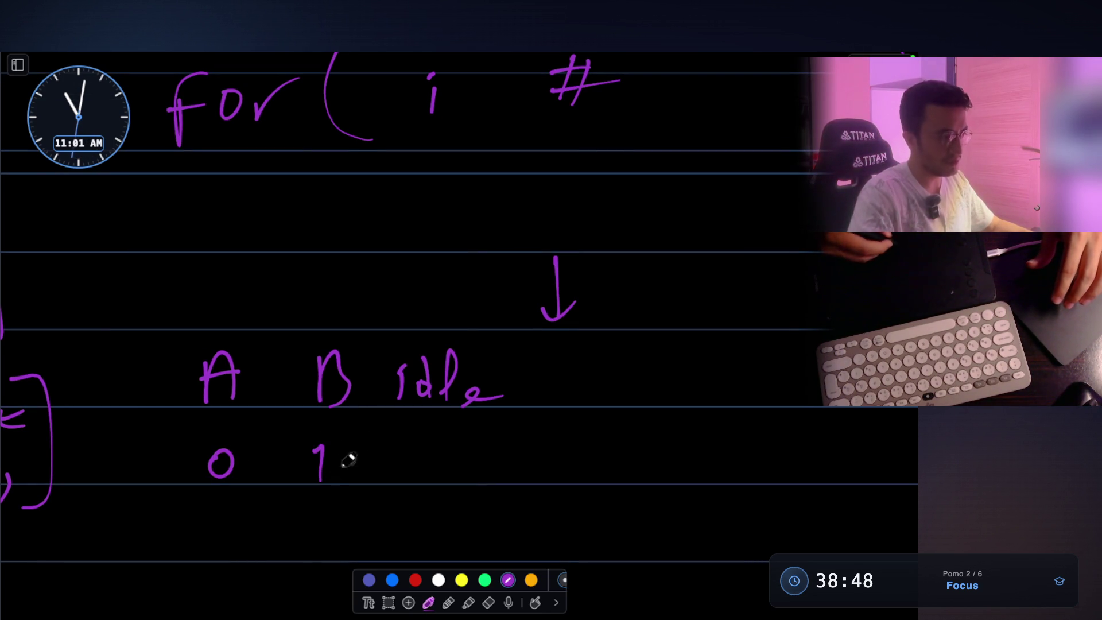
drag(426, 446, 454, 477)
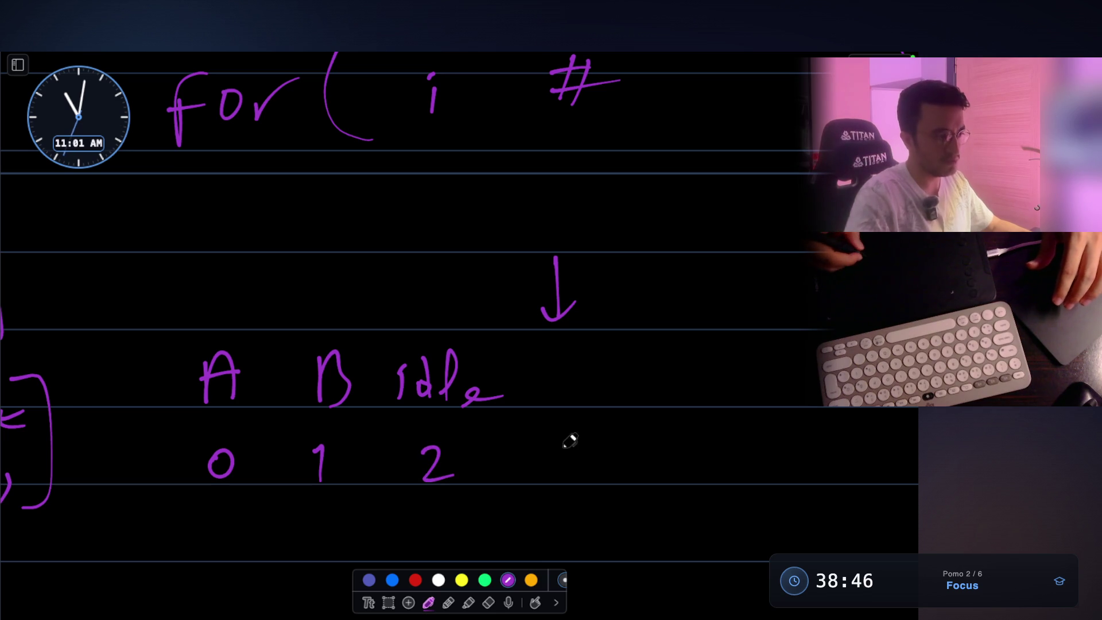
drag(558, 440, 560, 476)
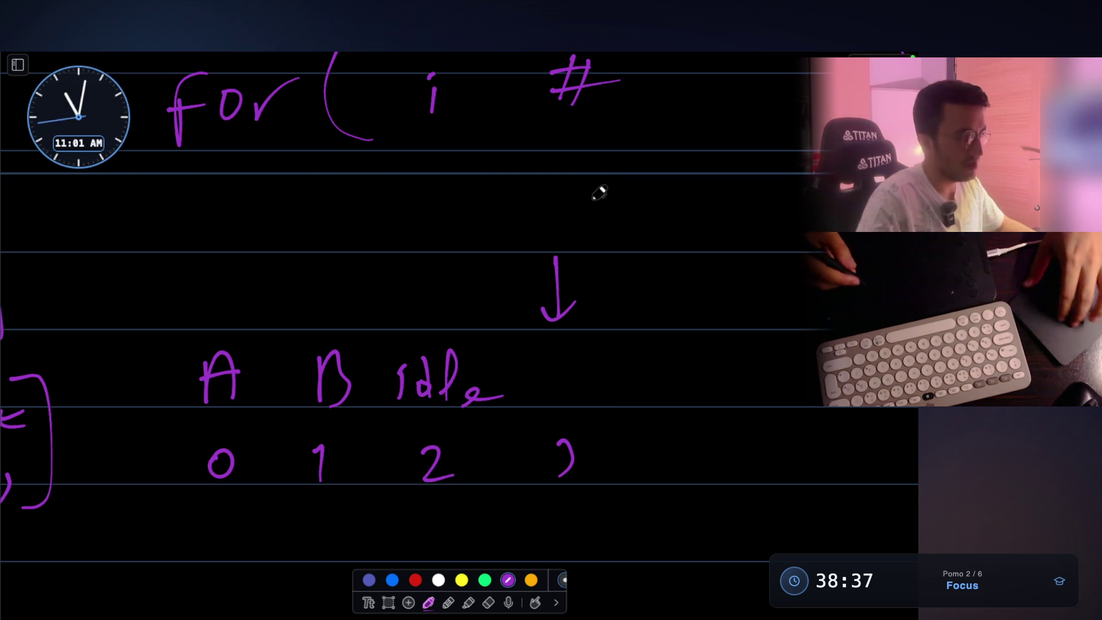
- Draw a loop around the timeline and its indices, then undo it
scroll(597, 192, up, 3)
scroll(189, 121, down, 5)
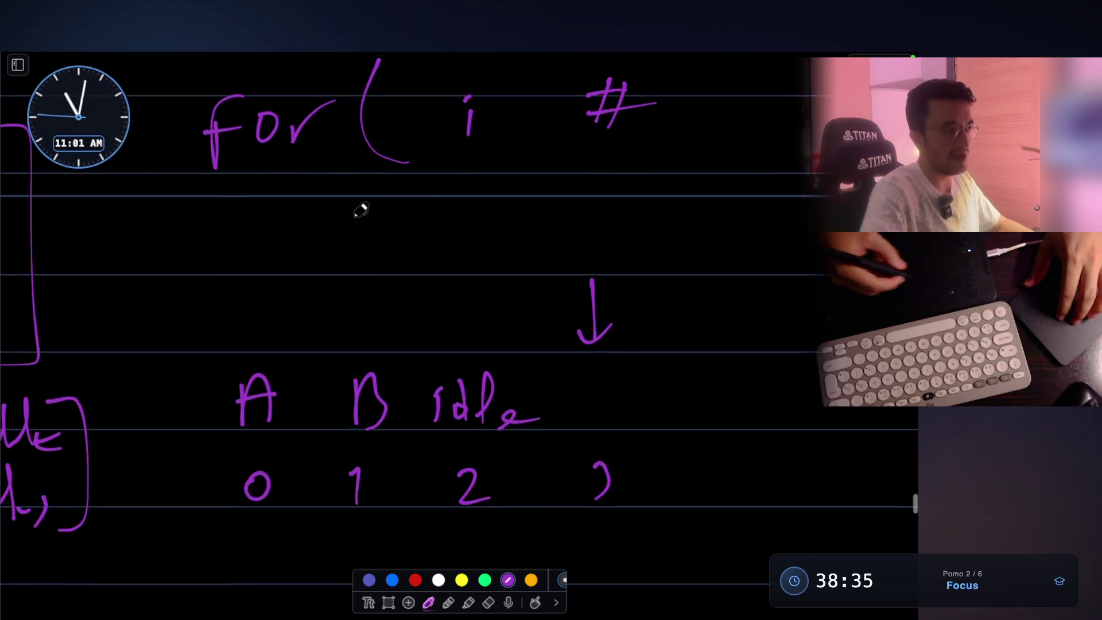
scroll(402, 207, up, 2)
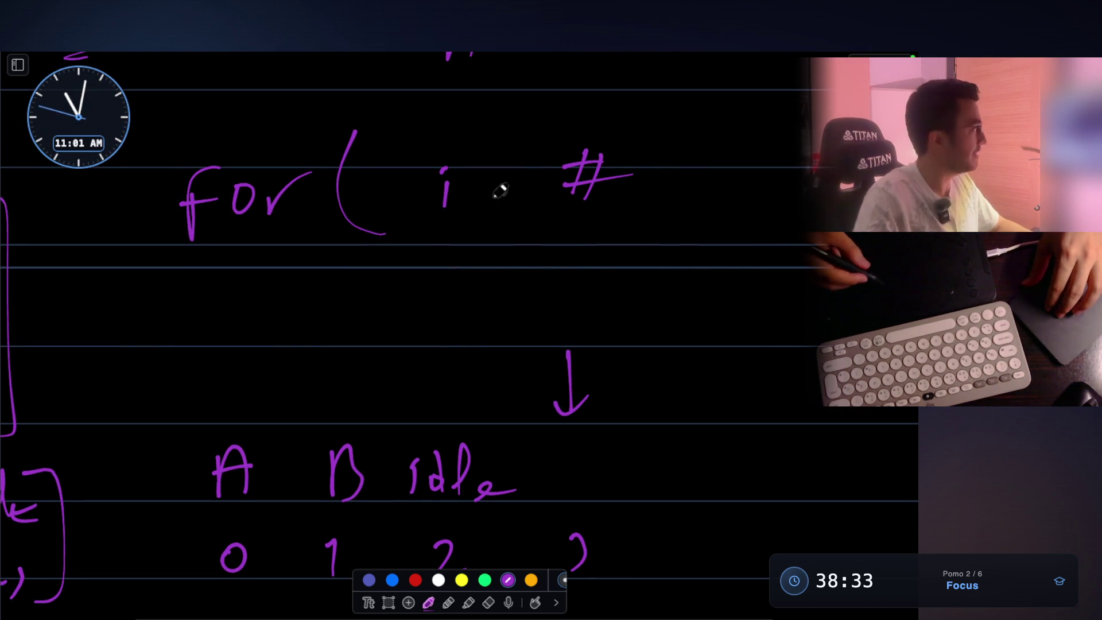
scroll(528, 159, up, 1)
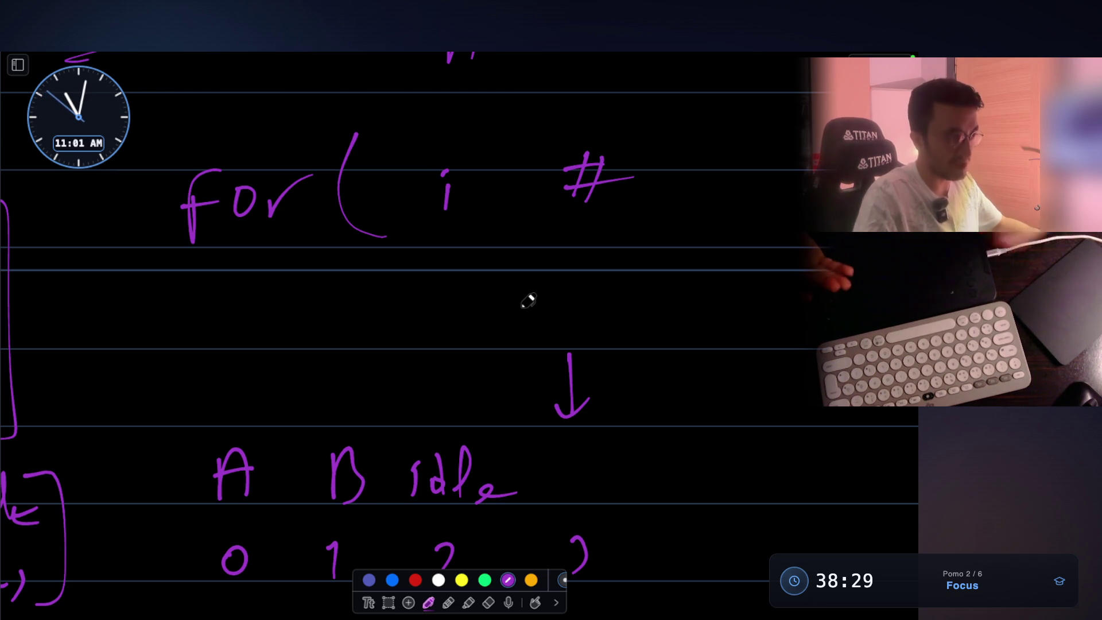
scroll(528, 300, down, 1)
scroll(528, 300, down, 3)
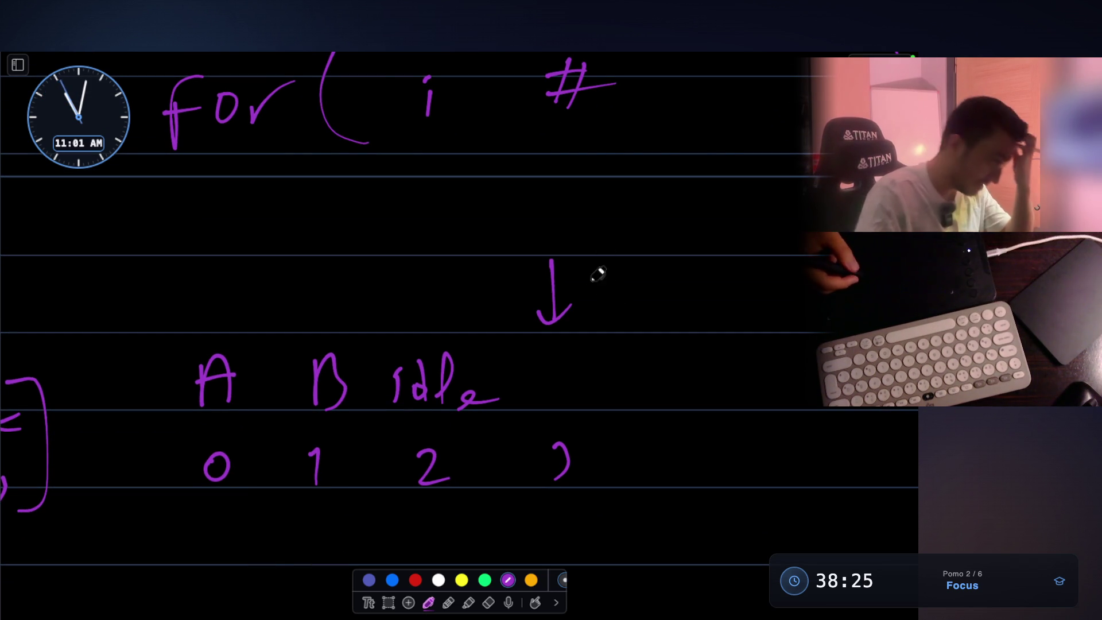
mouse_move(188, 320)
mouse_down()
mouse_move(467, 312)
mouse_move(516, 463)
mouse_move(281, 520)
mouse_up()
key(ctrl+z)
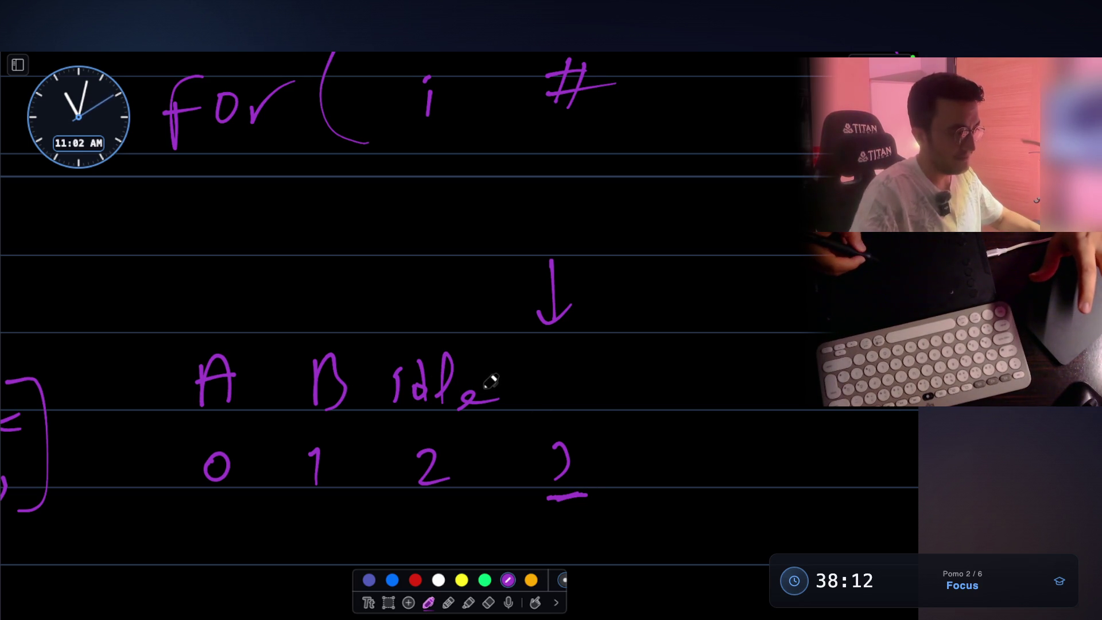
- Write [A] in brackets below the underlined index
scroll(591, 321, down, 2)
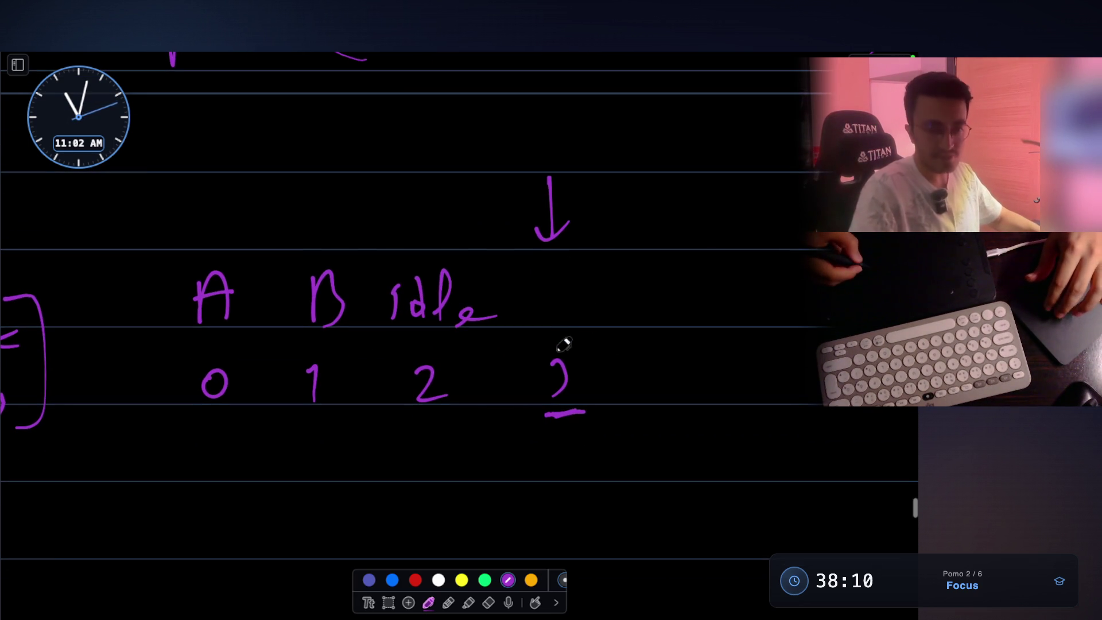
scroll(536, 278, down, 1)
scroll(475, 344, left, 1)
scroll(278, 264, up, 5)
scroll(277, 263, left, 3)
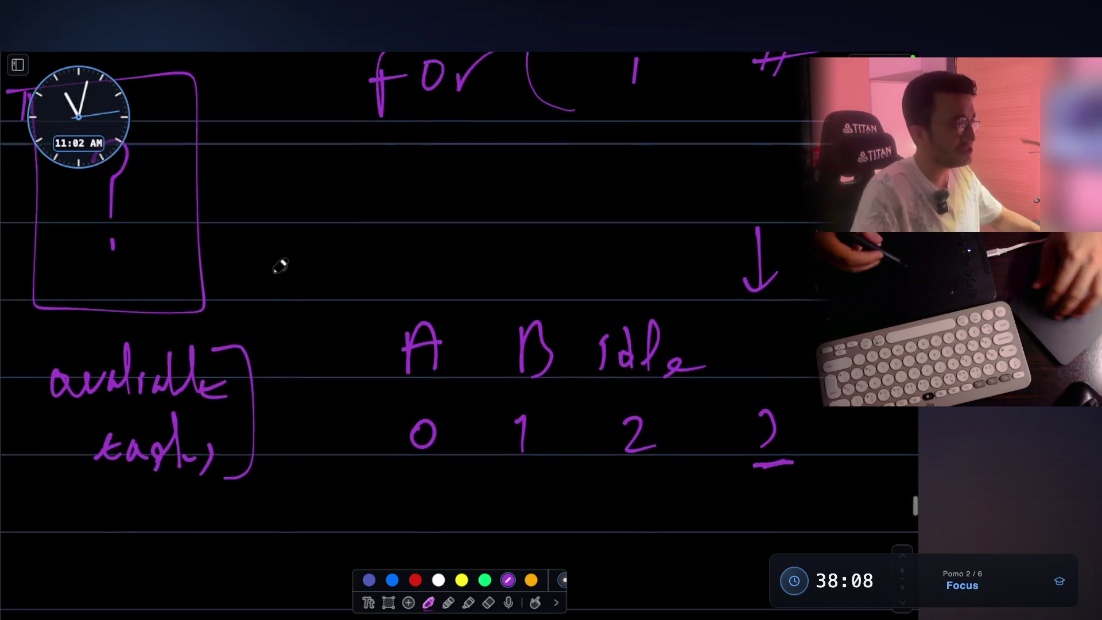
scroll(574, 300, down, 7)
scroll(573, 300, right, 2)
scroll(576, 273, down, 1)
scroll(576, 273, right, 3)
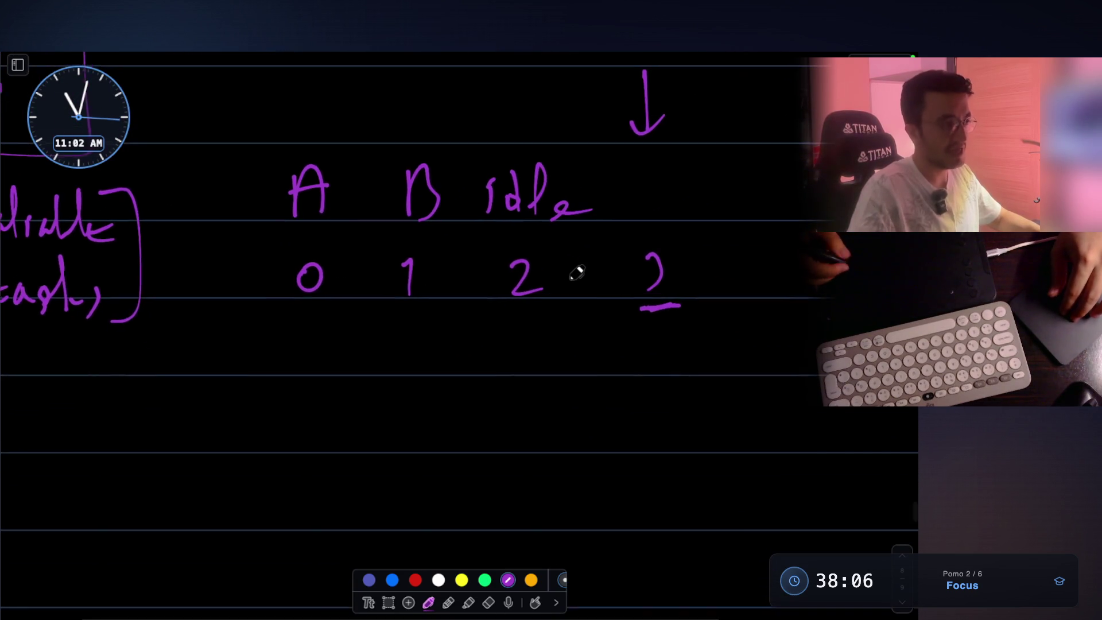
mouse_move(586, 348)
mouse_down()
mouse_move(580, 386)
mouse_move(600, 382)
mouse_move(602, 366)
mouse_move(578, 392)
mouse_move(618, 390)
mouse_up()
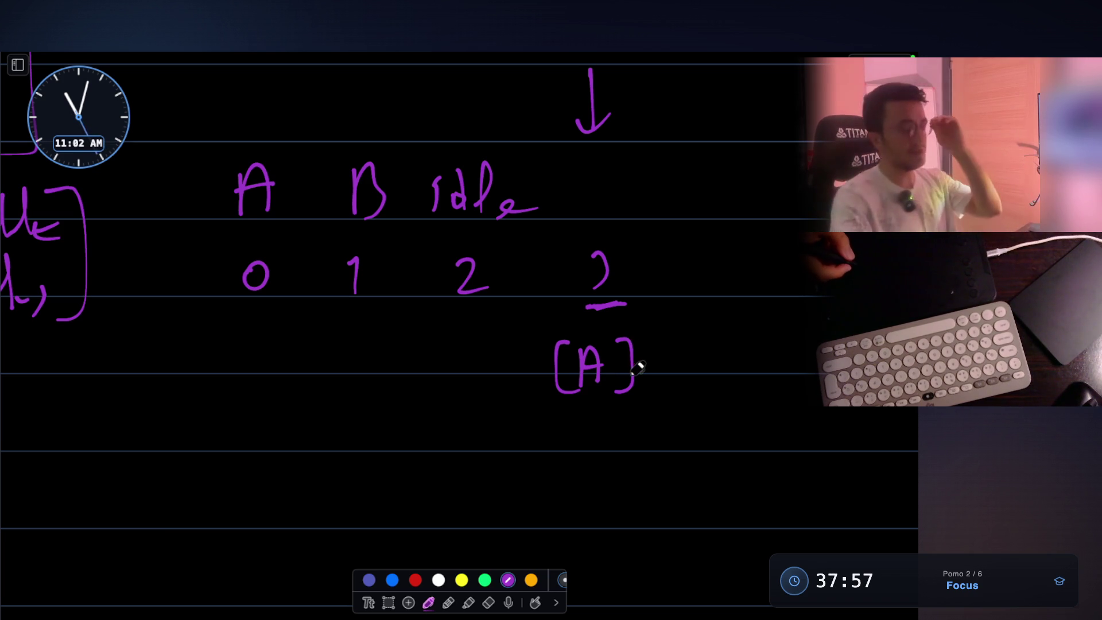
- Write 'idle' beneath the [A]
scroll(630, 184, up, 2)
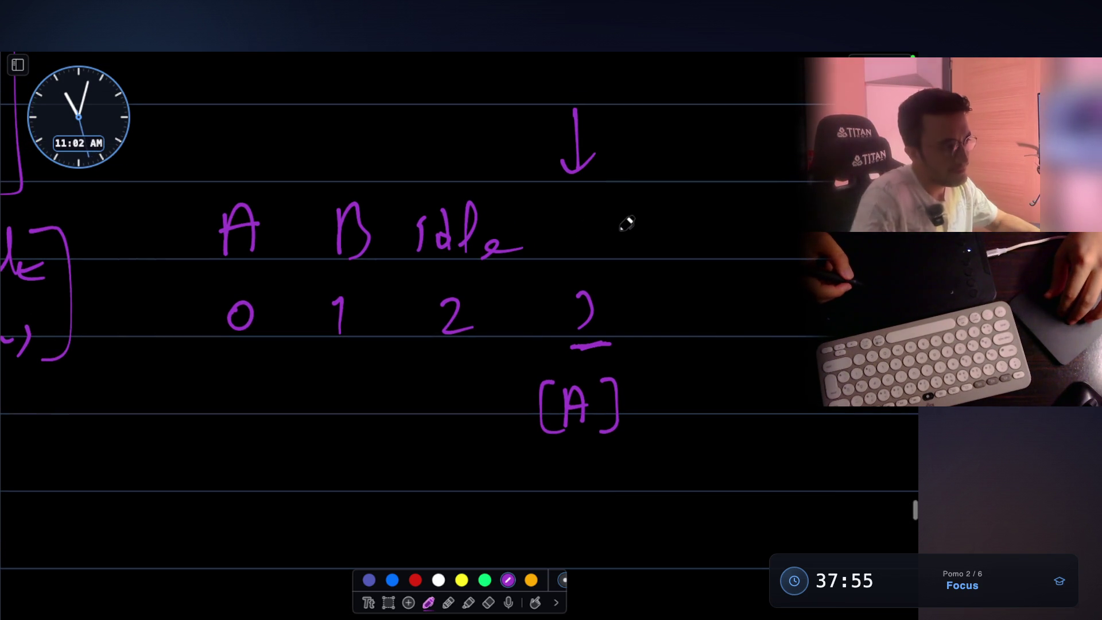
scroll(621, 227, down, 1)
mouse_move(543, 461)
mouse_down()
mouse_move(544, 480)
mouse_move(570, 438)
mouse_move(618, 477)
mouse_up()
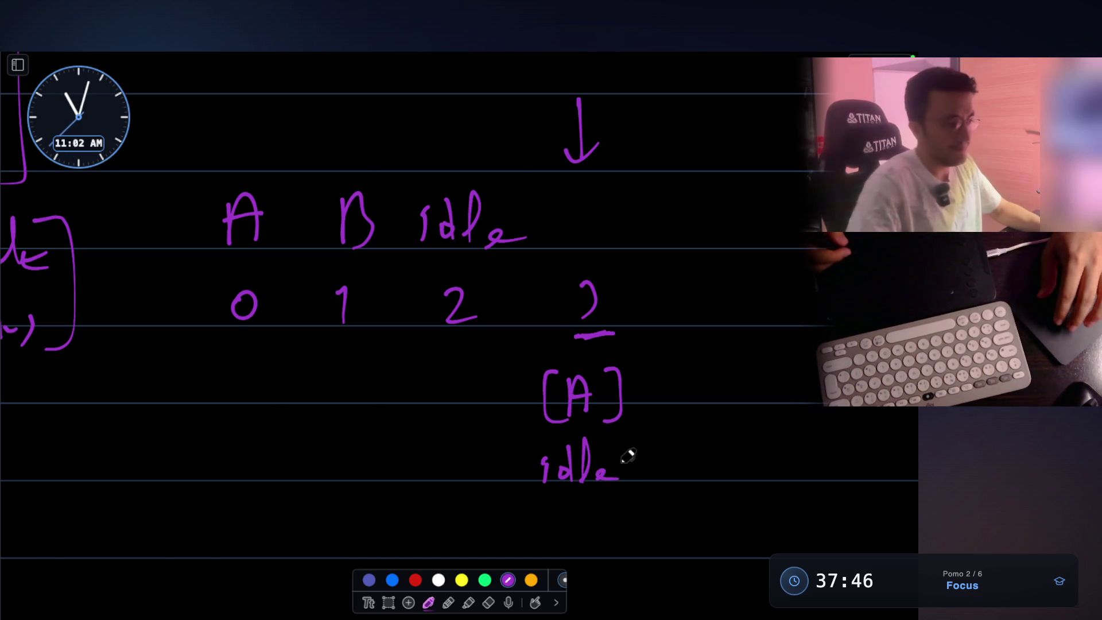
scroll(636, 419, right, 1)
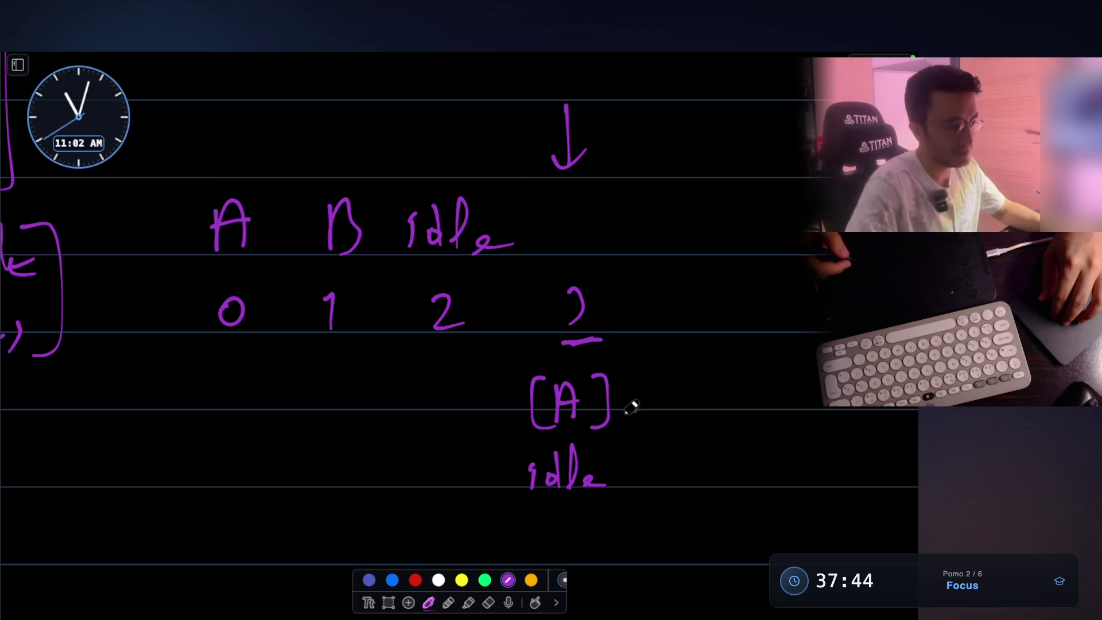
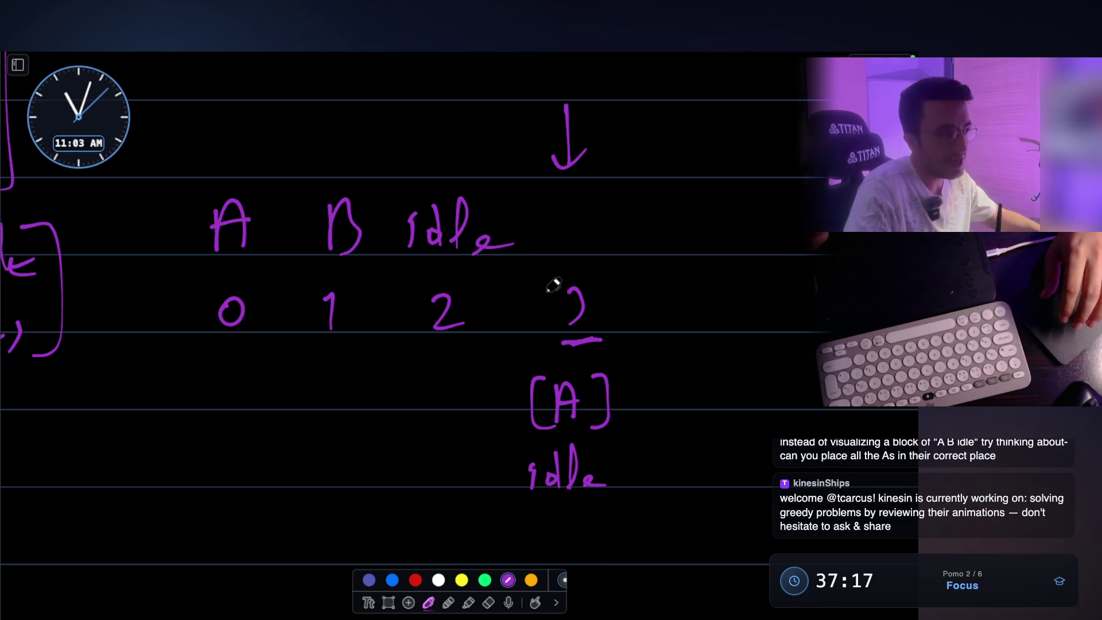
- Handwrite 'A B C' beneath the A B idle slot table and underline A and B
scroll(394, 393, down, 3)
drag(212, 482, 247, 457)
mouse_move(314, 486)
mouse_down()
mouse_move(315, 458)
mouse_move(319, 487)
mouse_up()
drag(404, 449, 427, 477)
drag(210, 516, 366, 509)
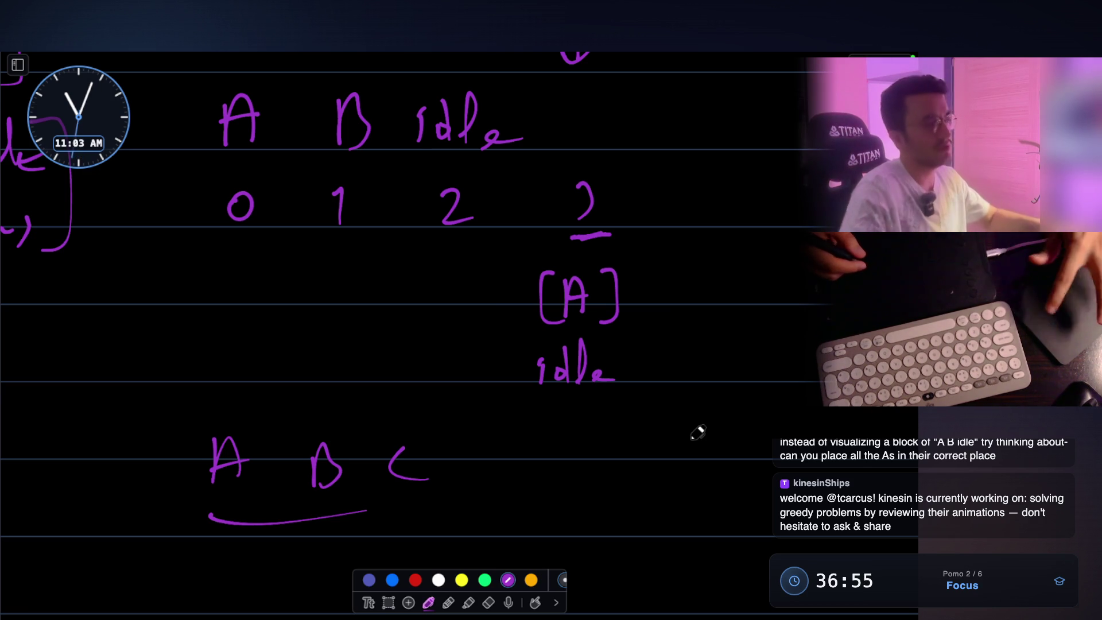
- Scroll down and back up through the canvas to review the notes
scroll(536, 282, down, 5)
scroll(540, 283, down, 1)
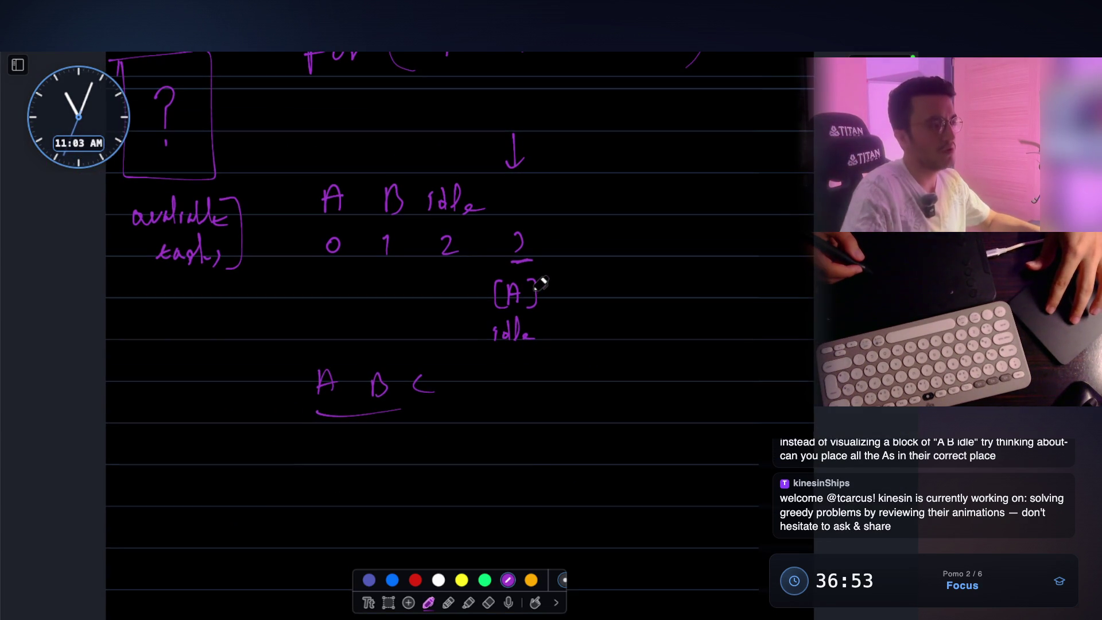
scroll(537, 281, up, 2)
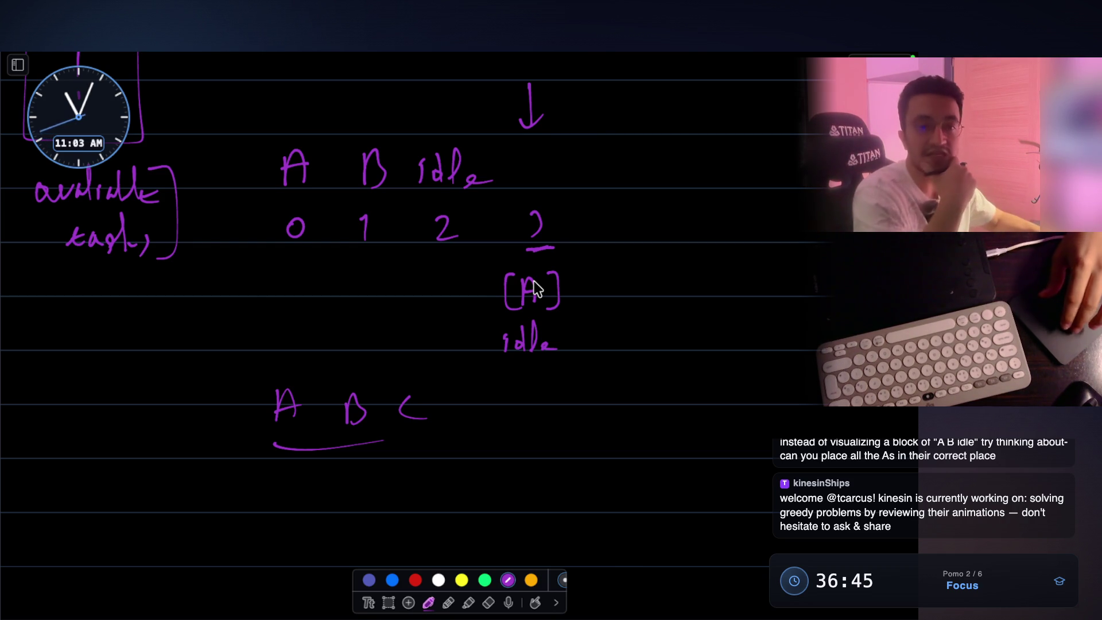
scroll(534, 281, up, 4)
scroll(534, 281, up, 3)
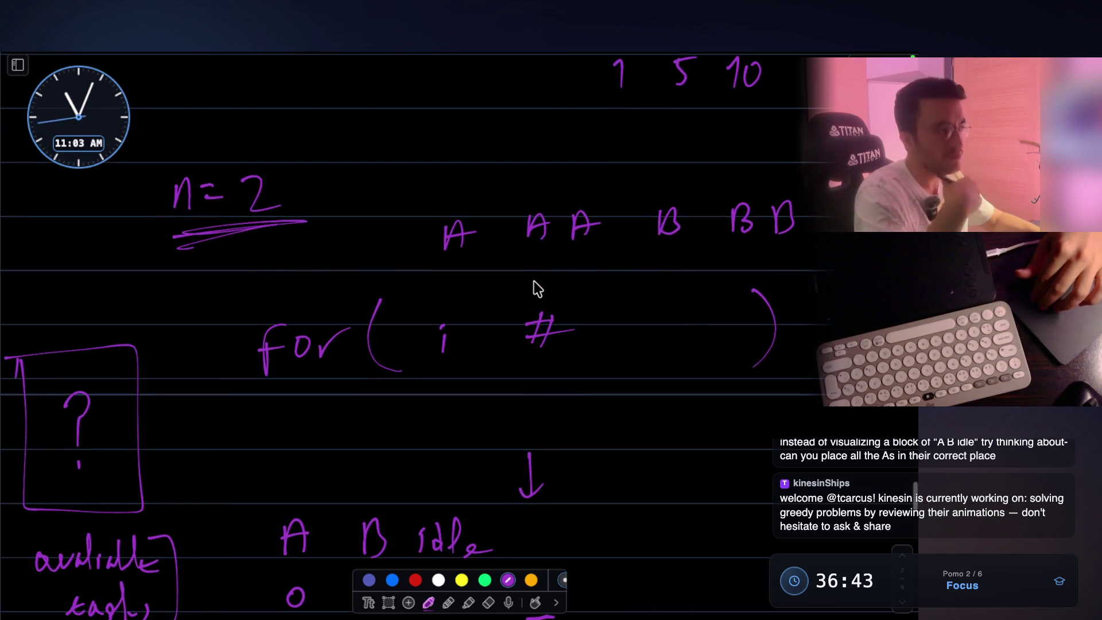
scroll(534, 281, down, 1)
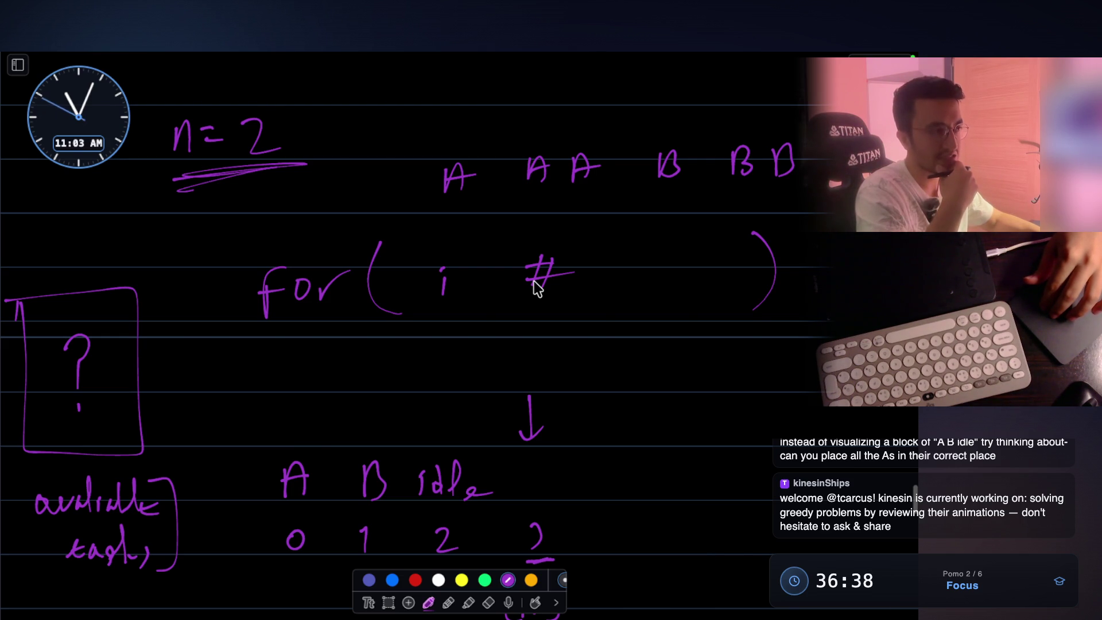
scroll(534, 281, down, 10)
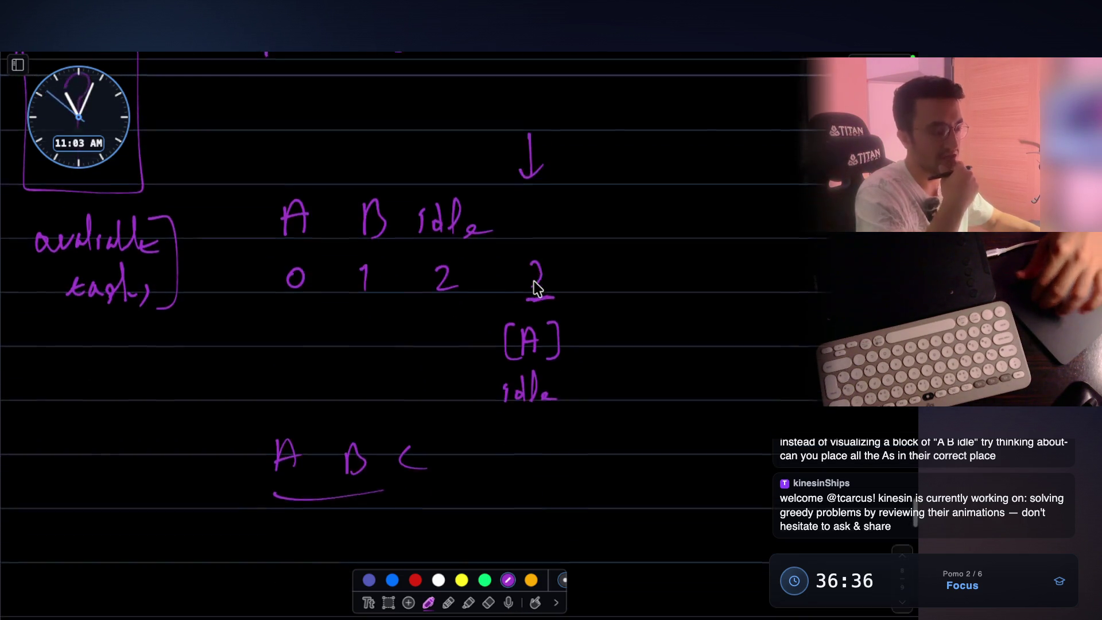
- Write the example row 'n=2 A A A B B B'
mouse_move(181, 354)
mouse_down()
mouse_move(222, 325)
mouse_move(404, 323)
mouse_up()
mouse_move(500, 347)
mouse_down()
mouse_move(512, 310)
mouse_move(506, 347)
mouse_up()
drag(686, 308, 682, 345)
drag(685, 310, 683, 345)
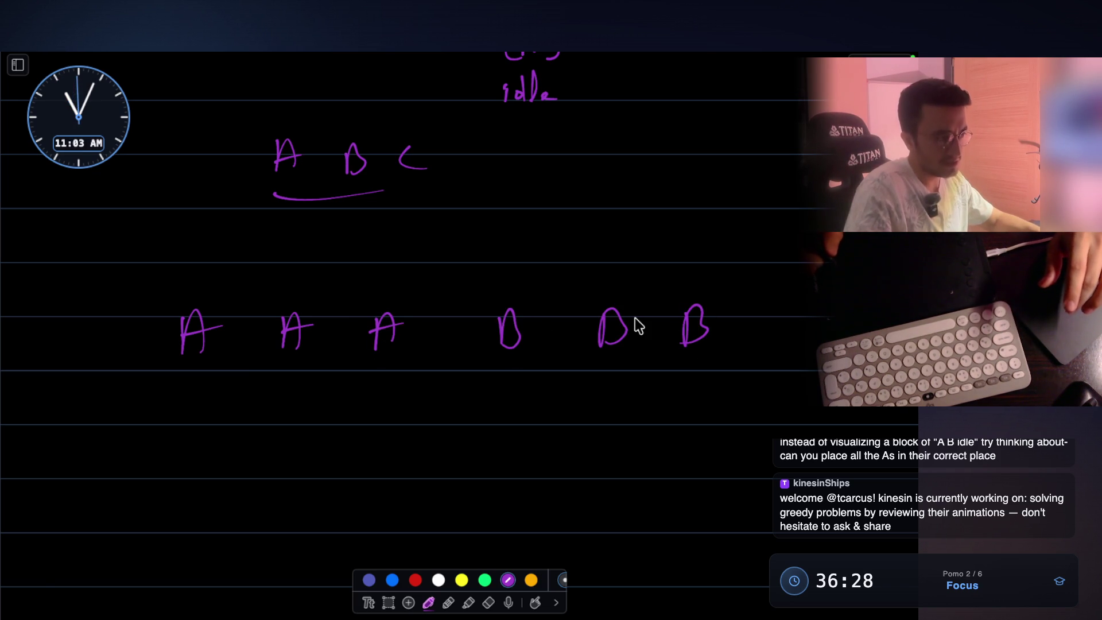
mouse_move(55, 344)
mouse_down()
mouse_move(67, 328)
mouse_move(70, 345)
mouse_up()
drag(73, 335, 89, 334)
drag(75, 343, 143, 341)
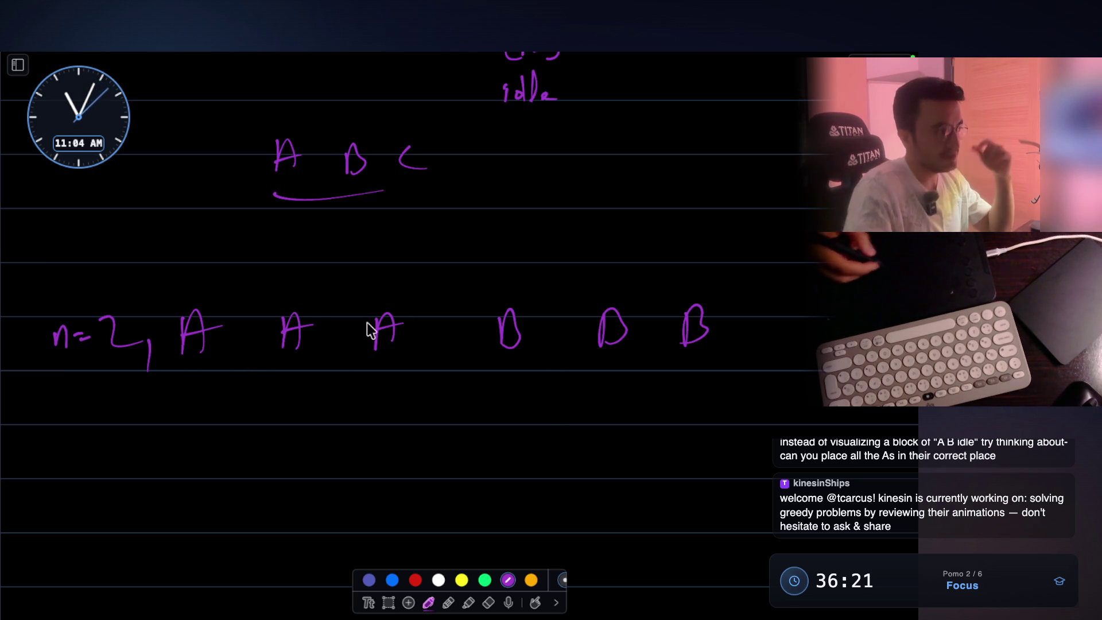
- Loop the three As with an arrow and write a circled 'minimum' above the Bs
mouse_move(227, 284)
mouse_down()
mouse_move(162, 359)
mouse_move(432, 319)
mouse_move(256, 307)
mouse_up()
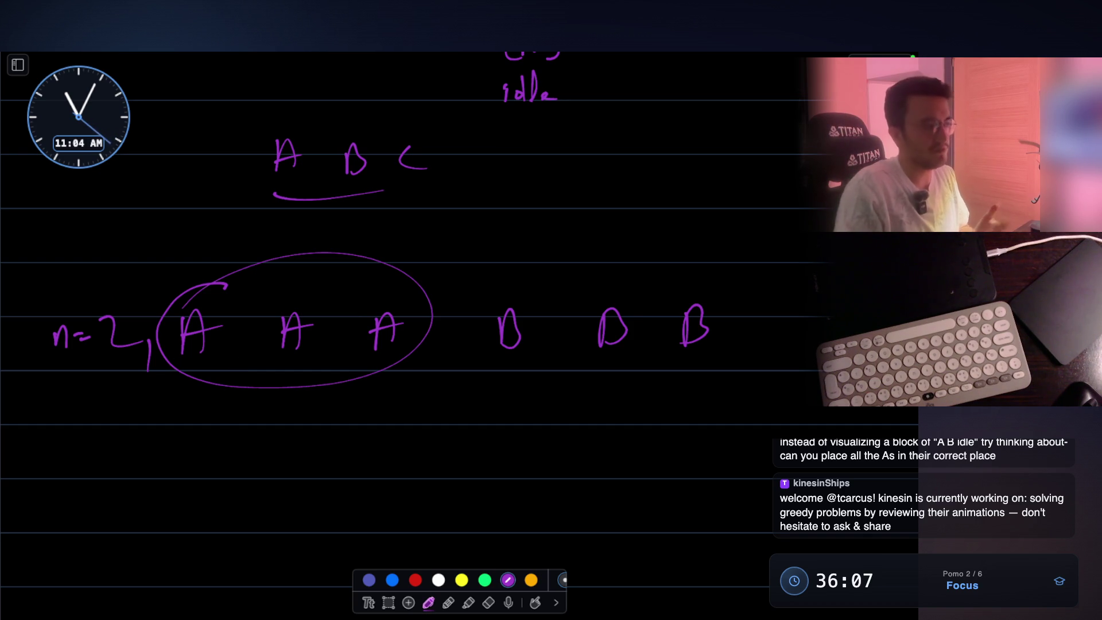
scroll(412, 350, down, 2)
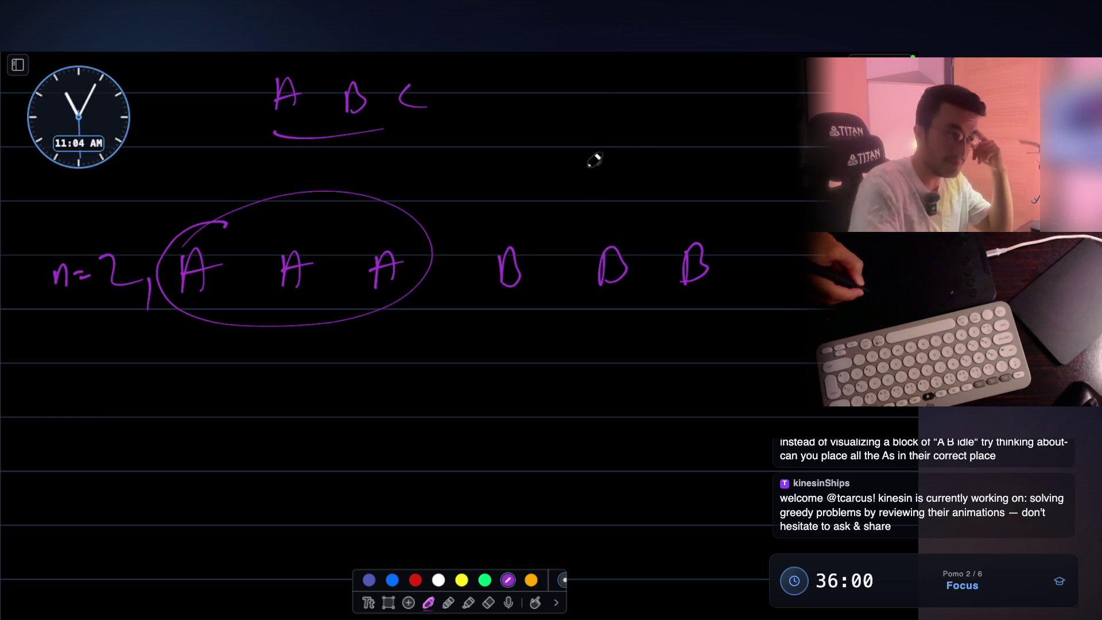
drag(615, 158, 617, 178)
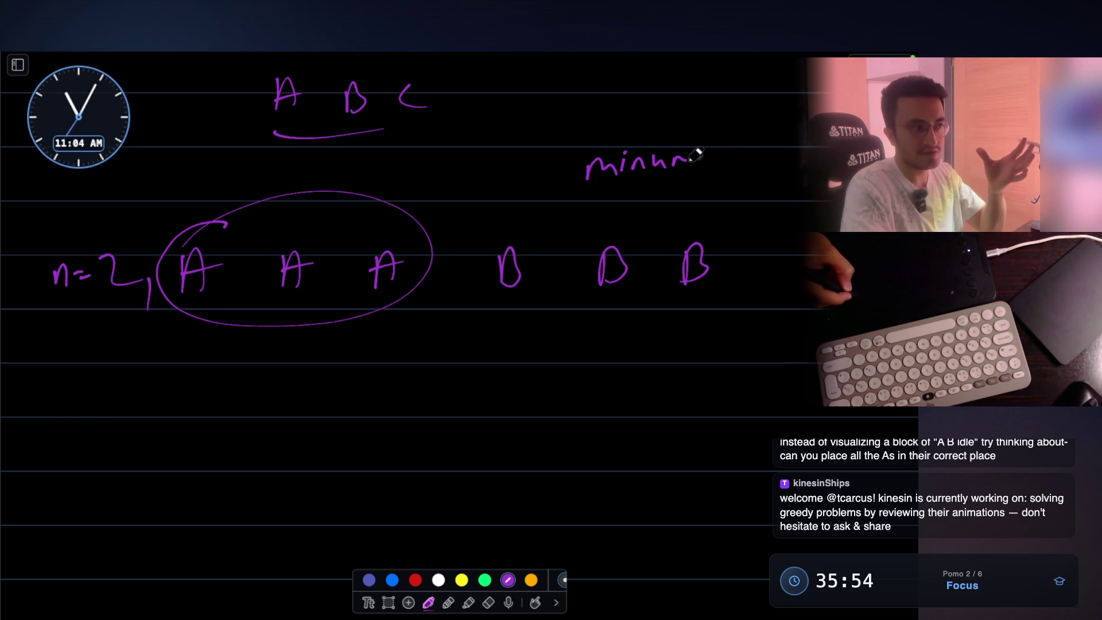
drag(546, 167, 629, 151)
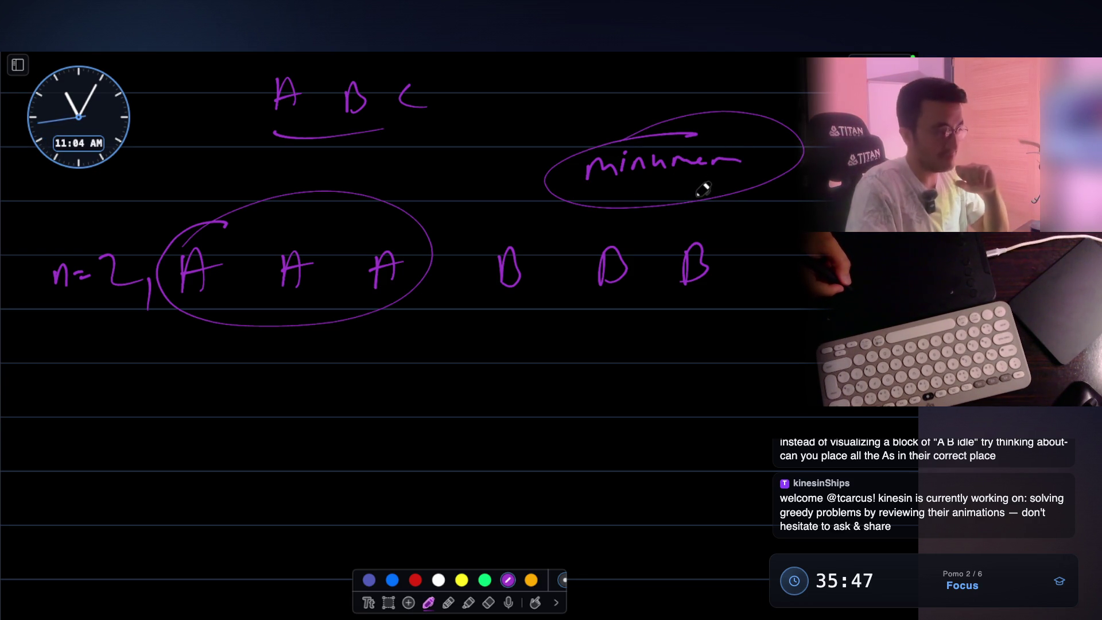
scroll(645, 217, down, 2)
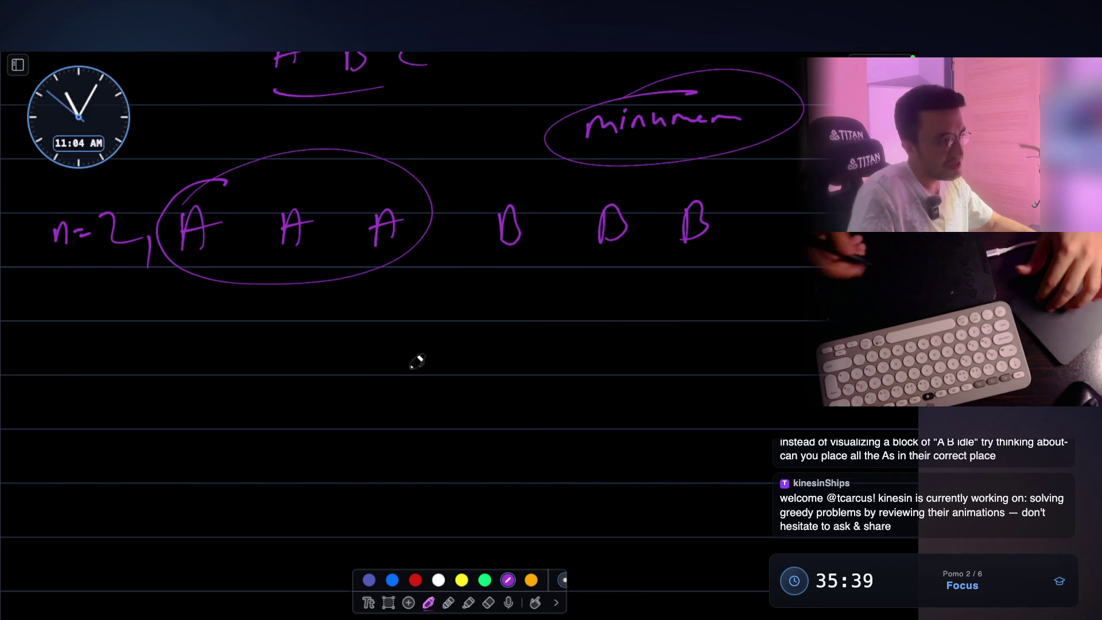
- Write a row of six As with a lone A beneath it
scroll(184, 336, down, 1)
mouse_move(170, 344)
mouse_down()
mouse_move(194, 331)
mouse_move(221, 362)
mouse_move(276, 349)
mouse_move(343, 367)
mouse_move(344, 352)
mouse_up()
mouse_move(367, 372)
mouse_down()
mouse_move(381, 338)
mouse_move(396, 370)
mouse_up()
drag(365, 357, 402, 347)
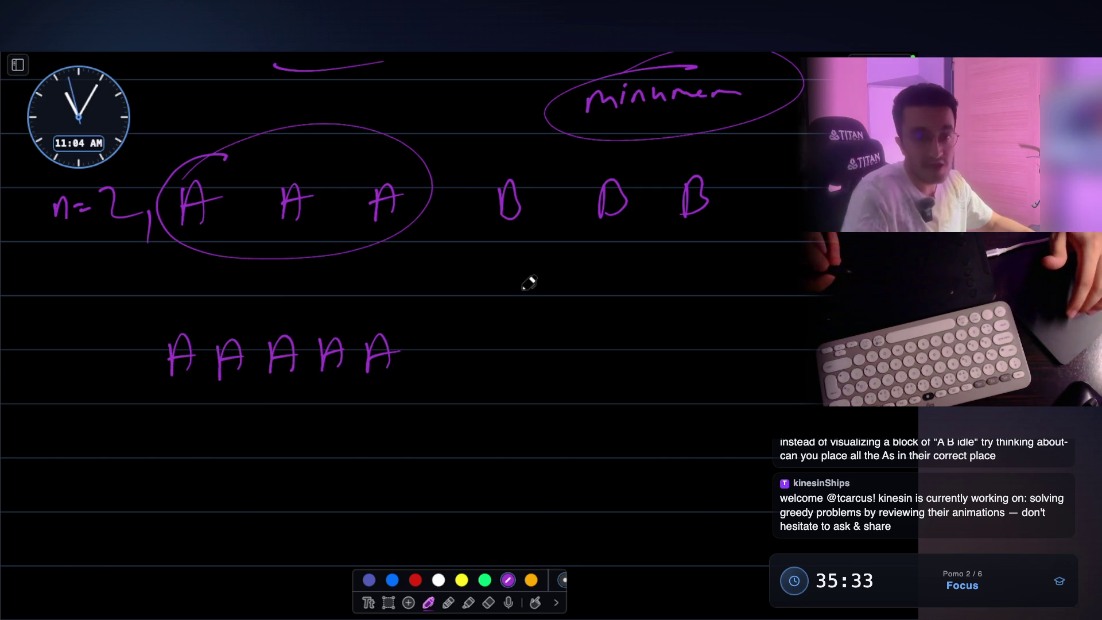
scroll(287, 396, down, 2)
mouse_move(259, 443)
mouse_down()
mouse_move(290, 437)
mouse_move(303, 419)
mouse_up()
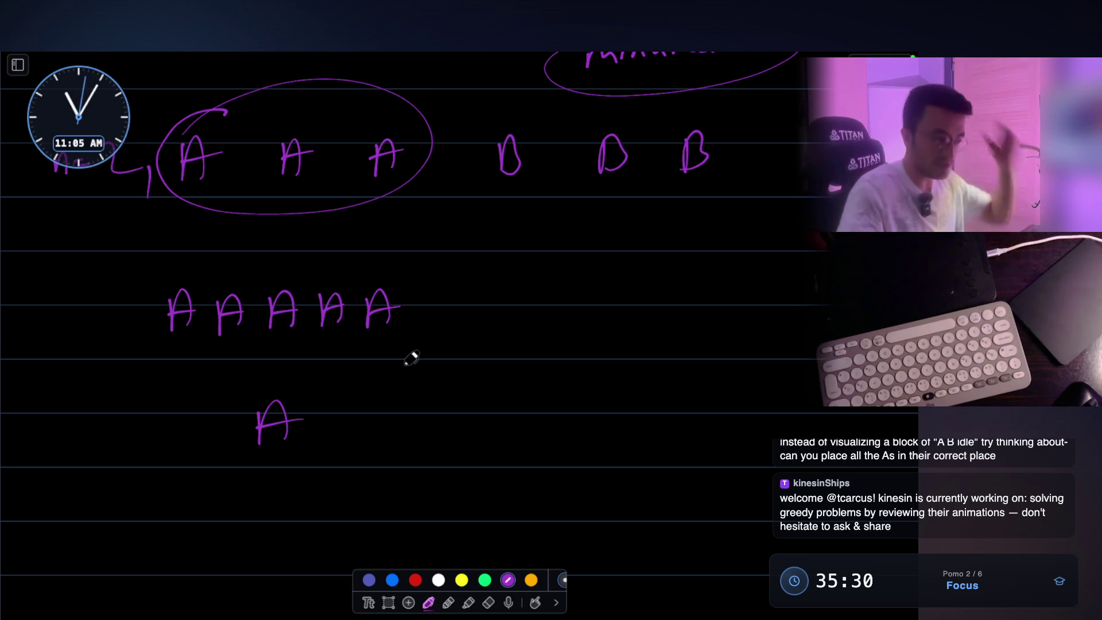
drag(409, 326, 429, 323)
drag(406, 314, 438, 308)
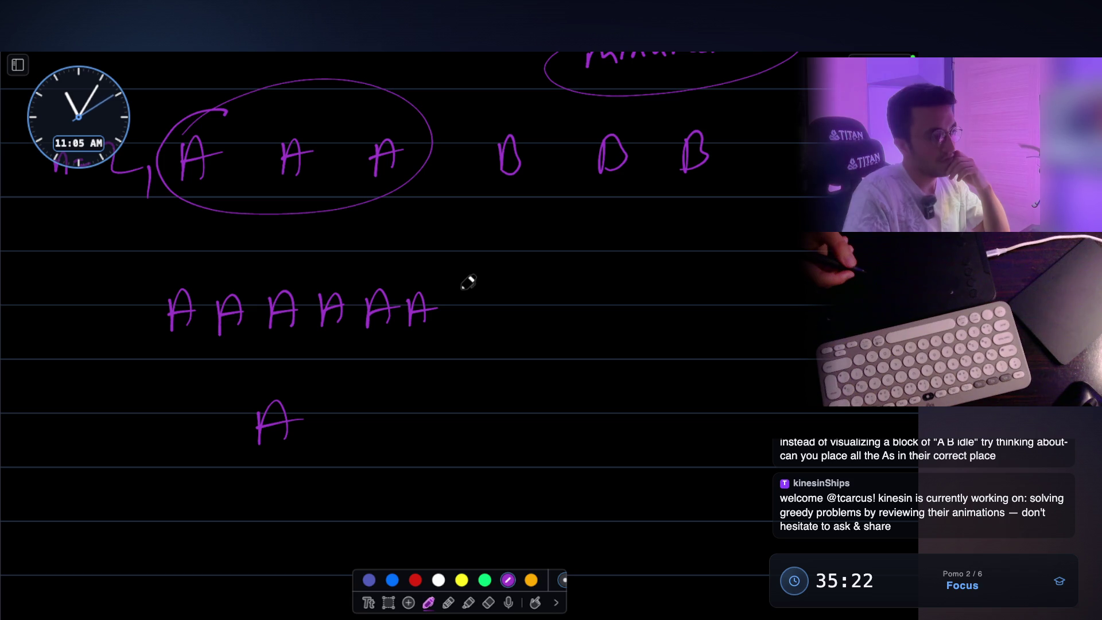
- Draw a crossed-out zero under the lone A, undoing a stray box and strike line
drag(284, 510, 296, 508)
drag(307, 497, 255, 596)
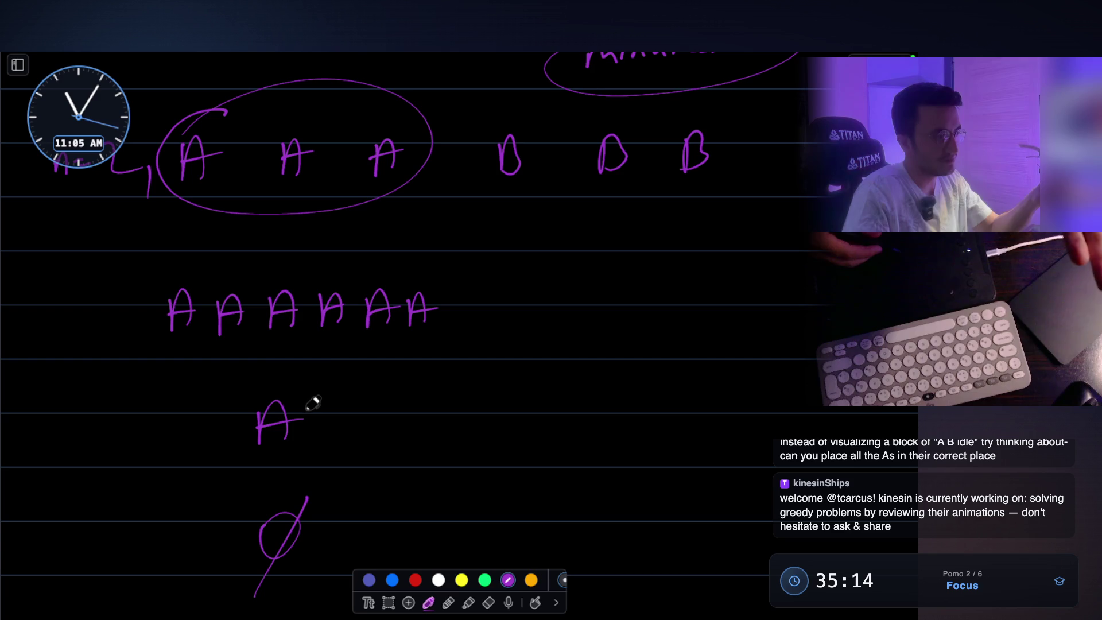
mouse_move(237, 385)
mouse_down()
mouse_move(313, 419)
mouse_move(303, 356)
mouse_up()
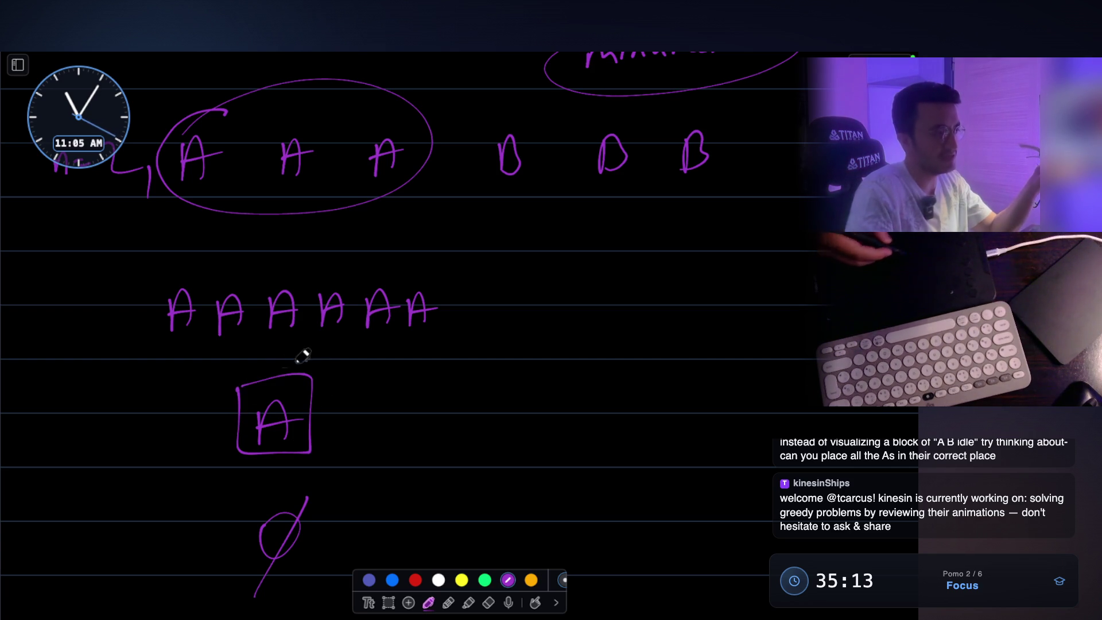
mouse_move(482, 204)
mouse_down()
mouse_move(746, 197)
mouse_move(575, 202)
mouse_up()
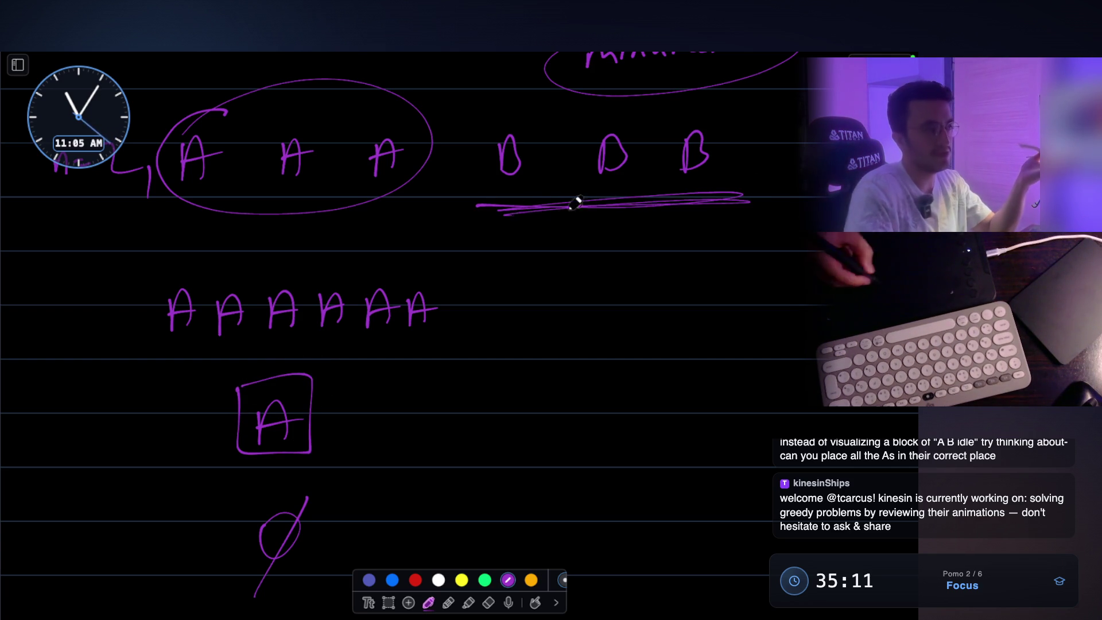
key(ctrl+z)
key(ctrl+z)
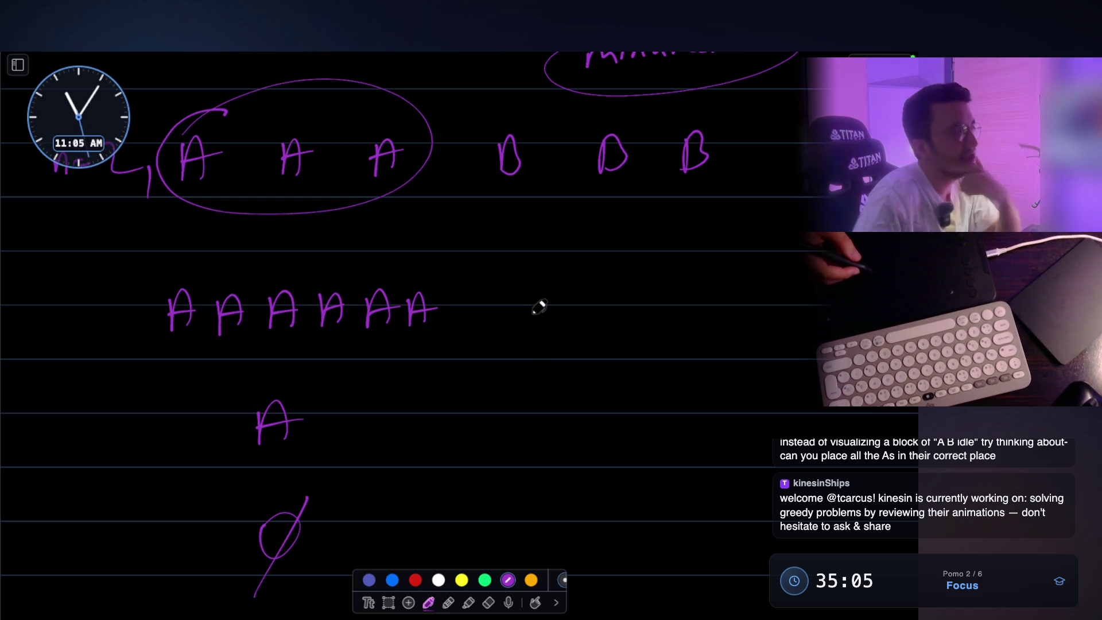
- Scroll up to review the notes, then down to a fresh page
scroll(526, 304, up, 3)
scroll(428, 281, up, 2)
scroll(429, 269, up, 3)
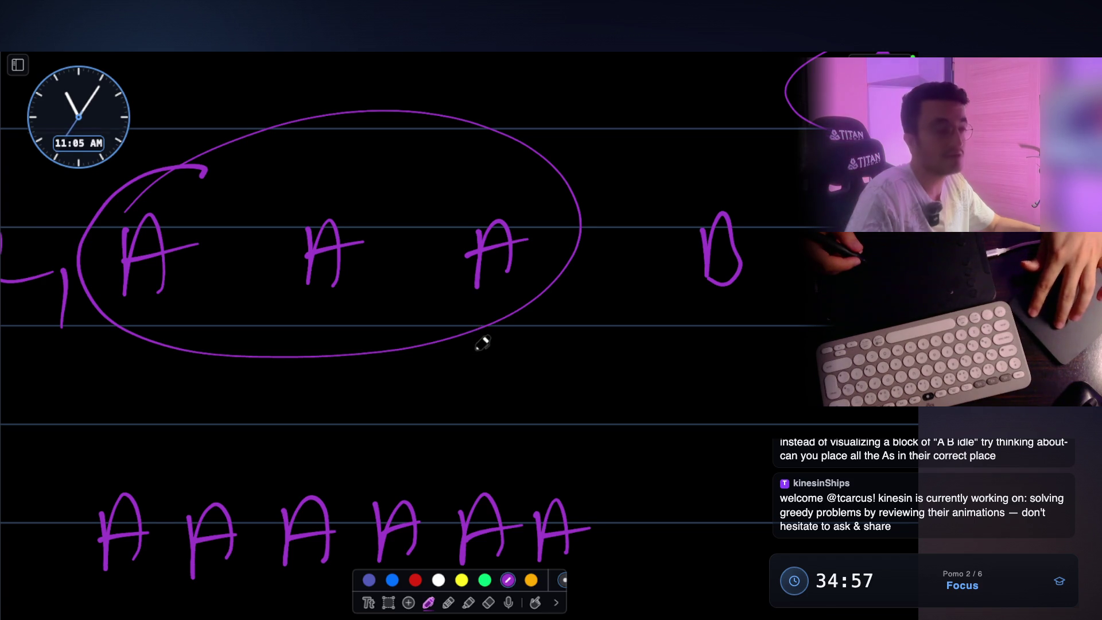
scroll(482, 343, down, 3)
scroll(482, 342, down, 3)
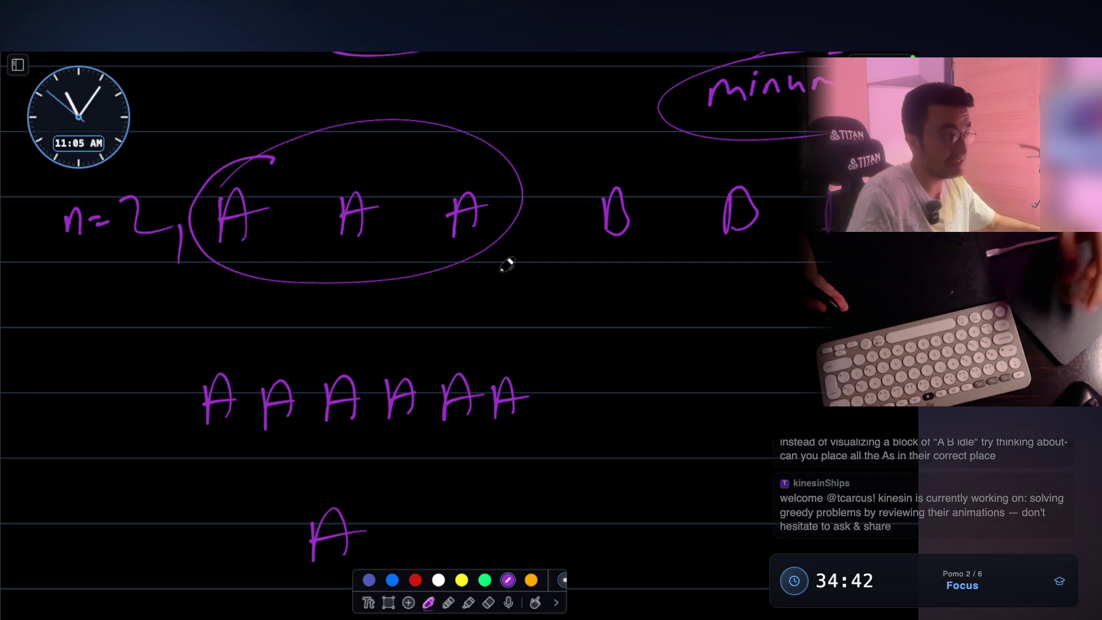
scroll(507, 265, down, 3)
scroll(507, 265, down, 10)
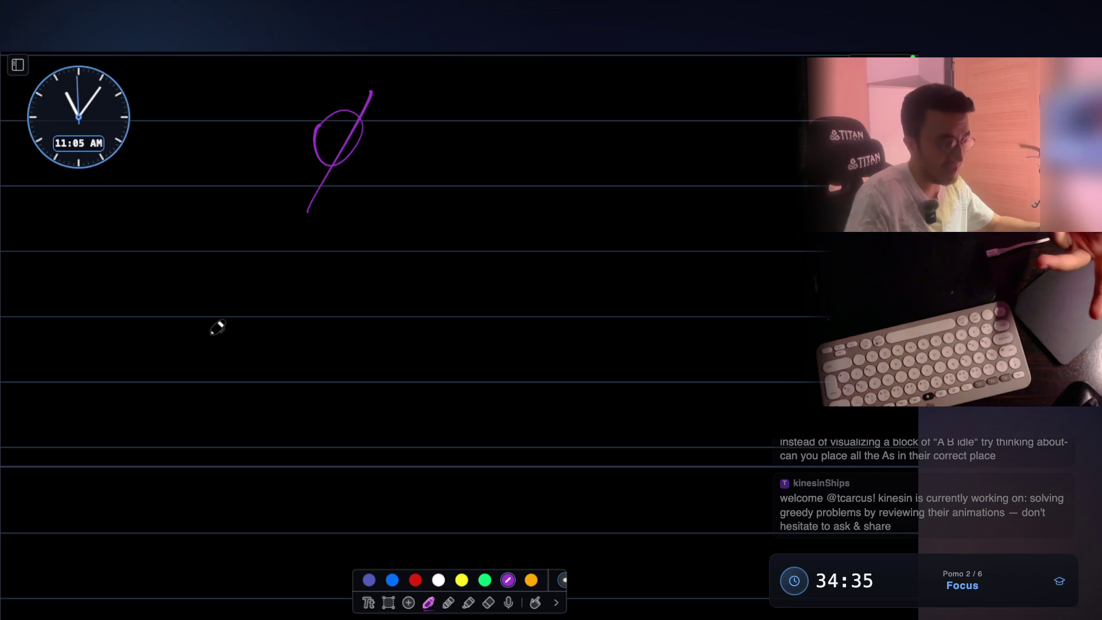
- Write 'slot 0' and 'slot 1' labels and a circled 8 beside the crossed-out zero
mouse_move(133, 292)
mouse_down()
mouse_move(122, 323)
mouse_move(147, 326)
mouse_move(167, 309)
mouse_move(184, 320)
mouse_up()
drag(171, 309, 222, 284)
drag(352, 298, 345, 322)
mouse_move(367, 275)
mouse_down()
mouse_move(365, 324)
mouse_move(384, 307)
mouse_move(400, 316)
mouse_up()
mouse_move(393, 300)
mouse_down()
mouse_move(411, 297)
mouse_move(437, 318)
mouse_up()
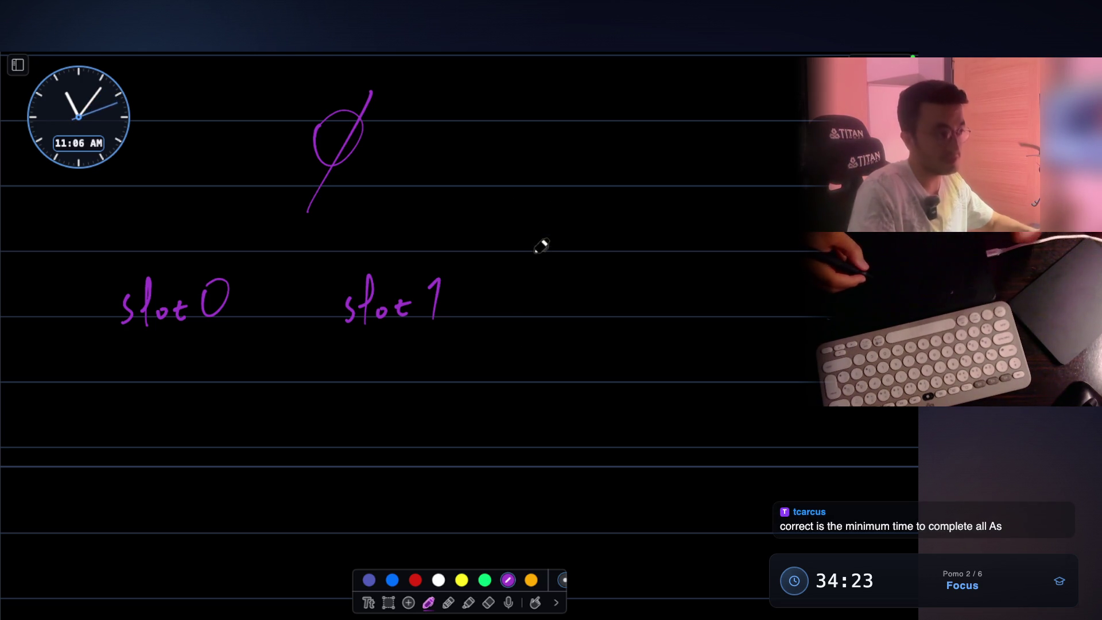
mouse_move(497, 148)
mouse_down()
mouse_move(524, 136)
mouse_move(472, 137)
mouse_up()
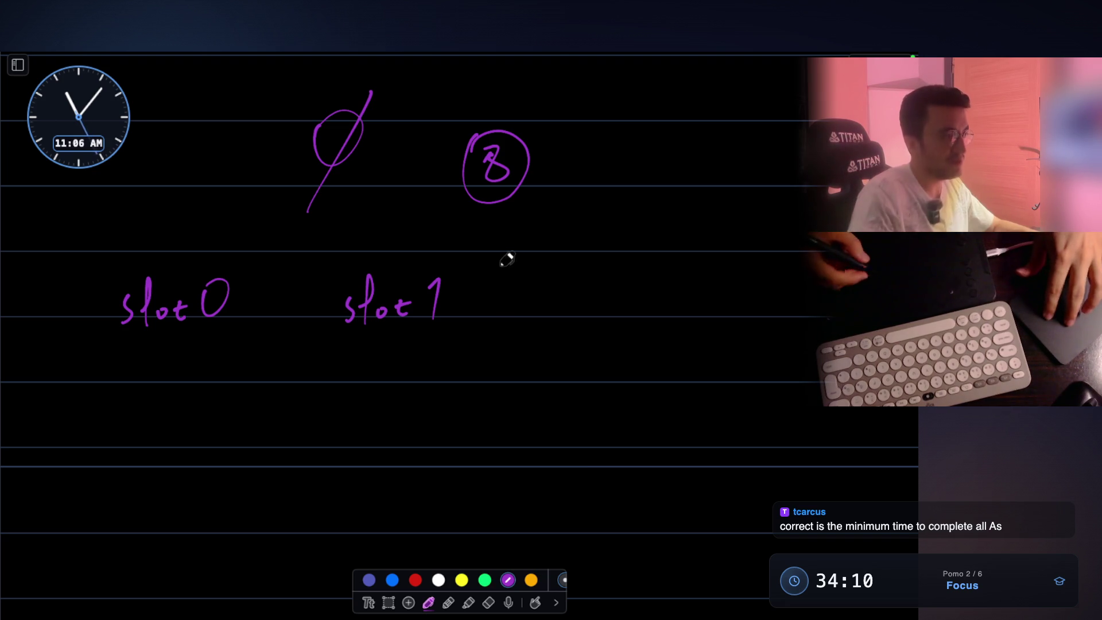
- Erase the 'slot 0' and 'slot 1' labels with the eraser
scroll(507, 254, down, 3)
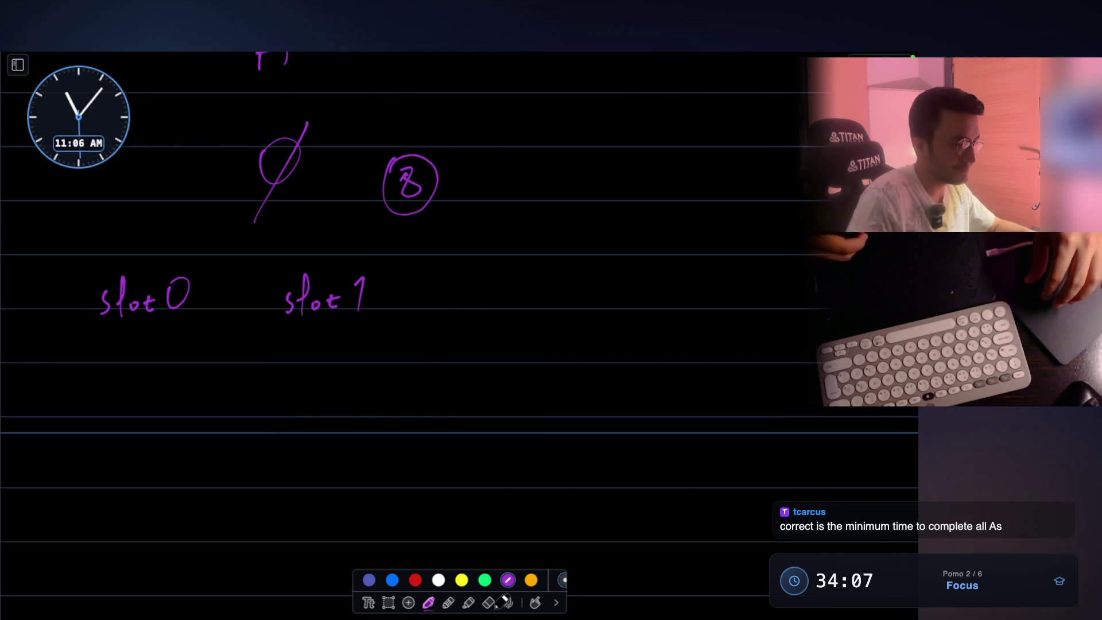
click(489, 602)
mouse_move(103, 300)
mouse_down()
mouse_move(345, 295)
mouse_move(332, 294)
mouse_up()
click(428, 601)
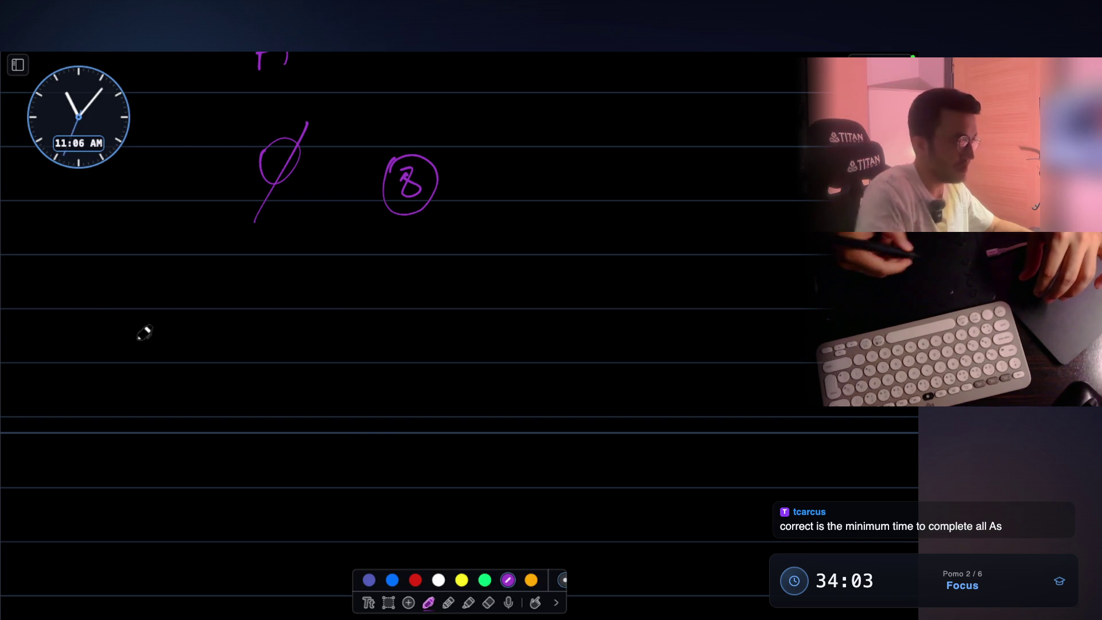
- Handwrite the slot labels s0 through s7 in a row, undoing stray strokes
mouse_move(84, 330)
mouse_down()
mouse_move(81, 357)
mouse_move(112, 324)
mouse_up()
mouse_move(178, 338)
mouse_down()
mouse_move(175, 355)
mouse_move(195, 359)
mouse_up()
mouse_move(281, 332)
mouse_down()
mouse_move(274, 361)
mouse_move(316, 357)
mouse_up()
mouse_move(400, 341)
mouse_down()
mouse_move(395, 360)
mouse_move(431, 349)
mouse_move(423, 362)
mouse_up()
key(ctrl+z)
drag(528, 330, 532, 365)
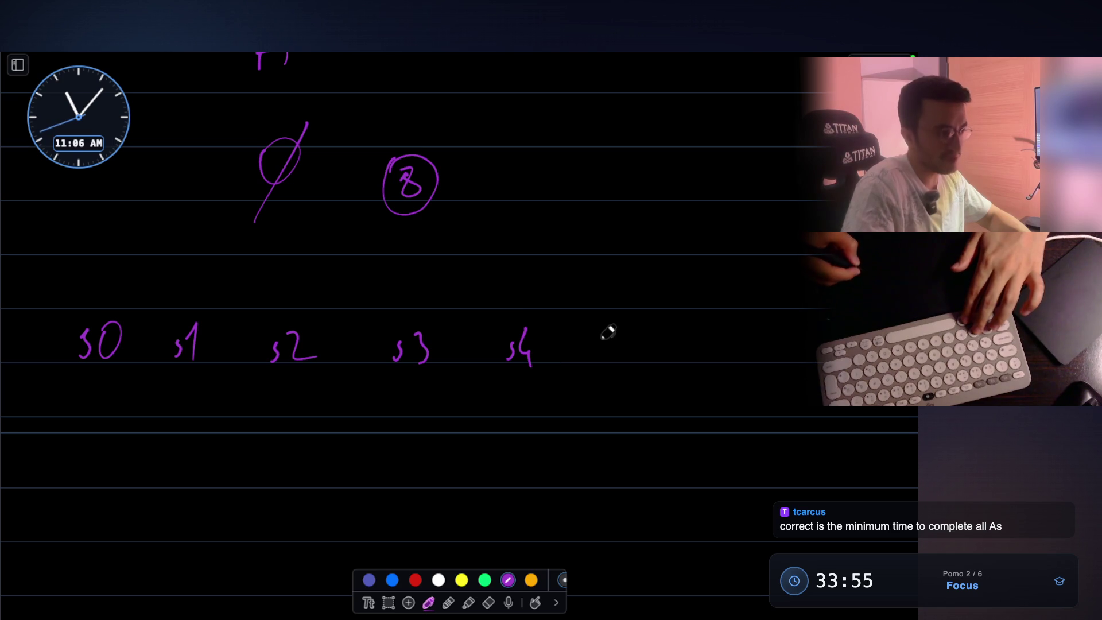
drag(619, 335, 609, 358)
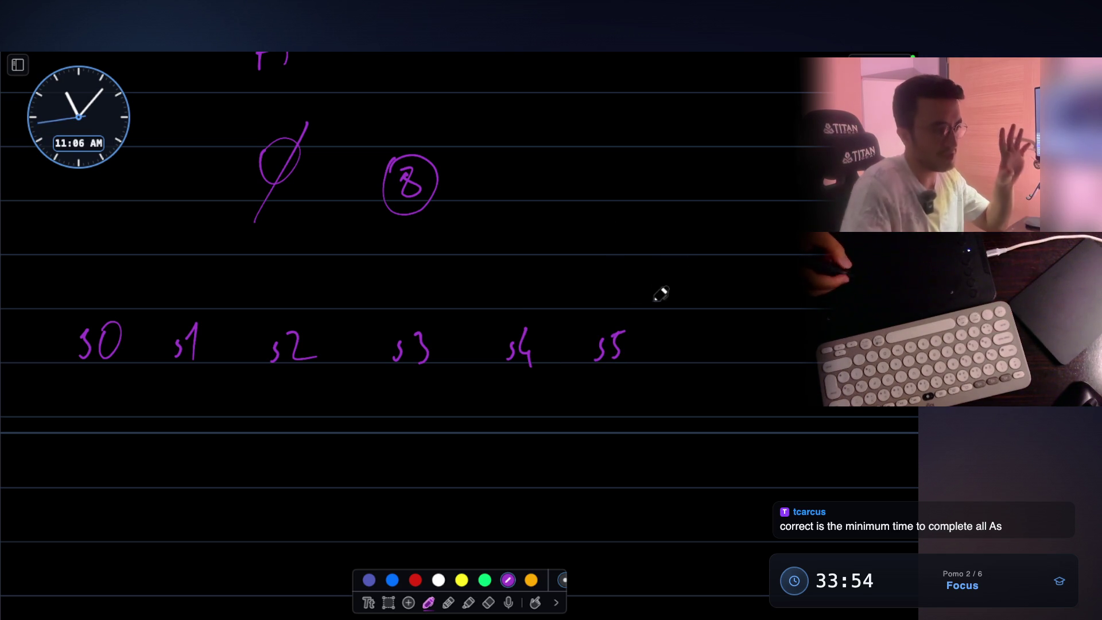
mouse_move(686, 342)
mouse_down()
mouse_move(689, 358)
mouse_move(755, 338)
mouse_move(753, 361)
mouse_up()
key(ctrl+z)
drag(764, 341, 767, 362)
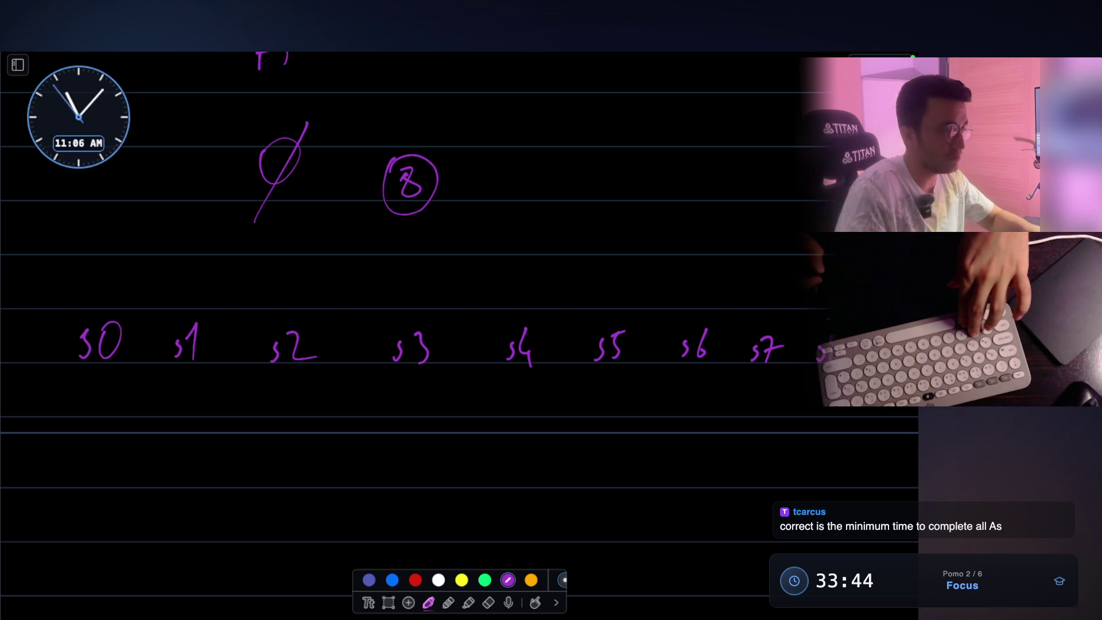
- Move the slot label row left and shrink it to fit, then begin an A below
click(388, 602)
mouse_move(58, 299)
mouse_down()
mouse_move(600, 384)
mouse_move(826, 394)
mouse_move(807, 376)
mouse_move(763, 371)
mouse_move(703, 376)
mouse_up()
click(671, 450)
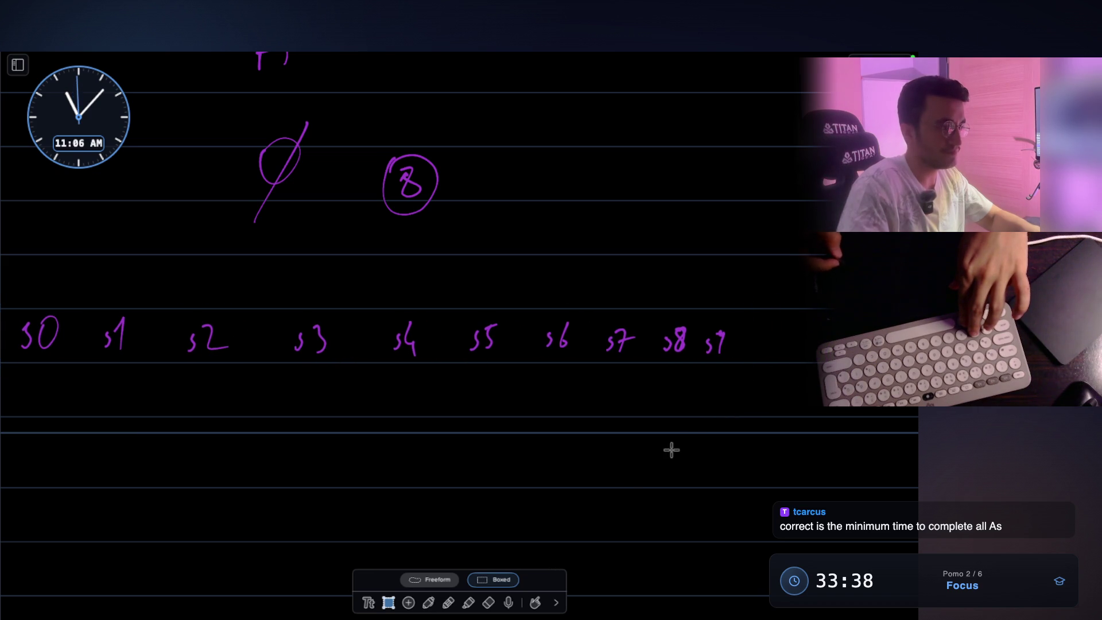
key(p)
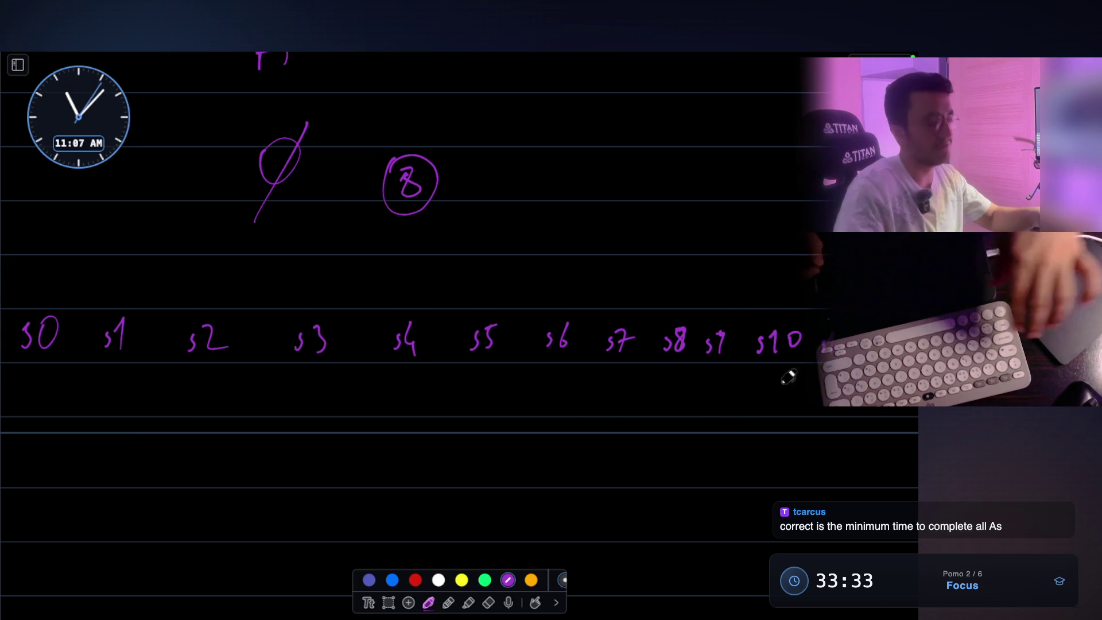
scroll(402, 339, down, 2)
mouse_move(188, 380)
mouse_down()
mouse_move(203, 409)
mouse_move(186, 452)
mouse_move(206, 439)
mouse_move(198, 459)
mouse_up()
- Write A → 7, B → 7 and idle → ∞ under the slot row
scroll(273, 428, down, 5)
drag(222, 330, 253, 339)
mouse_move(285, 309)
mouse_down()
mouse_move(295, 307)
mouse_move(285, 347)
mouse_up()
mouse_move(230, 380)
mouse_down()
mouse_move(264, 379)
mouse_move(261, 395)
mouse_move(283, 403)
mouse_up()
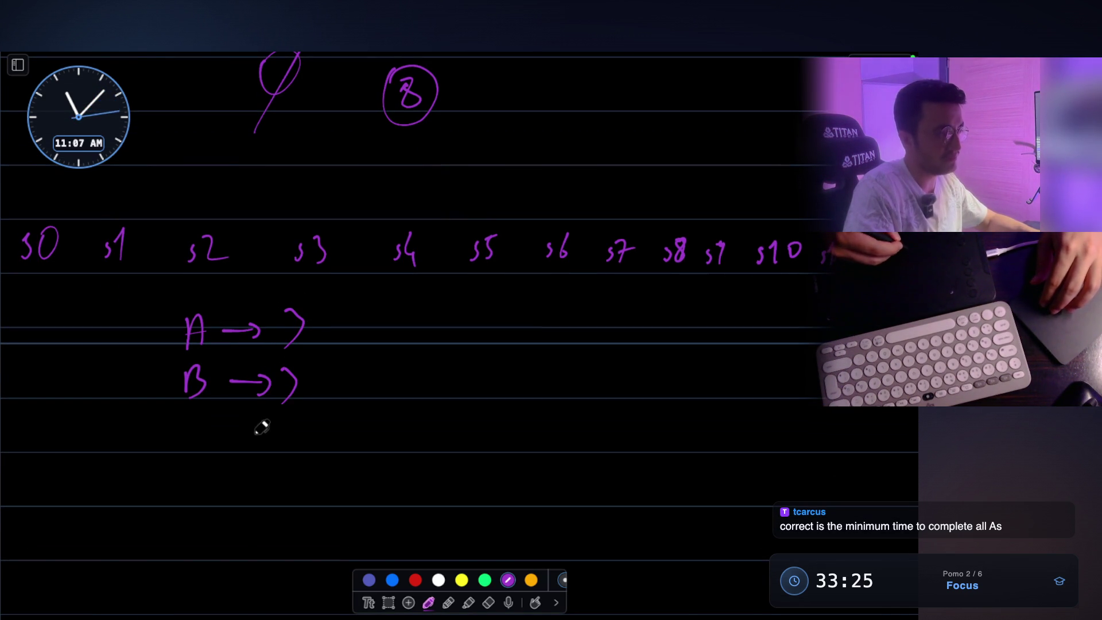
drag(213, 453, 291, 434)
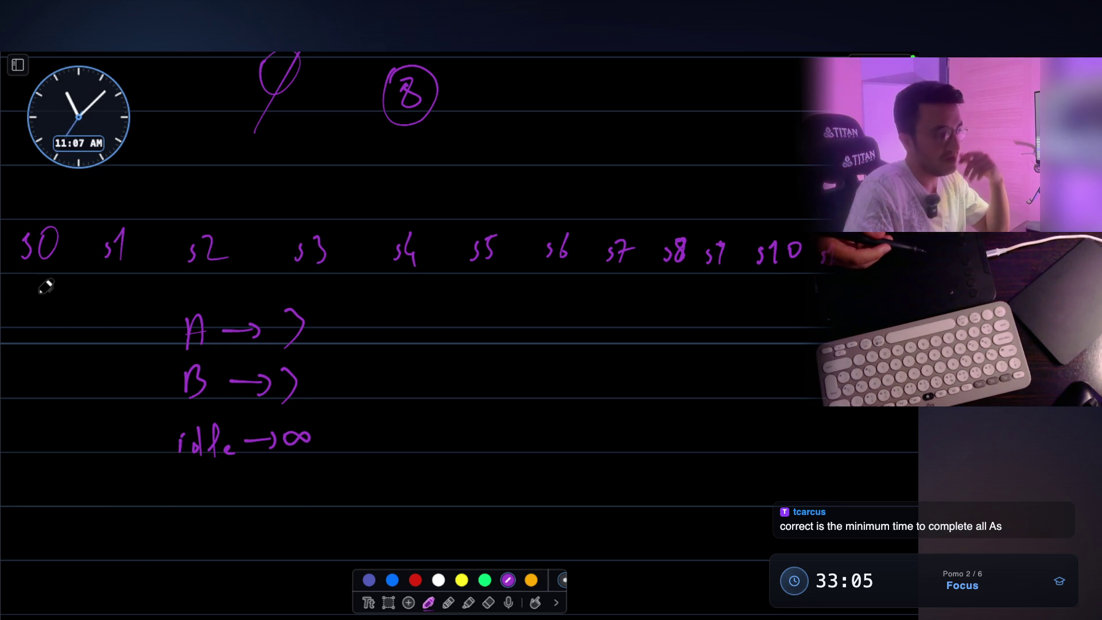
- Heavily underline the circled 8 and write 'minimum' above s5–s6
drag(389, 146, 442, 138)
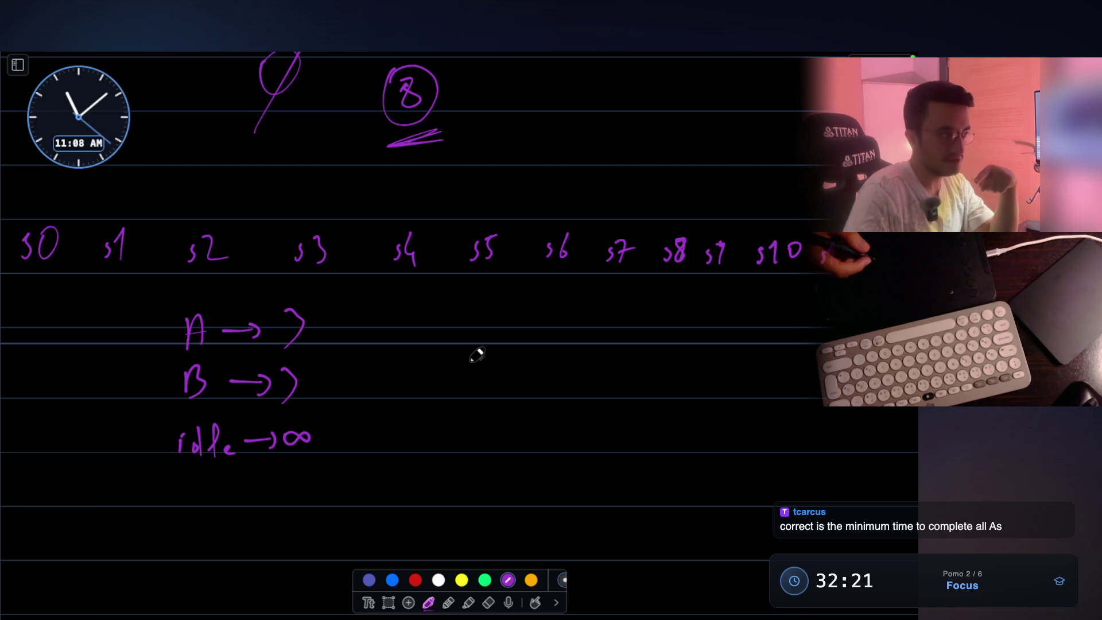
mouse_move(442, 135)
mouse_down()
mouse_move(450, 118)
mouse_move(405, 140)
mouse_move(454, 127)
mouse_up()
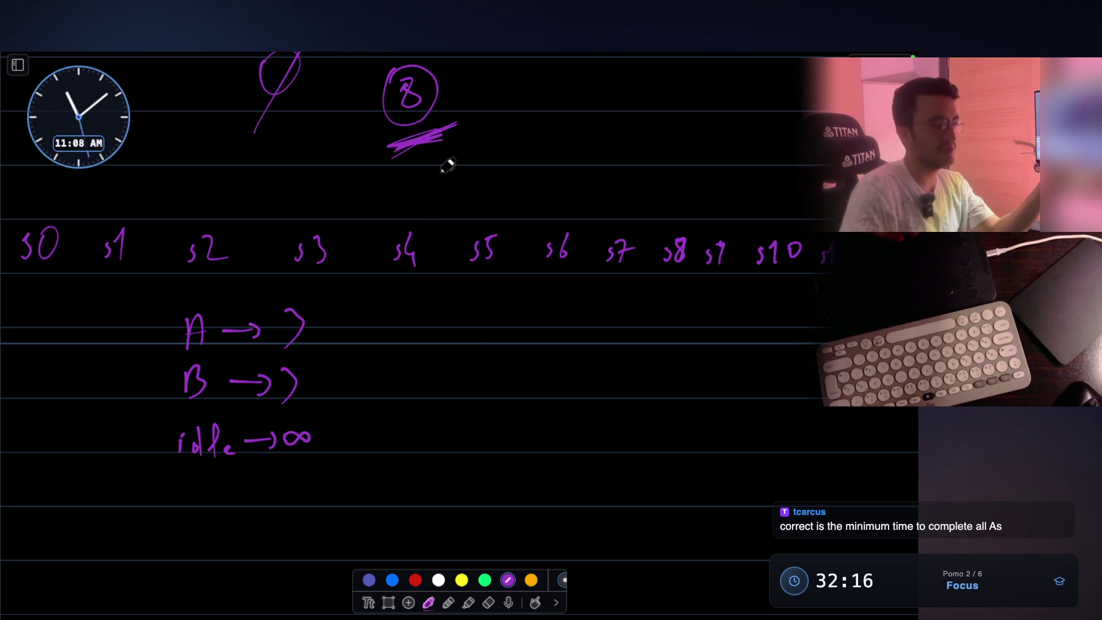
mouse_move(488, 184)
mouse_down()
mouse_move(524, 167)
mouse_move(617, 168)
mouse_move(574, 184)
mouse_up()
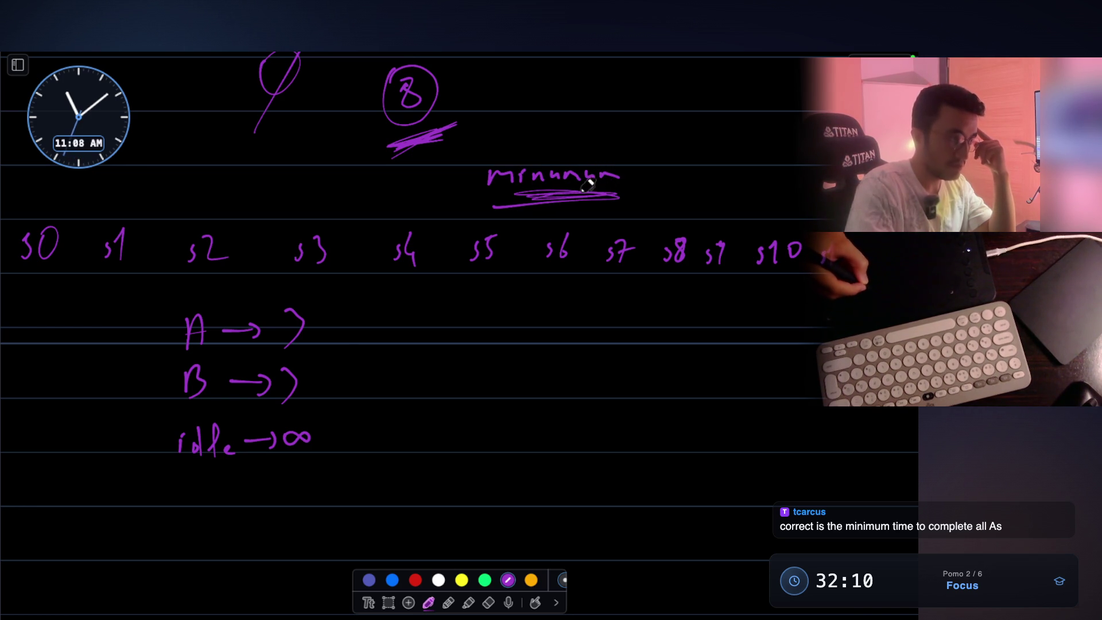
- Draw a curved bracket around the A B idle table and its 0 1 2 indices
scroll(566, 181, up, 2)
scroll(566, 180, up, 20)
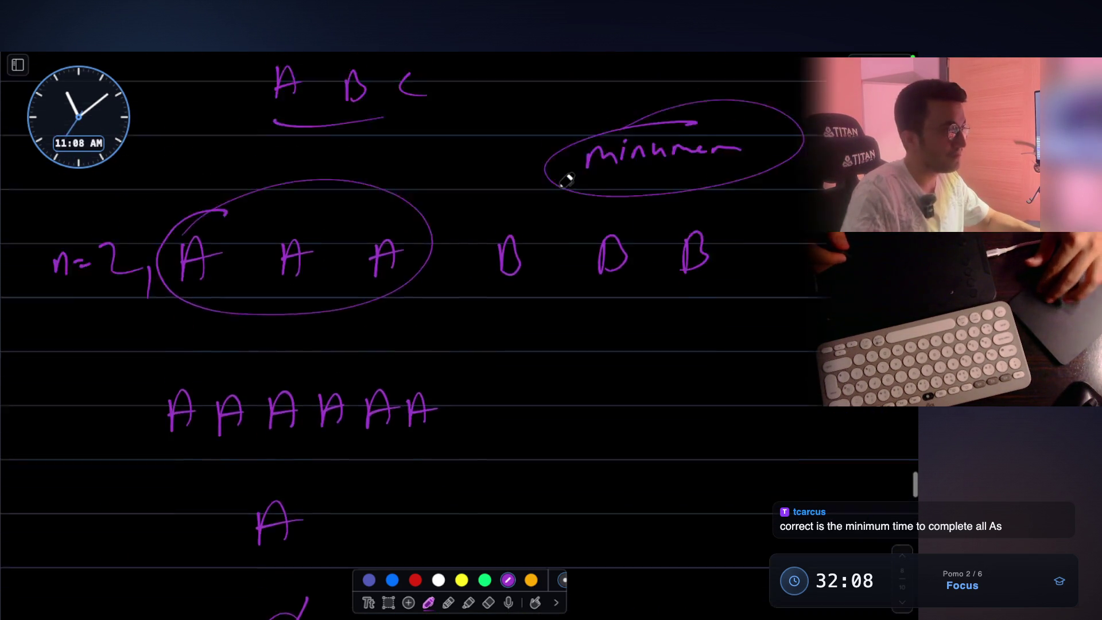
scroll(567, 181, up, 4)
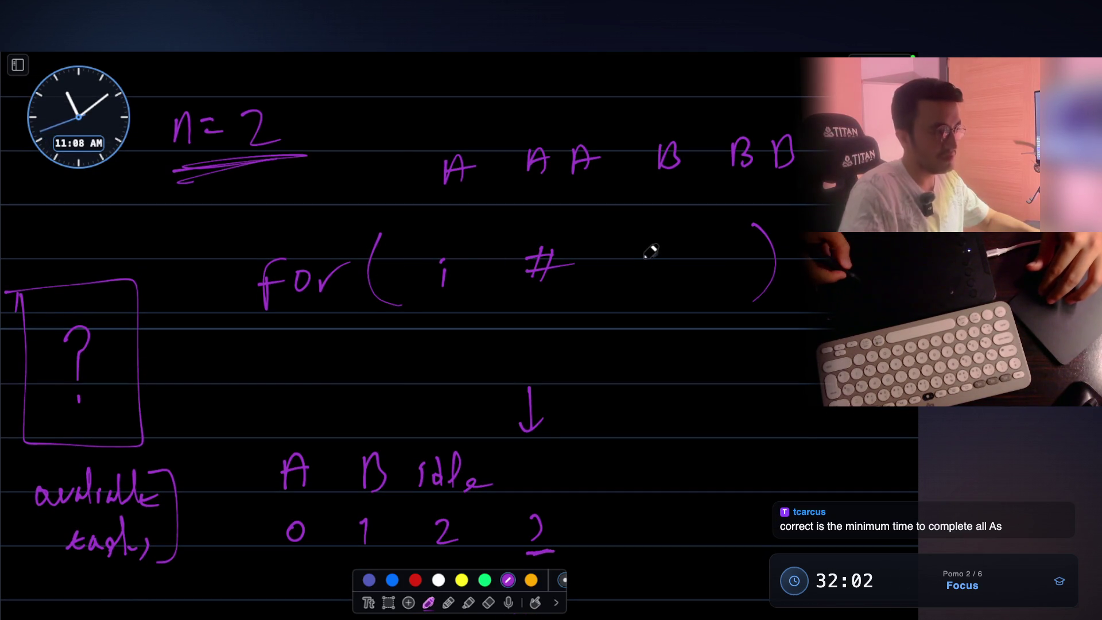
scroll(660, 250, down, 1)
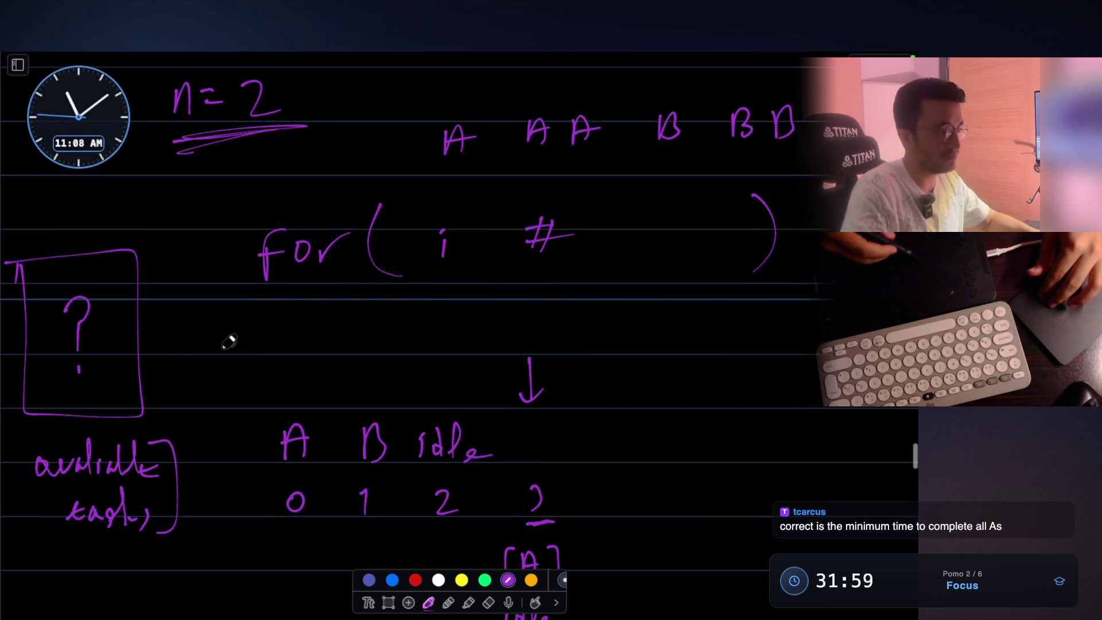
scroll(408, 267, down, 1)
scroll(408, 267, down, 1)
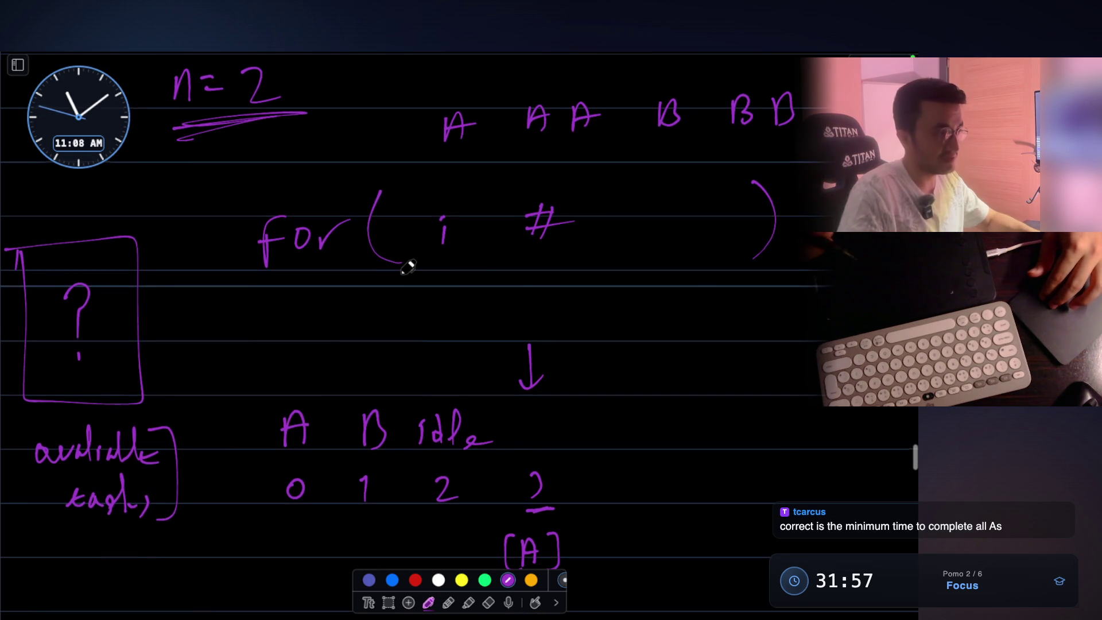
scroll(408, 267, down, 5)
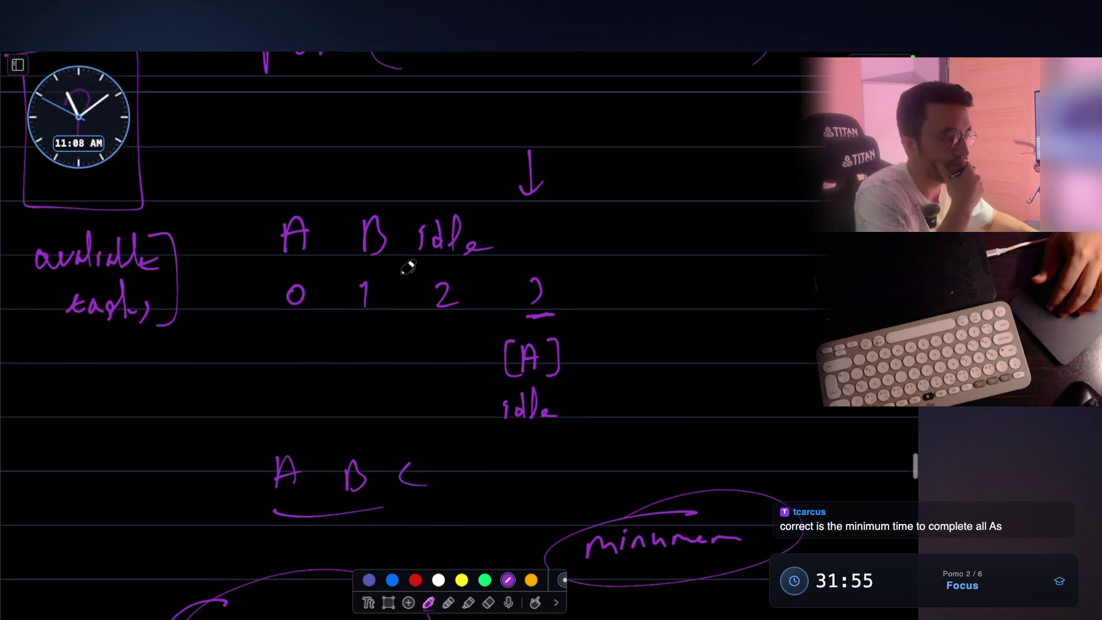
scroll(408, 266, down, 5)
scroll(408, 267, up, 10)
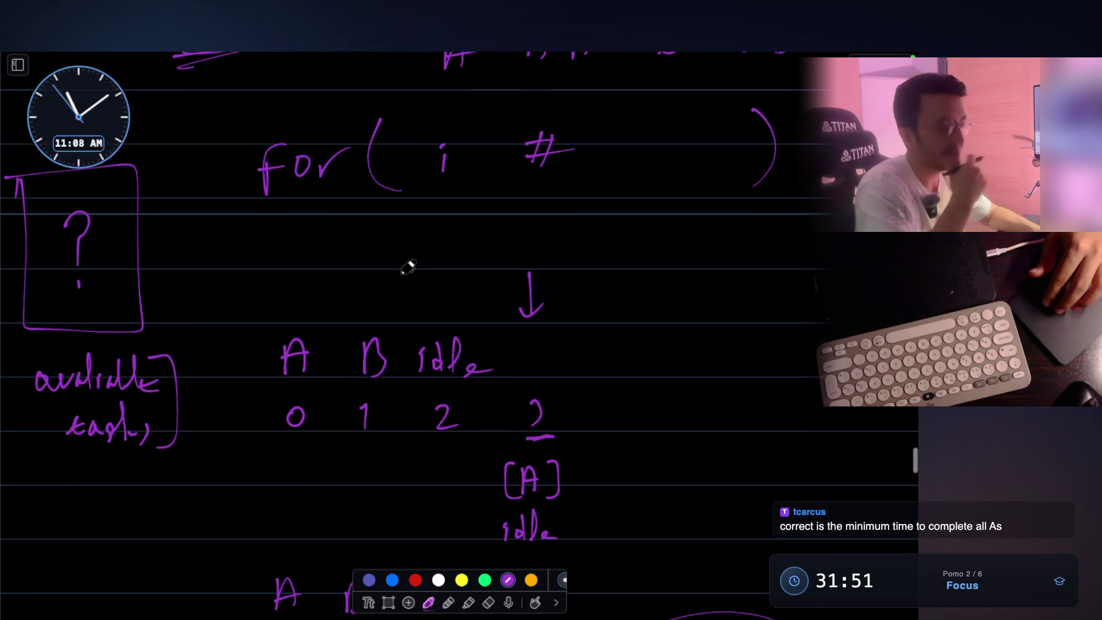
mouse_move(265, 312)
mouse_down()
mouse_move(453, 303)
mouse_move(516, 327)
mouse_move(484, 438)
mouse_move(305, 474)
mouse_up()
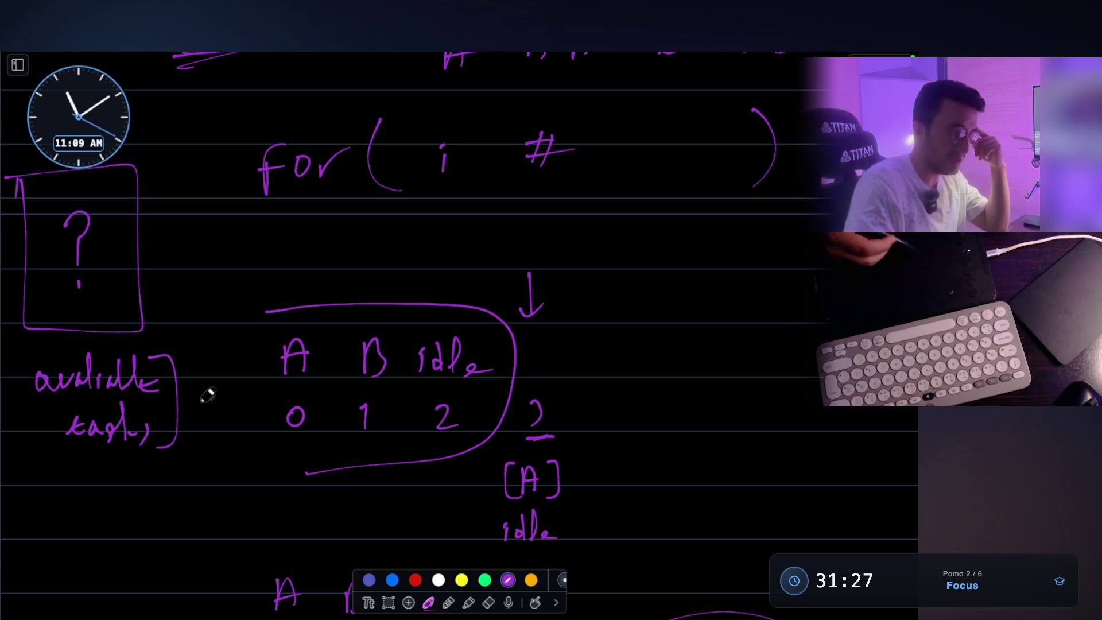
- Add slashes after idle and an A column, wrap the table in a larger curve, and write 4
scroll(595, 460, down, 2)
mouse_move(594, 443)
mouse_down()
mouse_move(576, 493)
mouse_move(588, 493)
mouse_up()
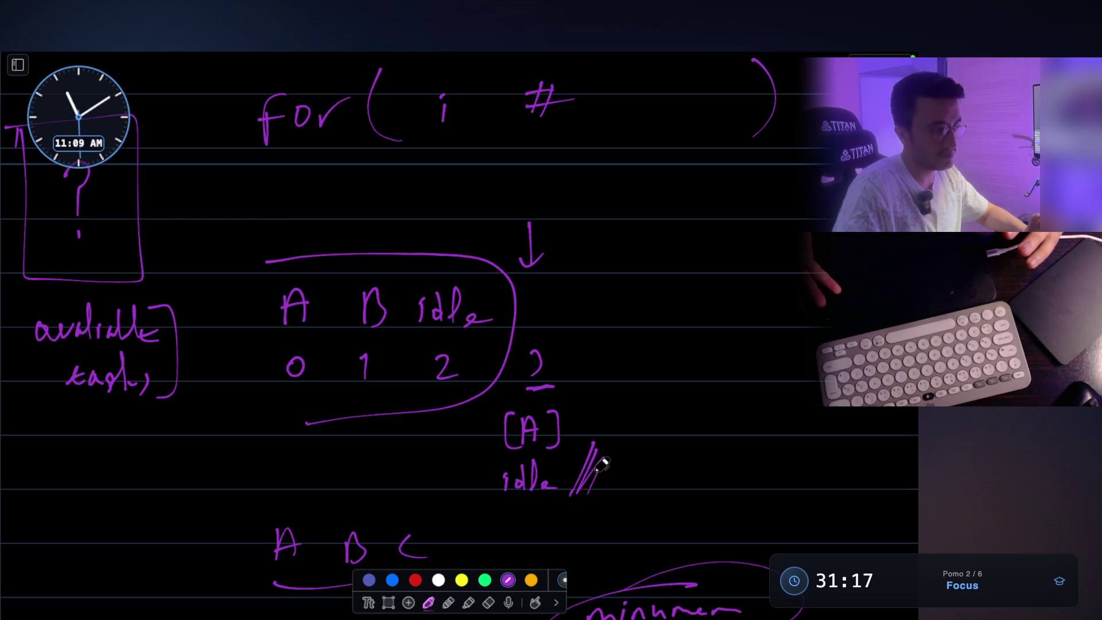
drag(529, 324, 553, 309)
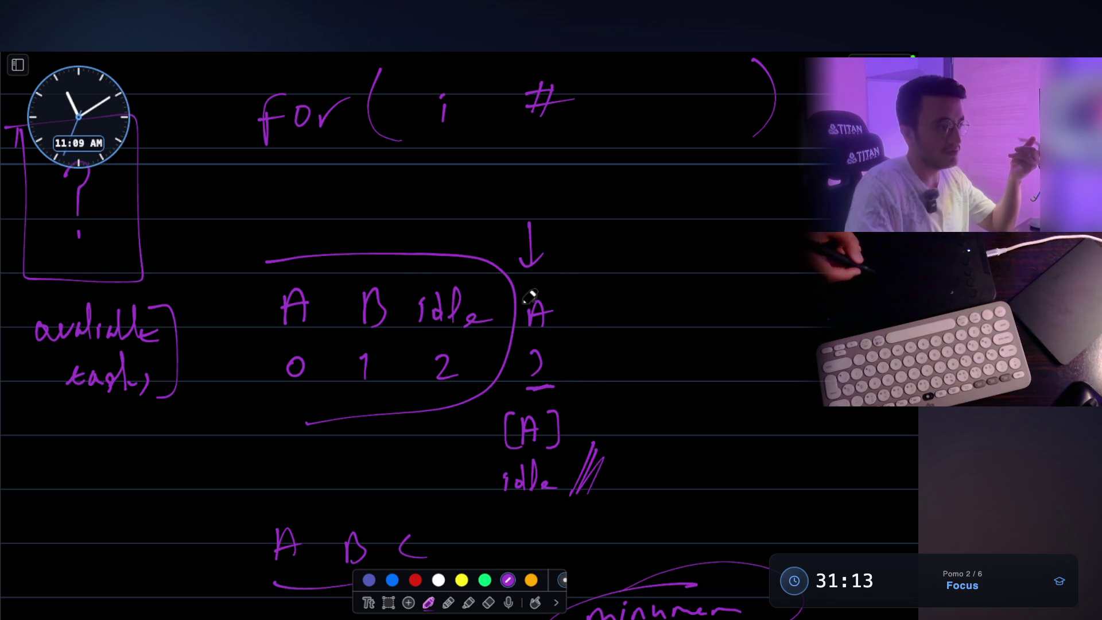
mouse_move(284, 233)
mouse_down()
mouse_move(553, 218)
mouse_move(324, 455)
mouse_up()
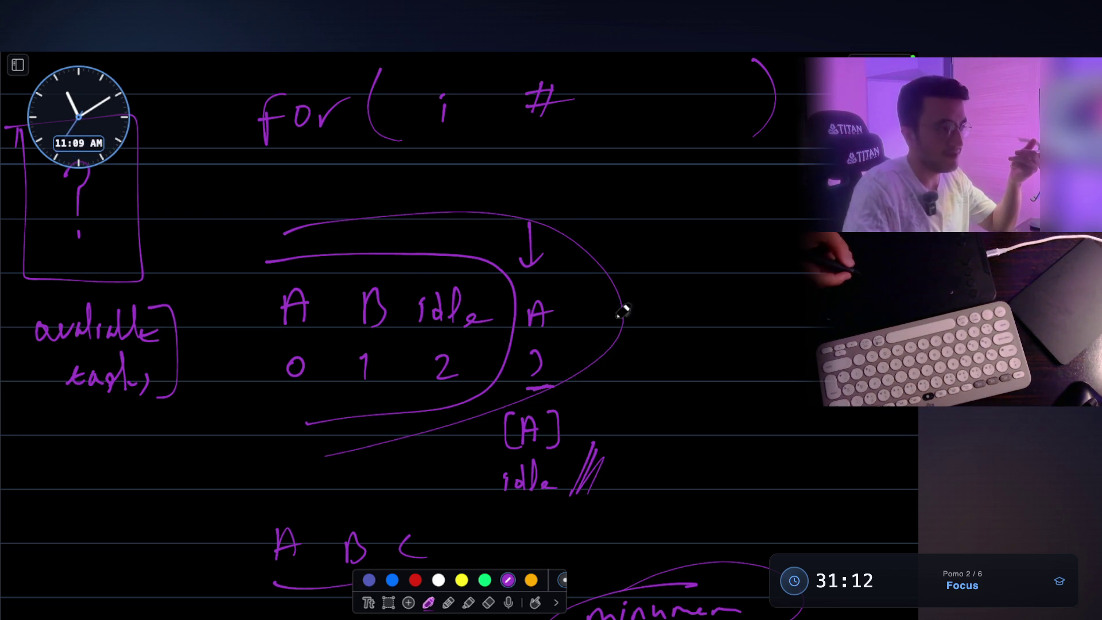
drag(638, 373, 655, 389)
drag(647, 372, 647, 403)
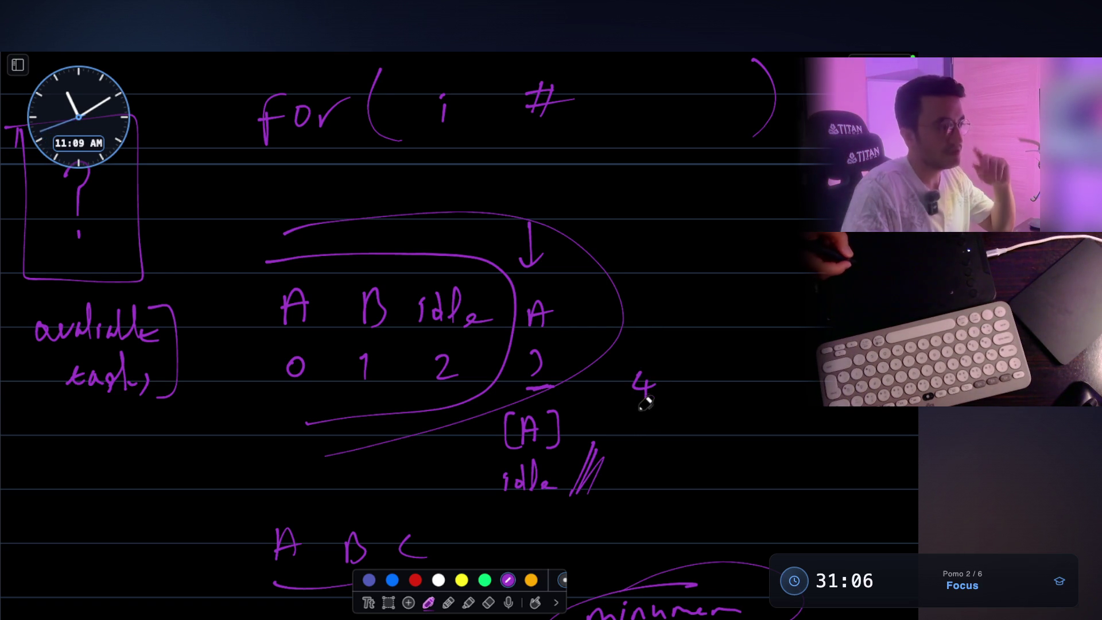
- Write n=2 to the right of the diagram
scroll(369, 449, down, 2)
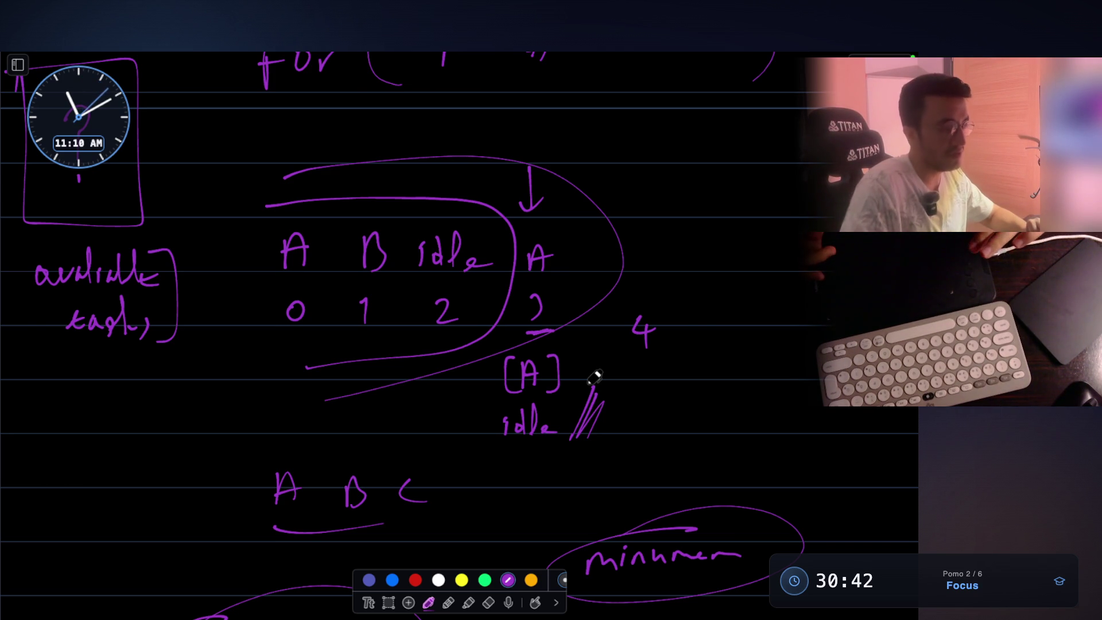
scroll(594, 375, up, 3)
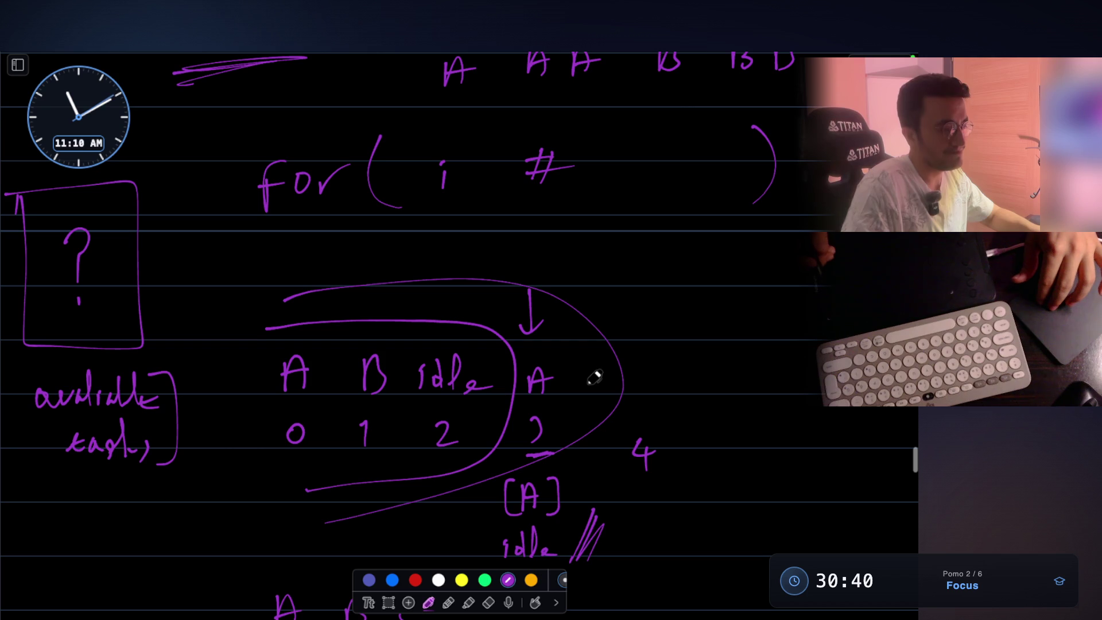
scroll(595, 376, down, 1)
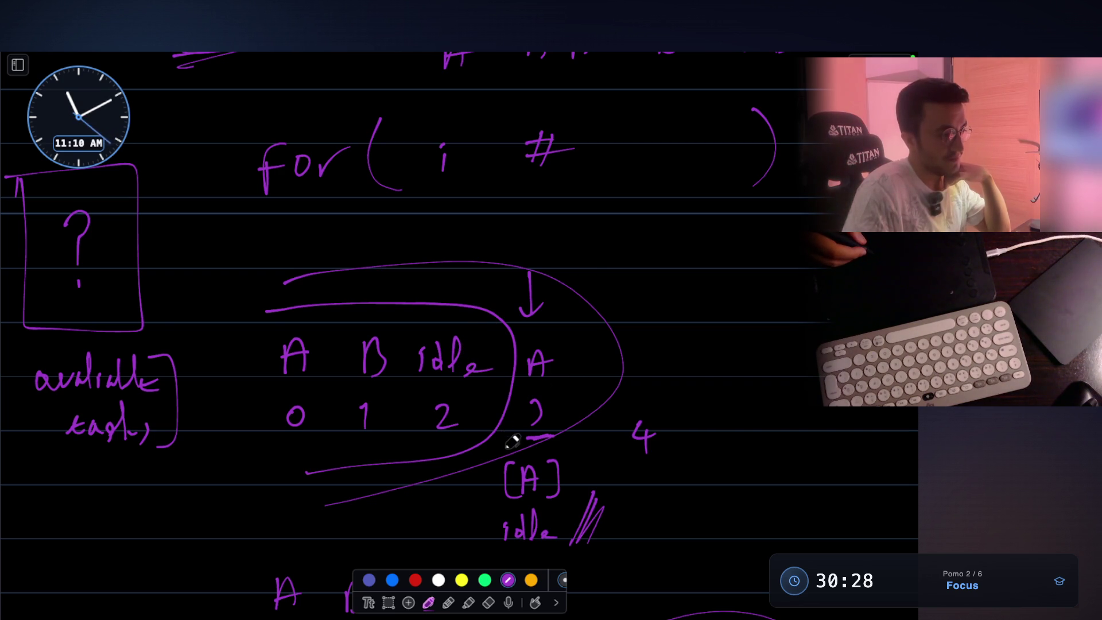
mouse_move(677, 332)
mouse_down()
mouse_move(681, 305)
mouse_move(697, 330)
mouse_move(717, 307)
mouse_up()
drag(701, 323, 718, 319)
drag(725, 299, 754, 317)
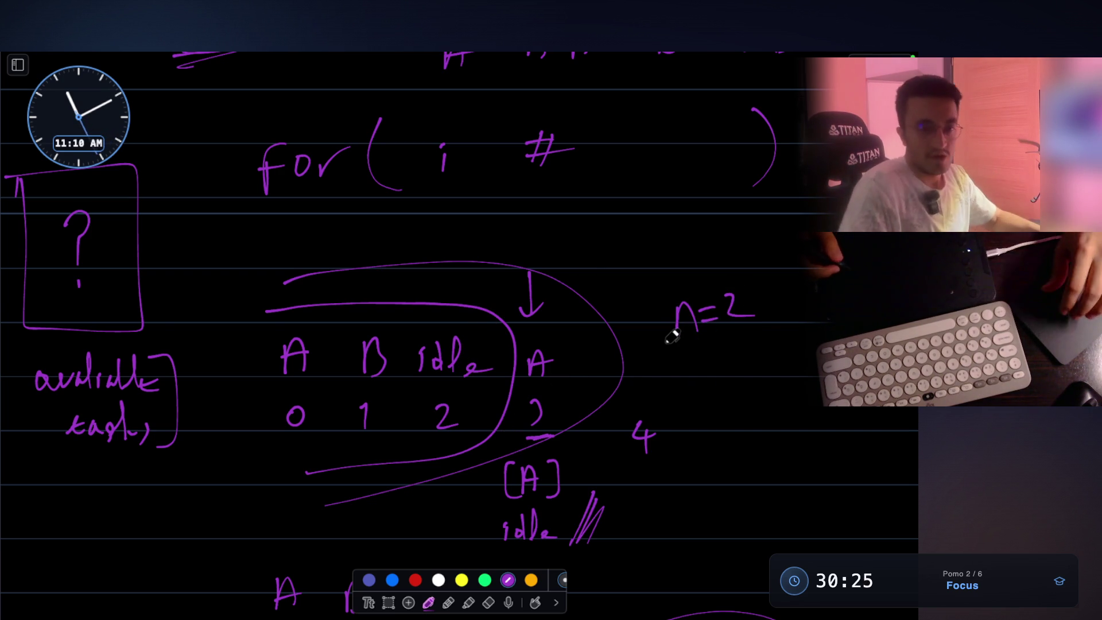
scroll(671, 336, down, 1)
- Draw a circle around the n=2 label
scroll(672, 336, down, 8)
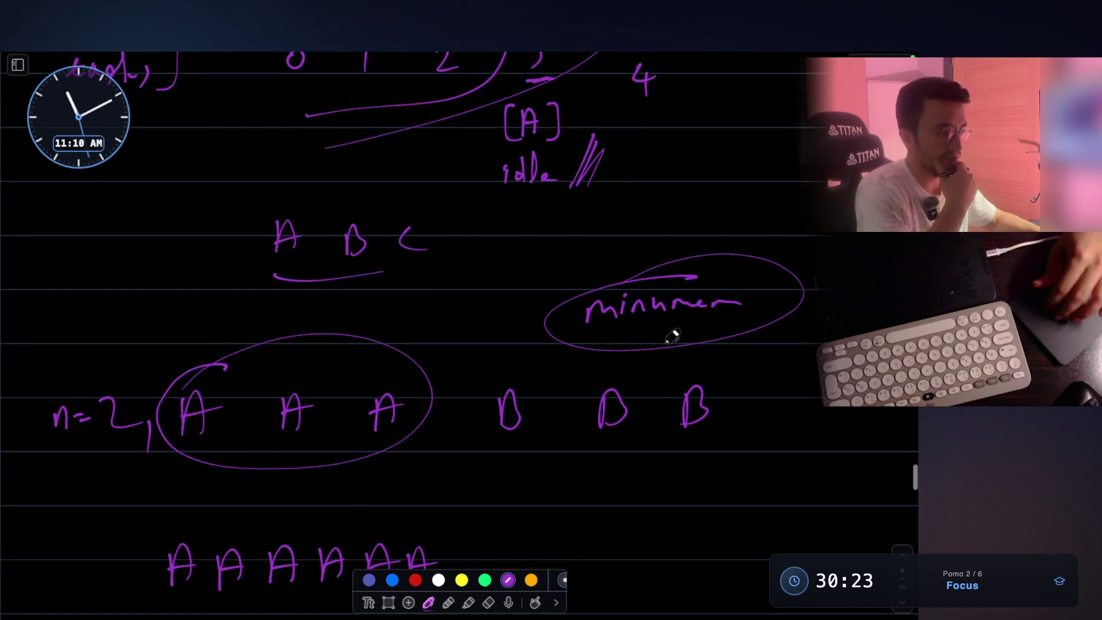
scroll(672, 336, up, 5)
scroll(672, 335, up, 1)
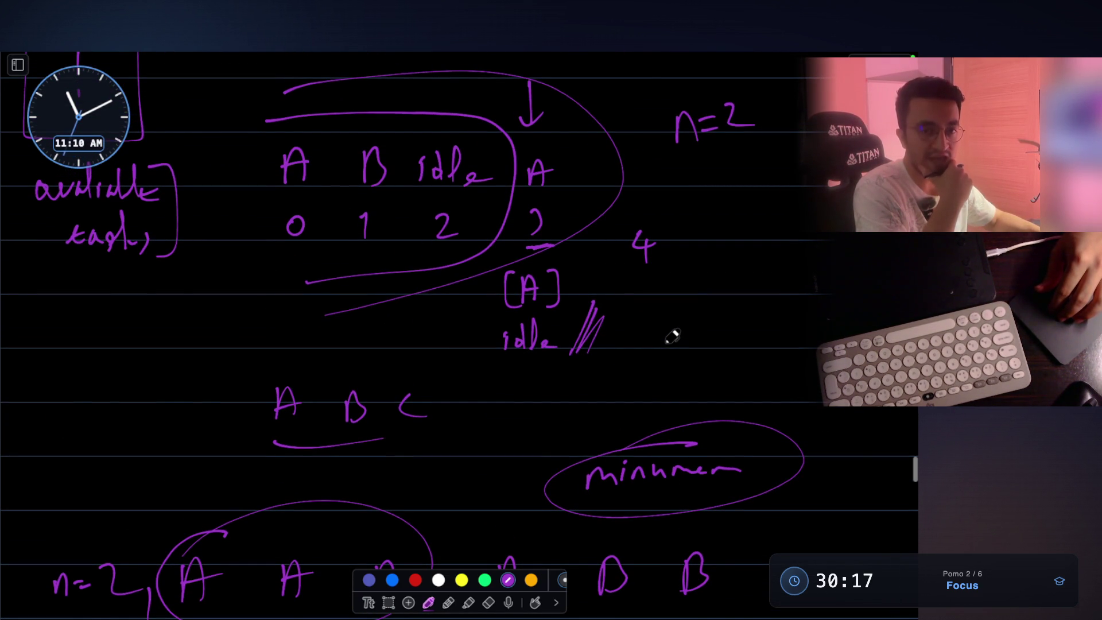
scroll(672, 336, down, 3)
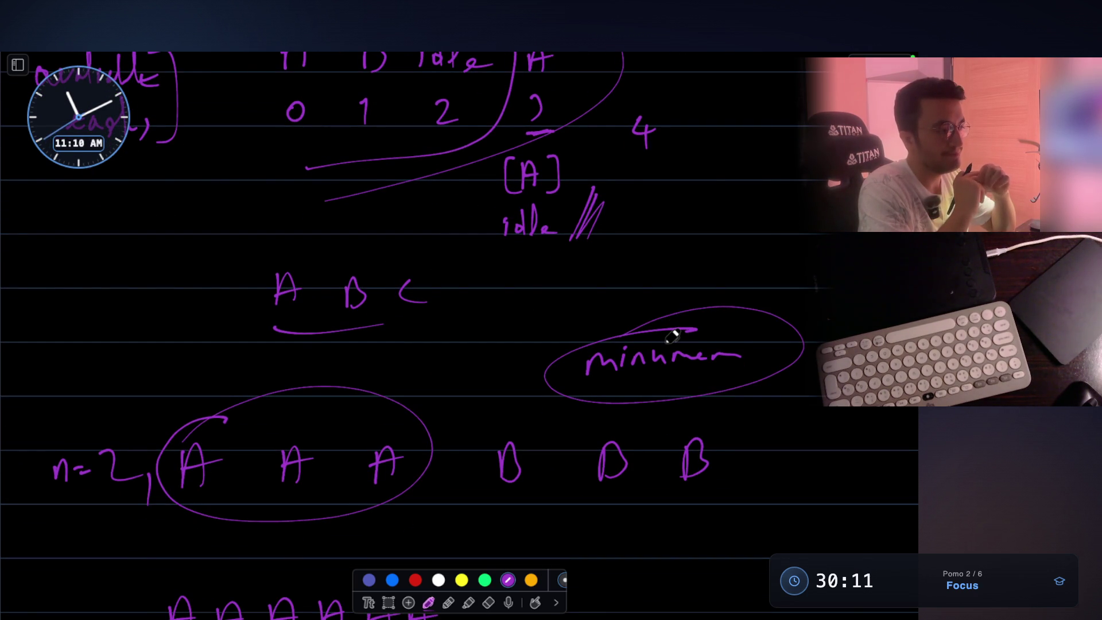
scroll(671, 335, down, 5)
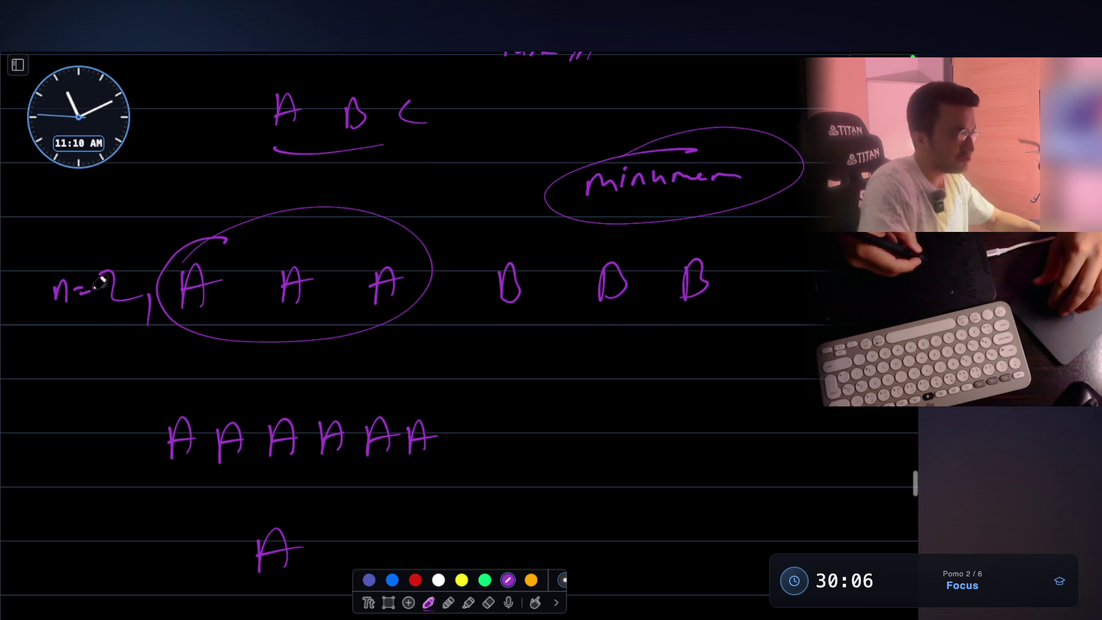
mouse_move(66, 254)
mouse_down()
mouse_move(51, 315)
mouse_move(131, 311)
mouse_move(62, 251)
mouse_move(51, 265)
mouse_up()
- Label the all-A row as circled 1 and the second example as circled 2
scroll(541, 305, down, 1)
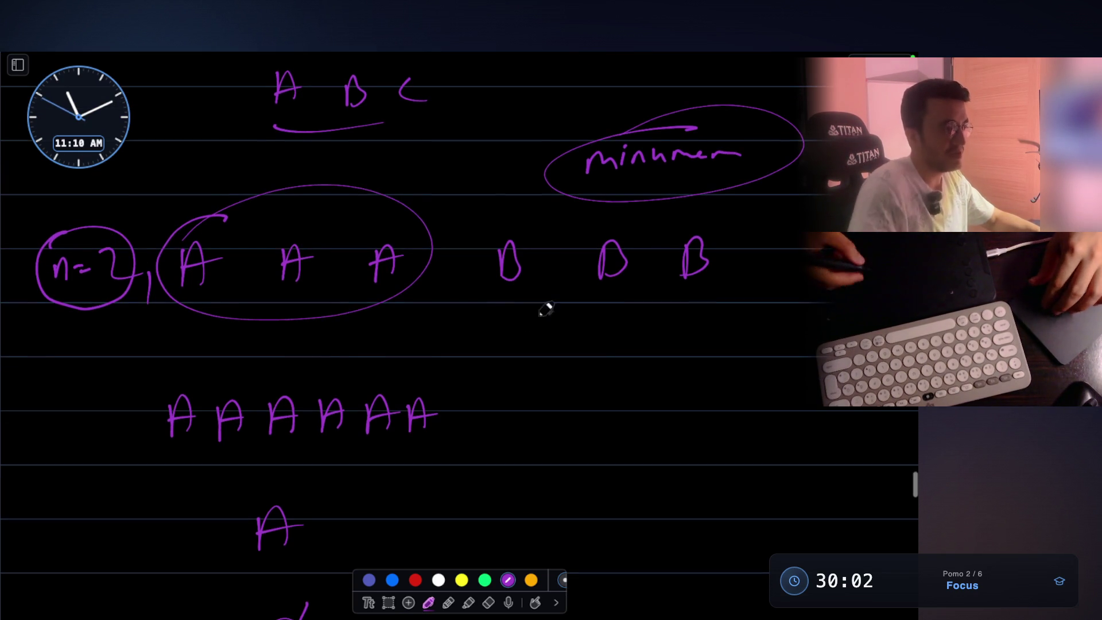
scroll(371, 306, down, 4)
drag(282, 204, 284, 232)
drag(290, 197, 286, 199)
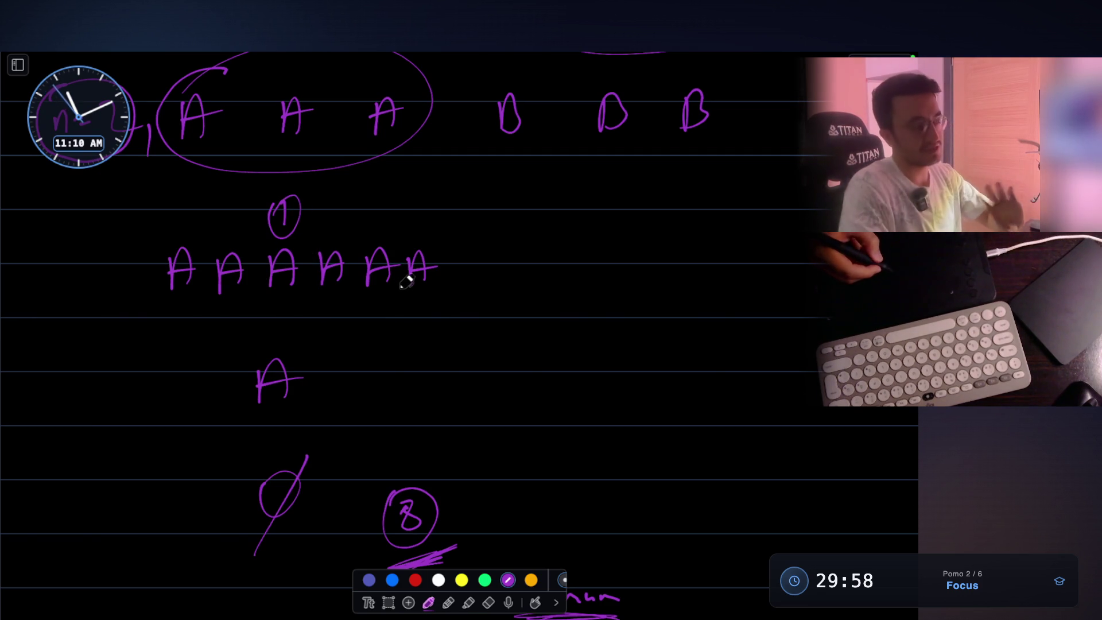
scroll(650, 202, up, 1)
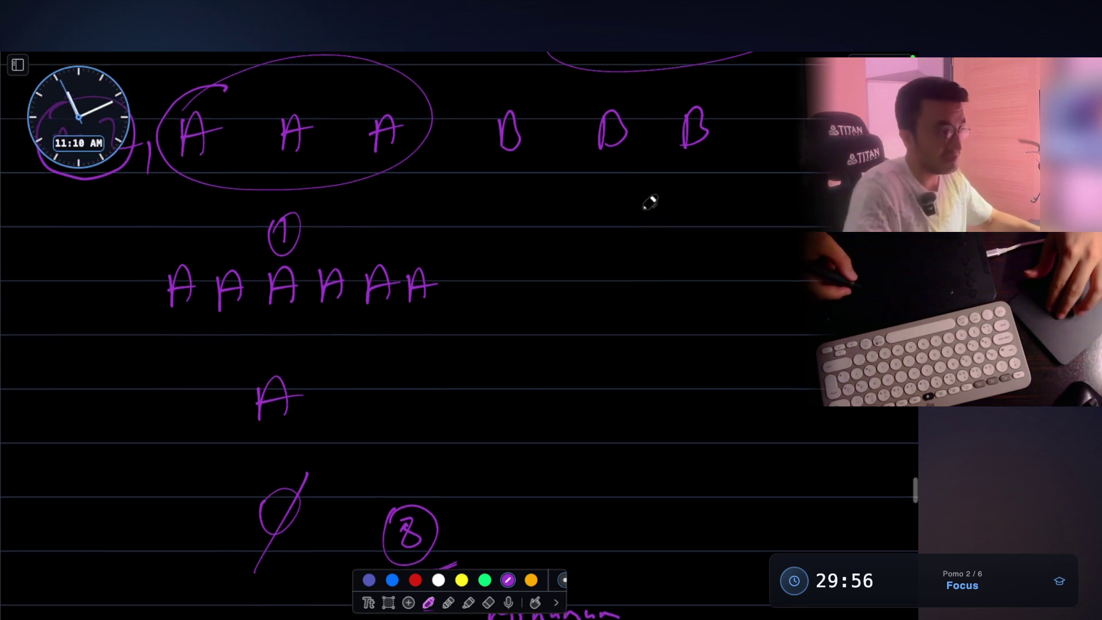
mouse_move(665, 223)
mouse_down()
mouse_move(680, 240)
mouse_move(655, 216)
mouse_up()
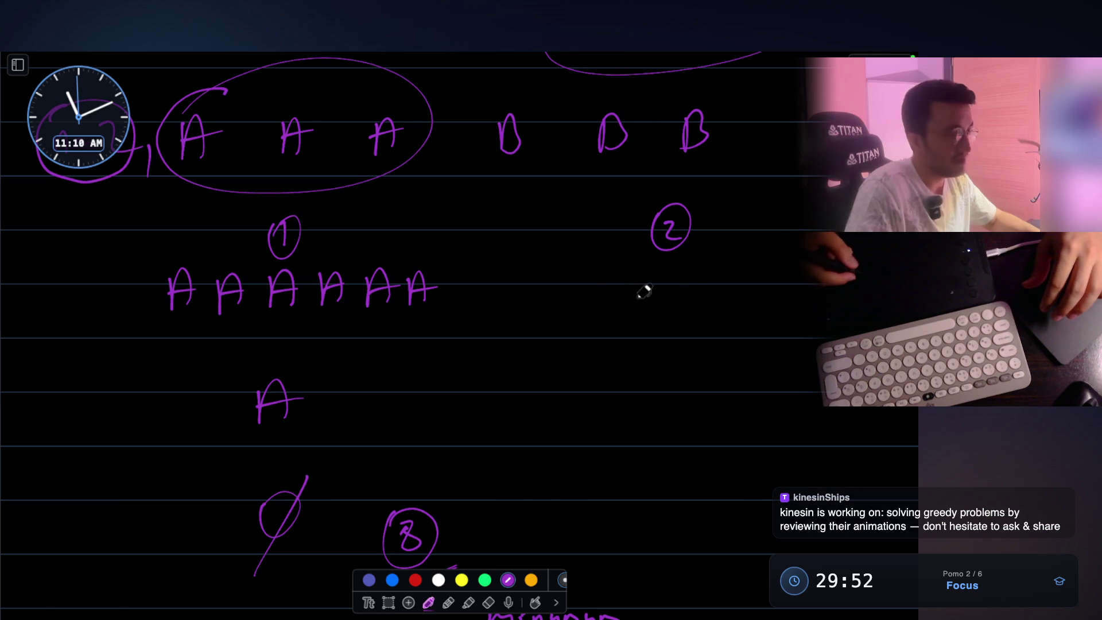
mouse_move(639, 306)
mouse_down()
mouse_move(665, 304)
mouse_move(675, 288)
mouse_up()
- Write n=10 under case 2, the schedule 'A B idle idle idle …' marked 11, and n = 0 below
drag(660, 300, 692, 304)
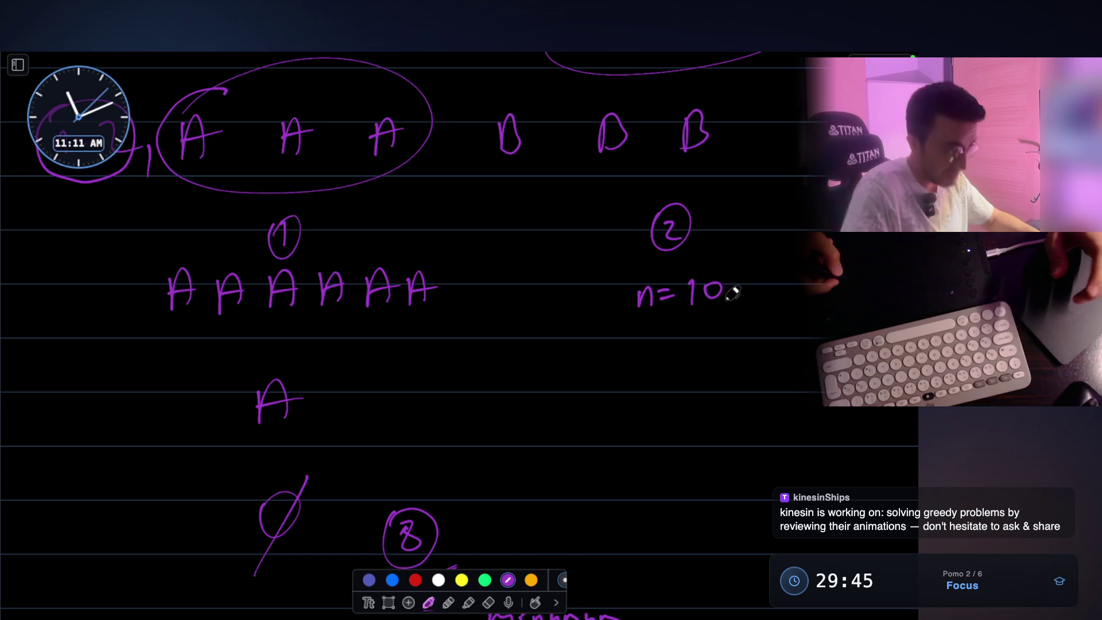
scroll(729, 290, down, 1)
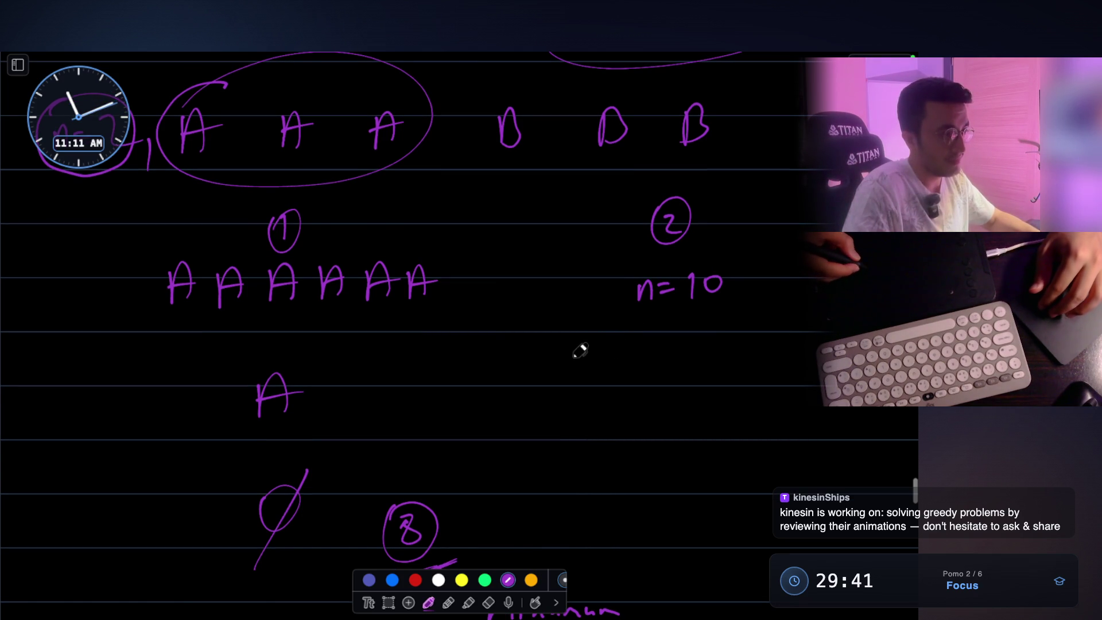
mouse_move(576, 354)
mouse_down()
mouse_move(575, 376)
mouse_move(599, 360)
mouse_up()
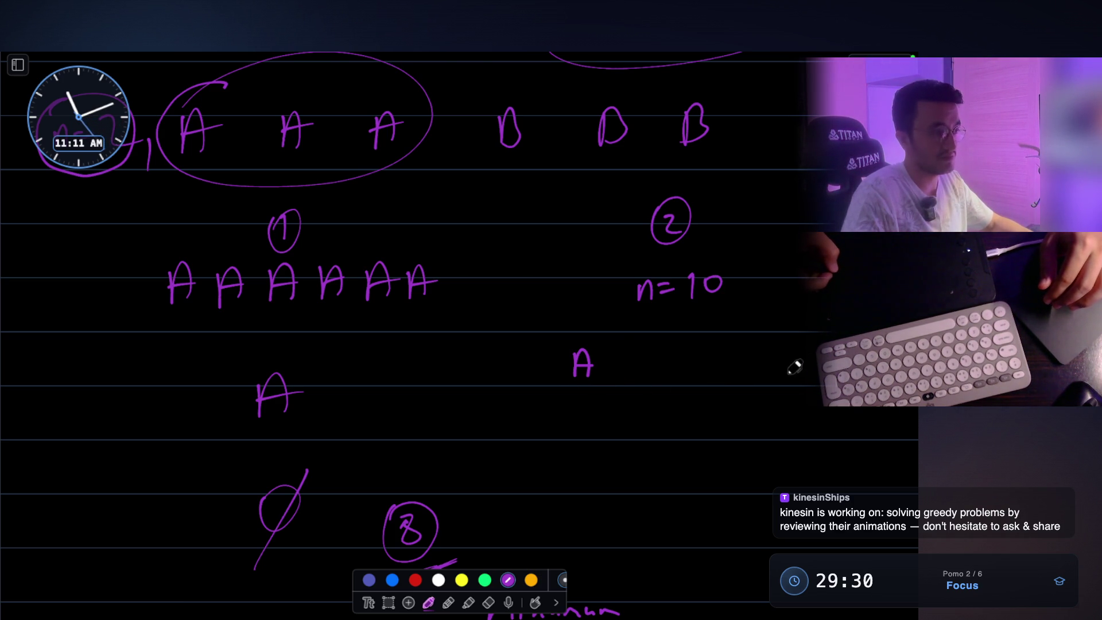
mouse_move(786, 392)
mouse_down()
mouse_move(786, 409)
mouse_move(798, 408)
mouse_up()
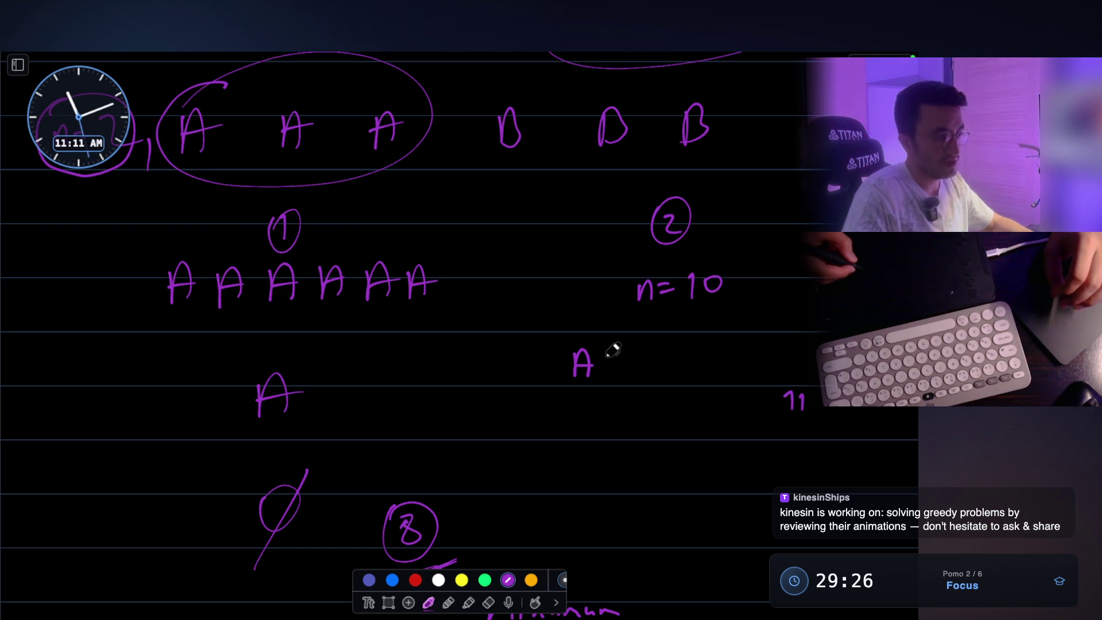
mouse_move(609, 347)
mouse_down()
mouse_move(609, 377)
mouse_move(643, 373)
mouse_move(671, 347)
mouse_move(729, 365)
mouse_move(805, 364)
mouse_up()
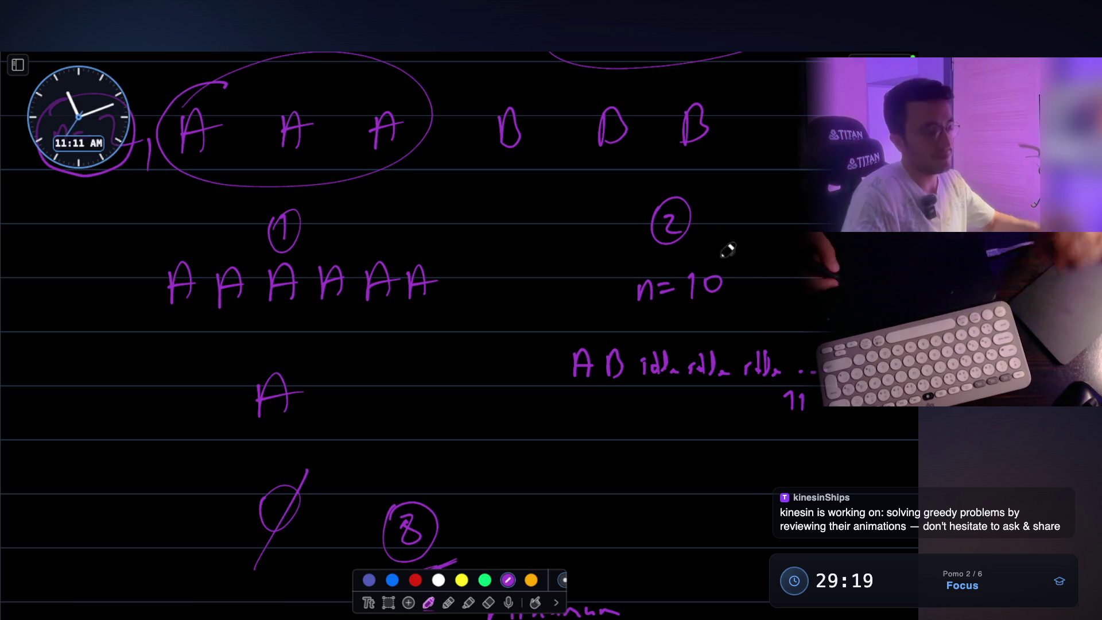
mouse_move(647, 465)
mouse_down()
mouse_move(651, 450)
mouse_move(664, 465)
mouse_move(687, 458)
mouse_up()
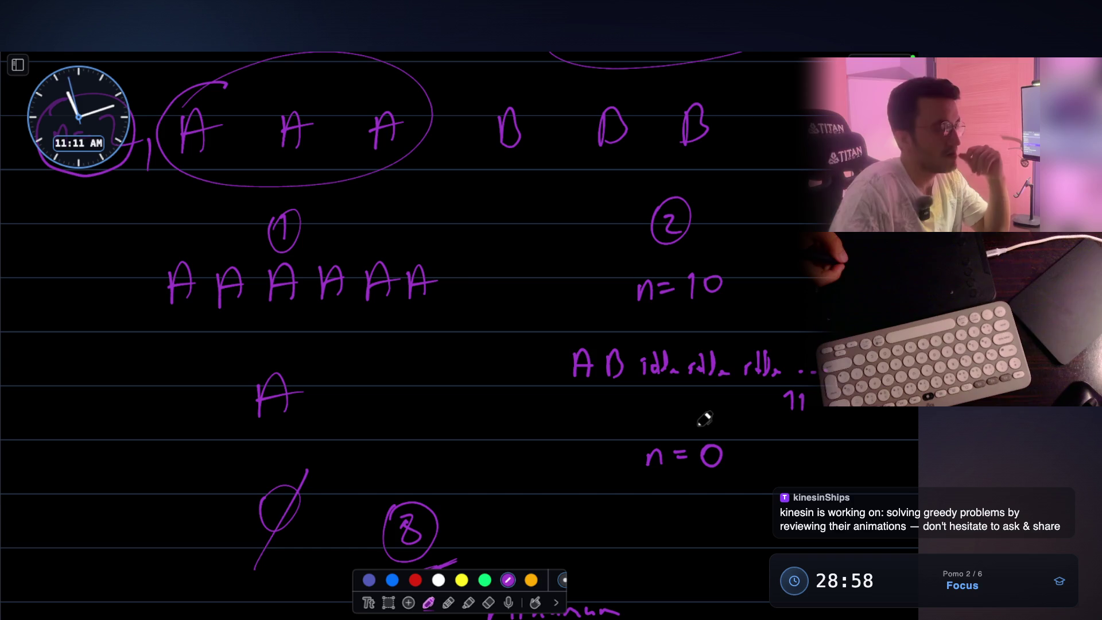
- Scroll up past the s0–s10 row until the A B idle table with n=2 shows
scroll(738, 297, down, 3)
scroll(737, 297, down, 5)
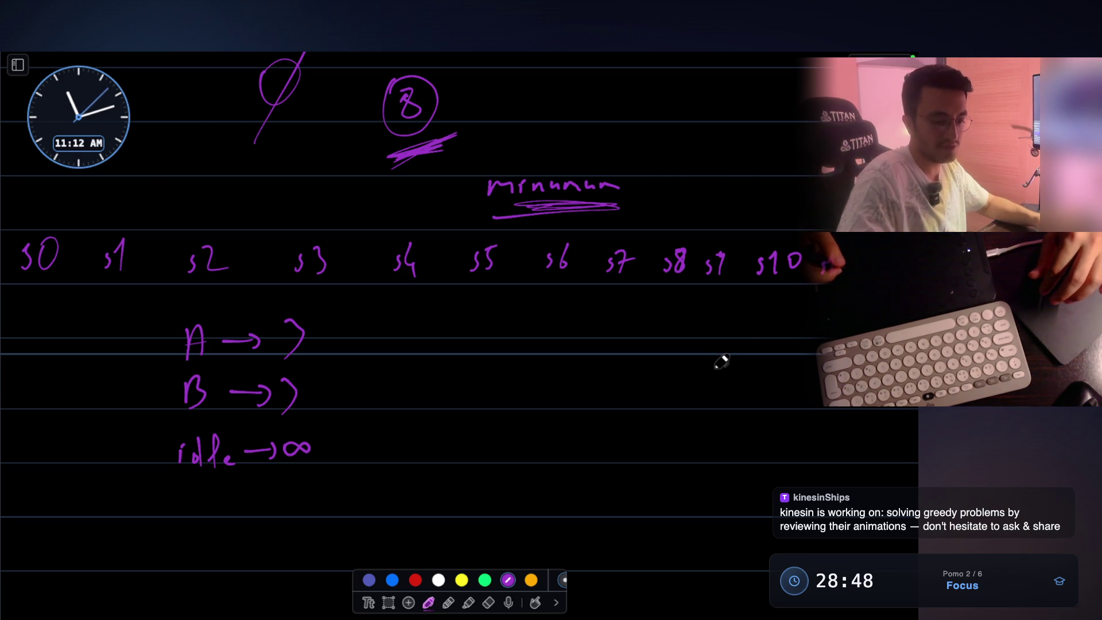
scroll(717, 364, up, 3)
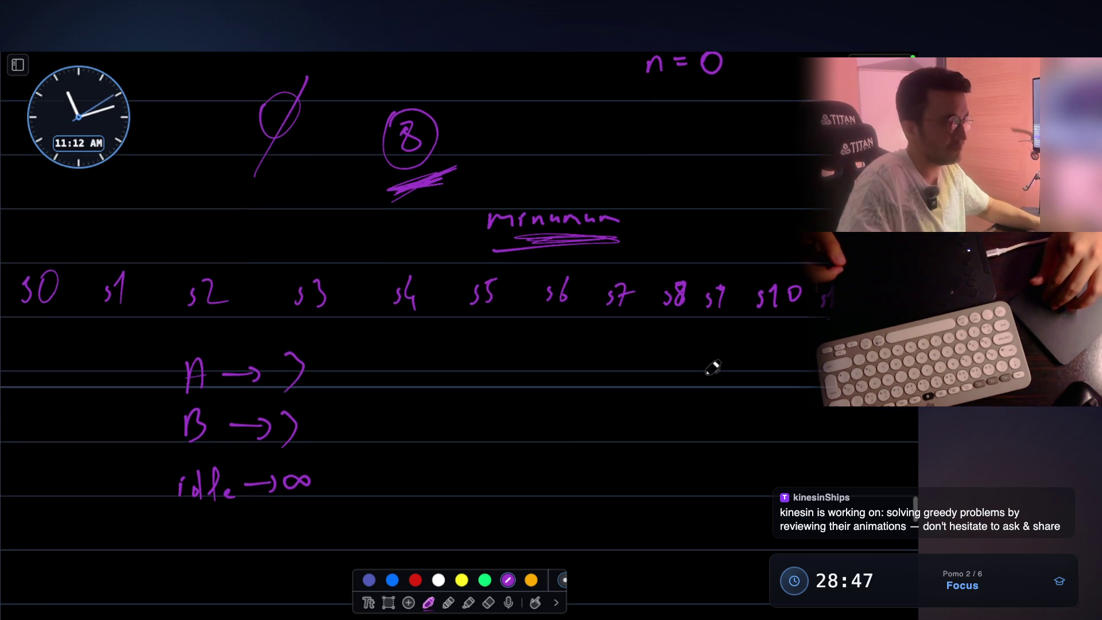
scroll(712, 369, up, 2)
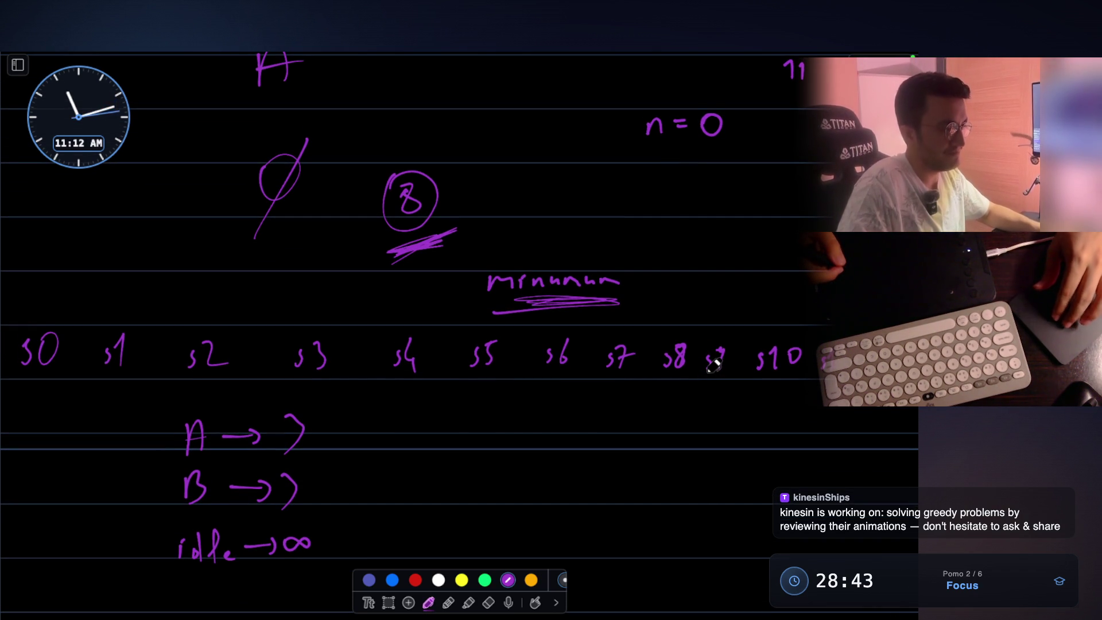
scroll(714, 366, up, 3)
scroll(715, 364, up, 20)
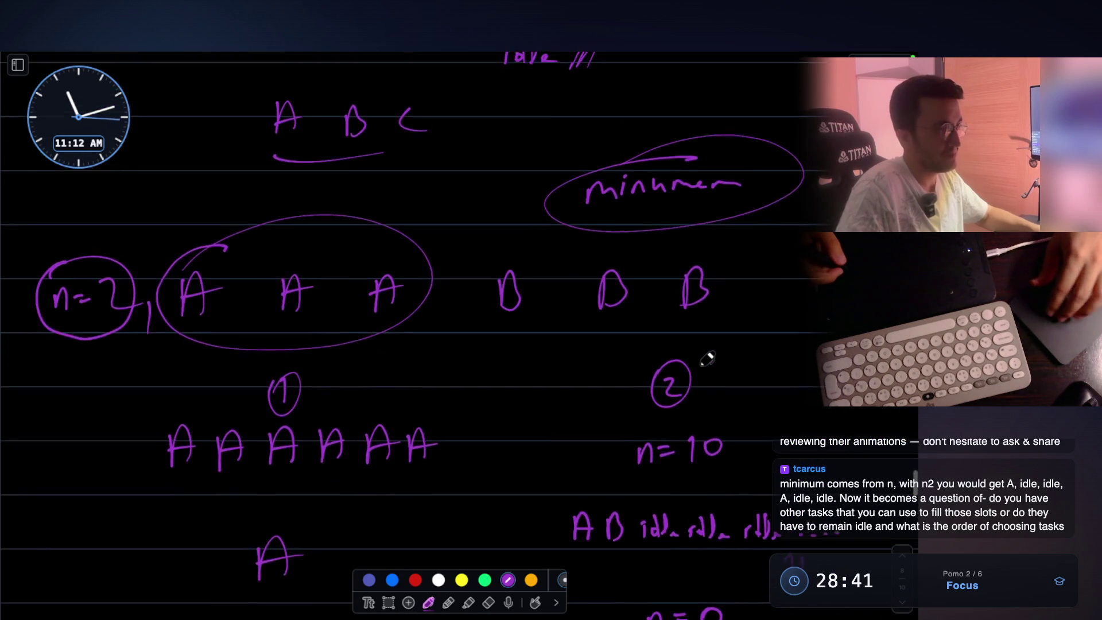
scroll(639, 320, up, 1)
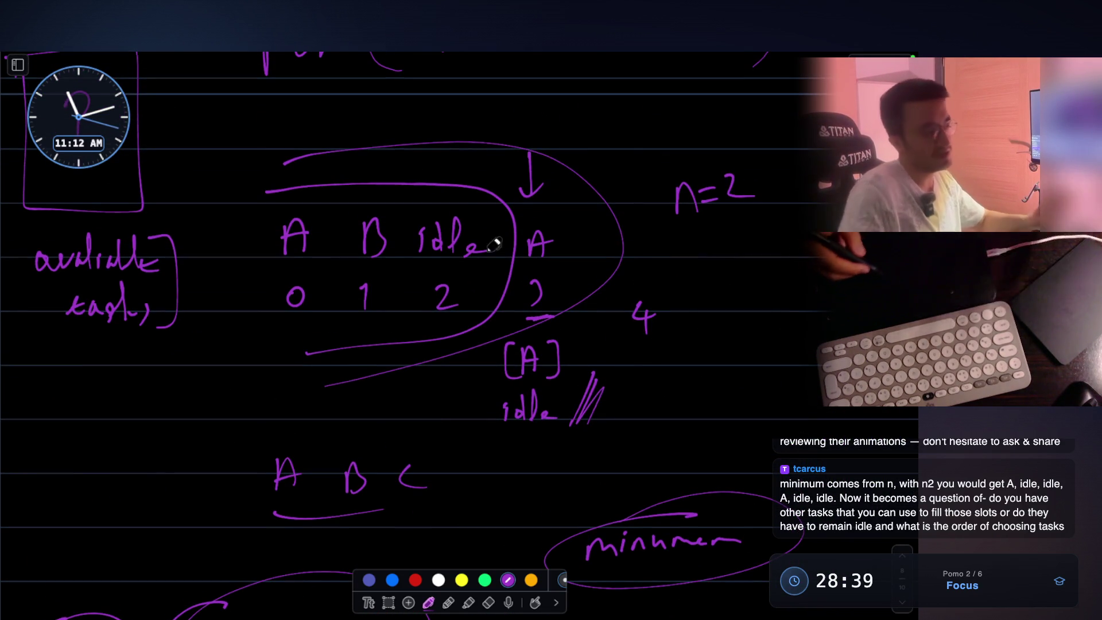
scroll(536, 179, up, 3)
- Mark the 2 under A, underline the total 4, write 5 beside it, and underline n=2
scroll(536, 178, up, 2)
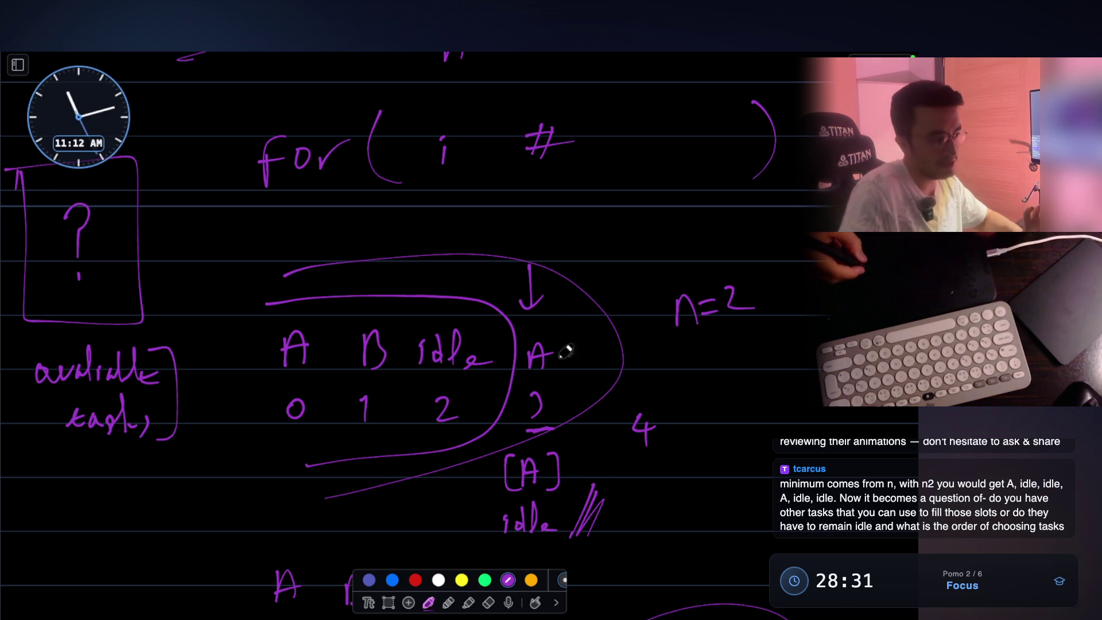
drag(552, 425, 529, 428)
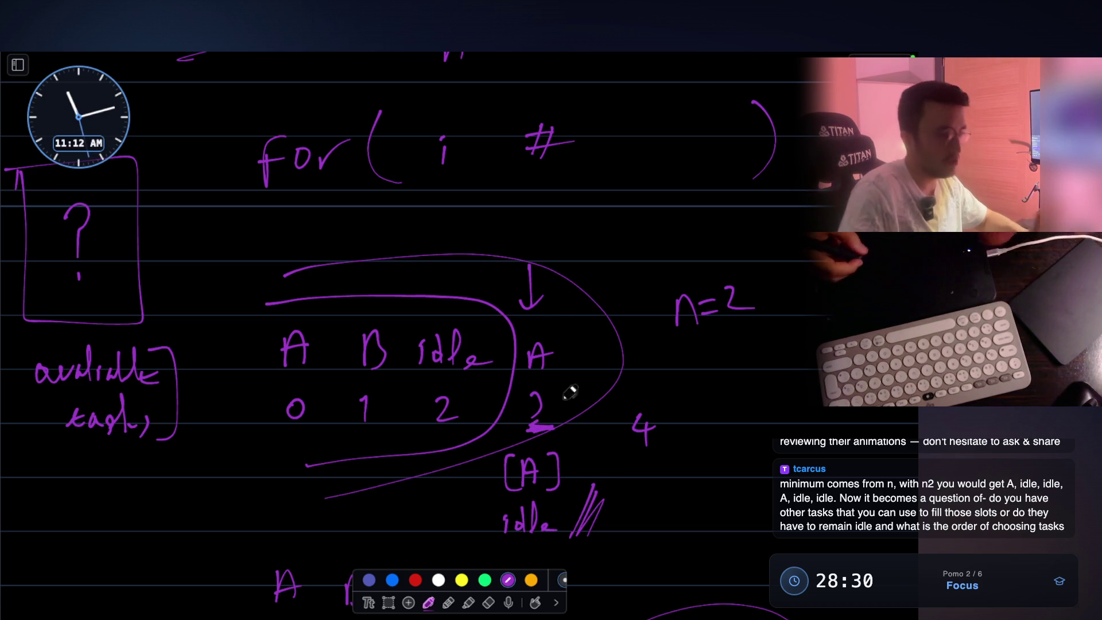
drag(628, 452, 662, 449)
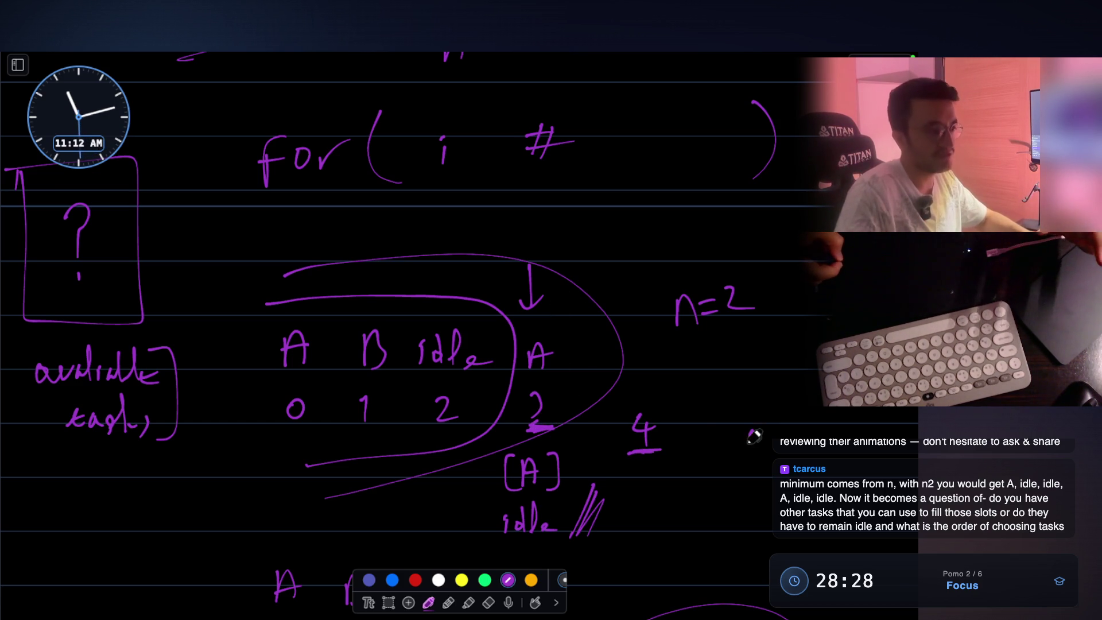
drag(767, 426, 750, 444)
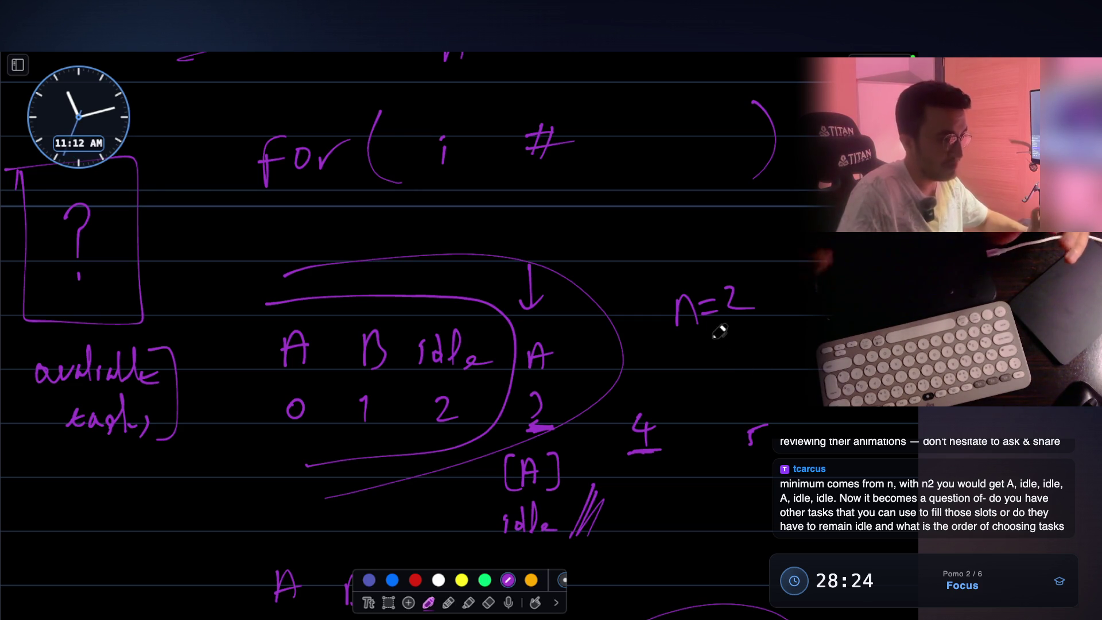
mouse_move(682, 344)
mouse_down()
mouse_move(689, 332)
mouse_move(769, 319)
mouse_move(732, 317)
mouse_up()
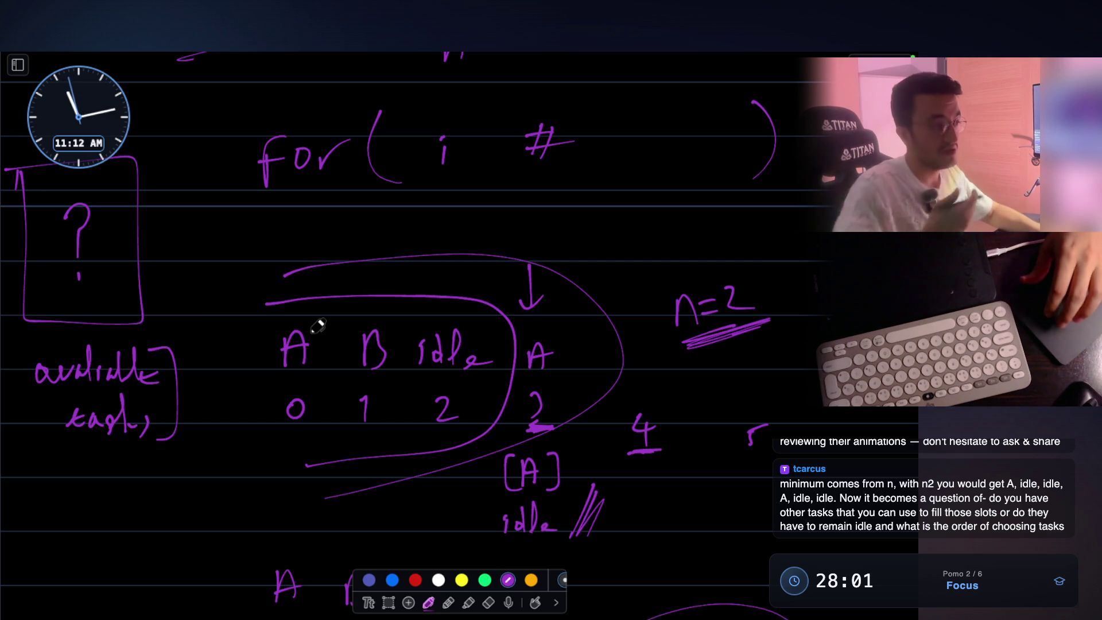
- Underline the for keyword and write the index run '0 1 2 .. 5' beneath the loop
scroll(317, 326, up, 3)
drag(263, 271, 341, 263)
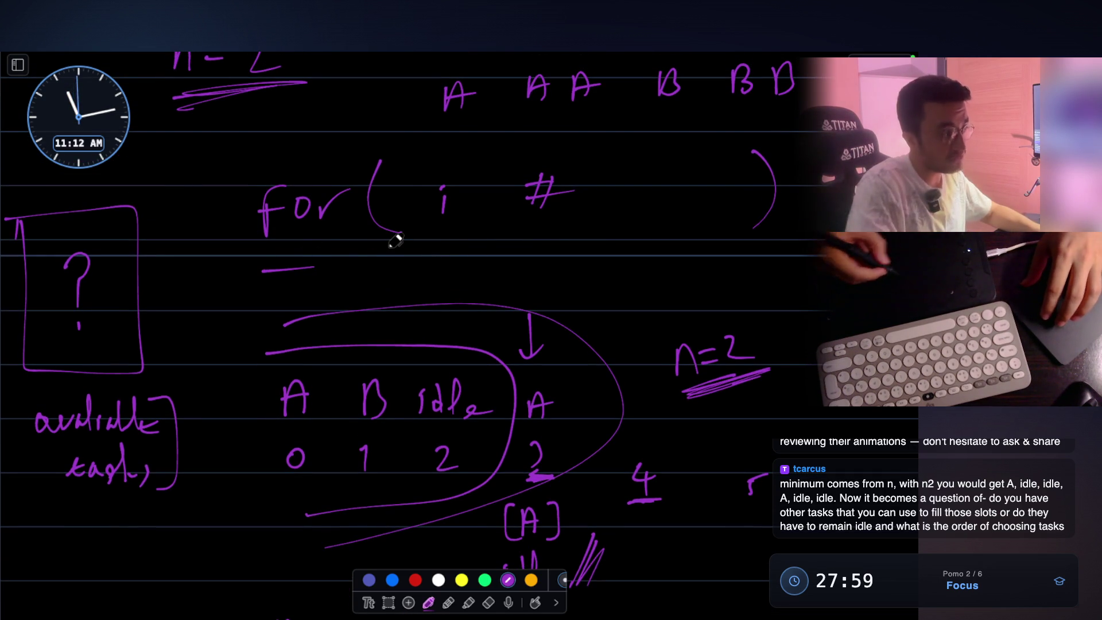
scroll(396, 241, up, 5)
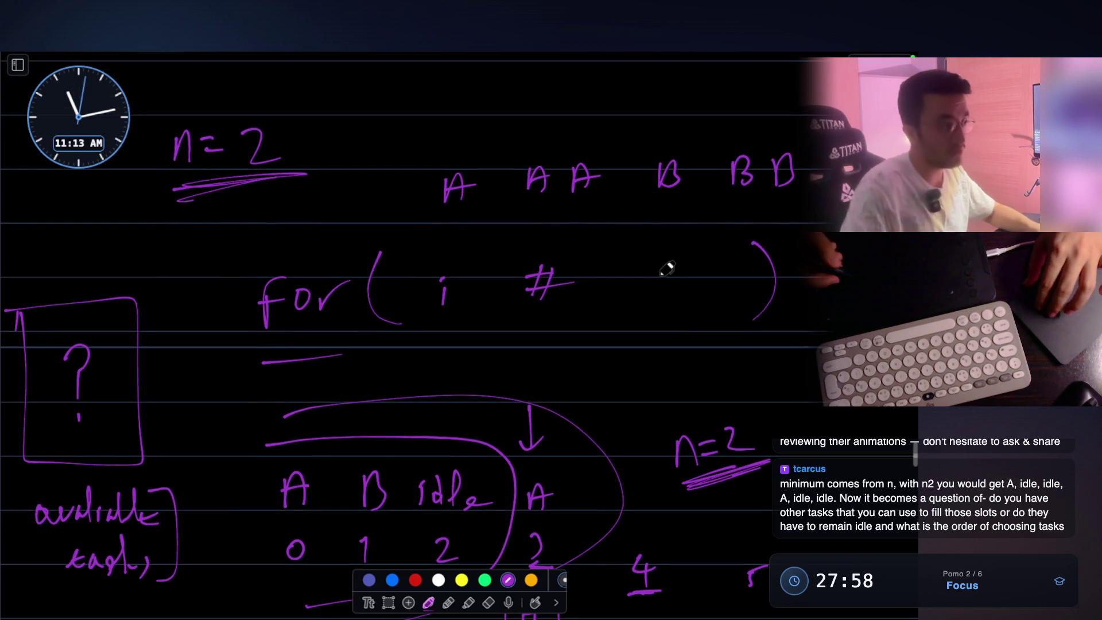
mouse_move(451, 340)
mouse_down()
mouse_move(495, 358)
mouse_move(573, 349)
mouse_up()
click(551, 351)
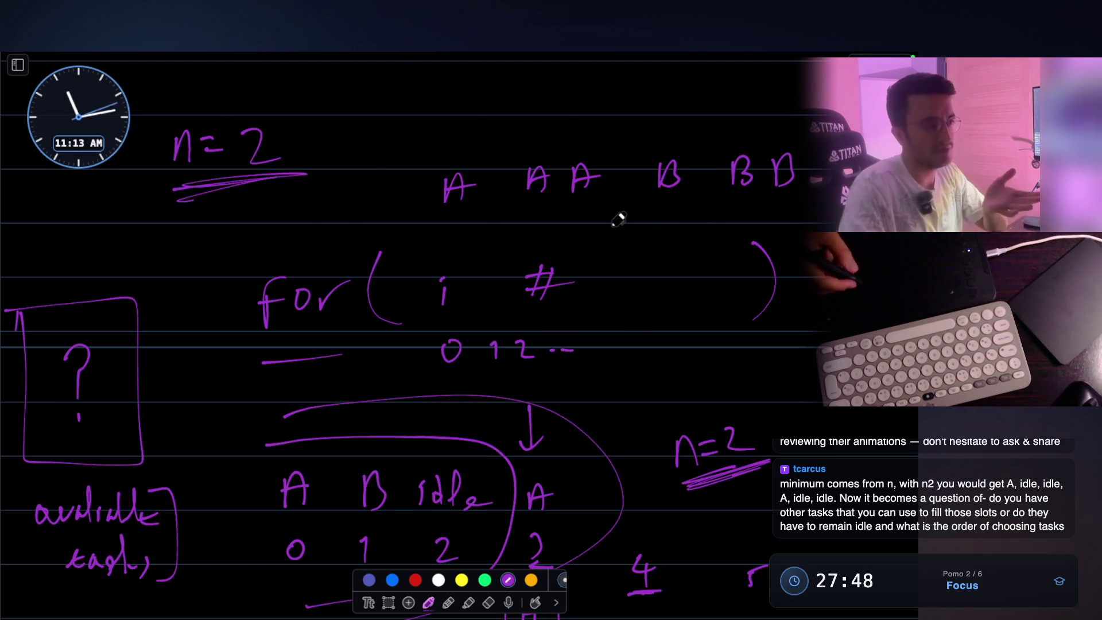
mouse_move(635, 334)
mouse_down()
mouse_move(629, 355)
mouse_move(650, 328)
mouse_up()
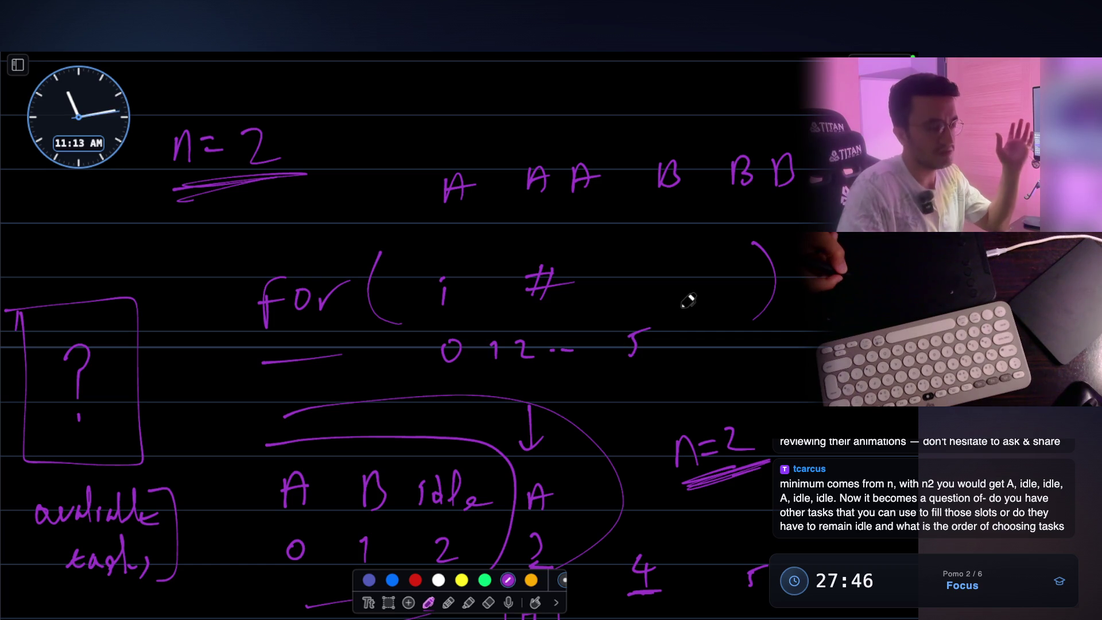